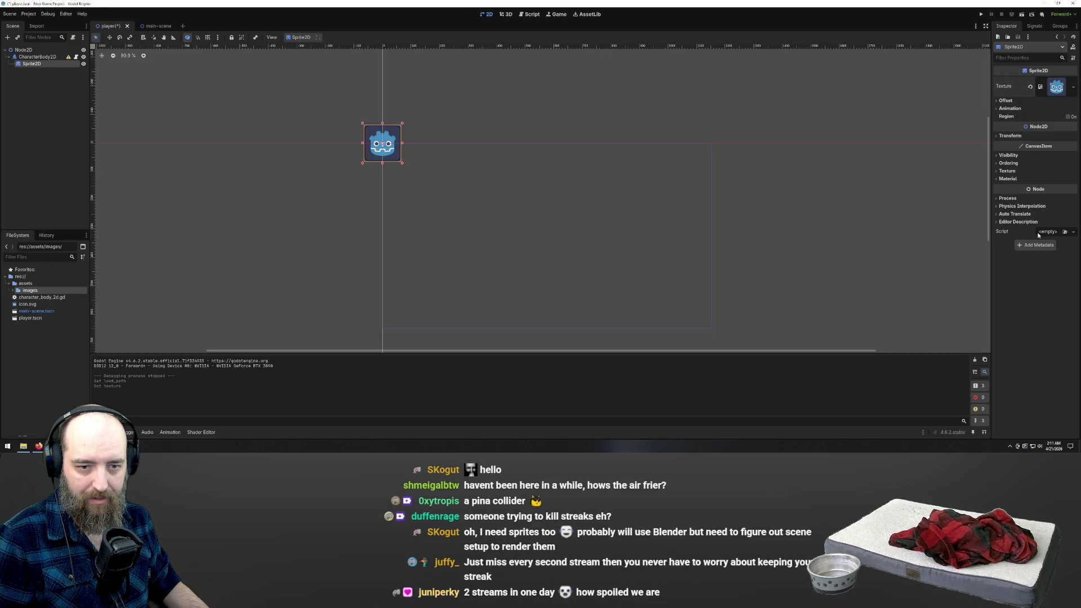
Step: Delete the placeholder icon sprite and add a new Sprite2D child under CharacterBody2D
{"action": "key", "text": "Delete"}
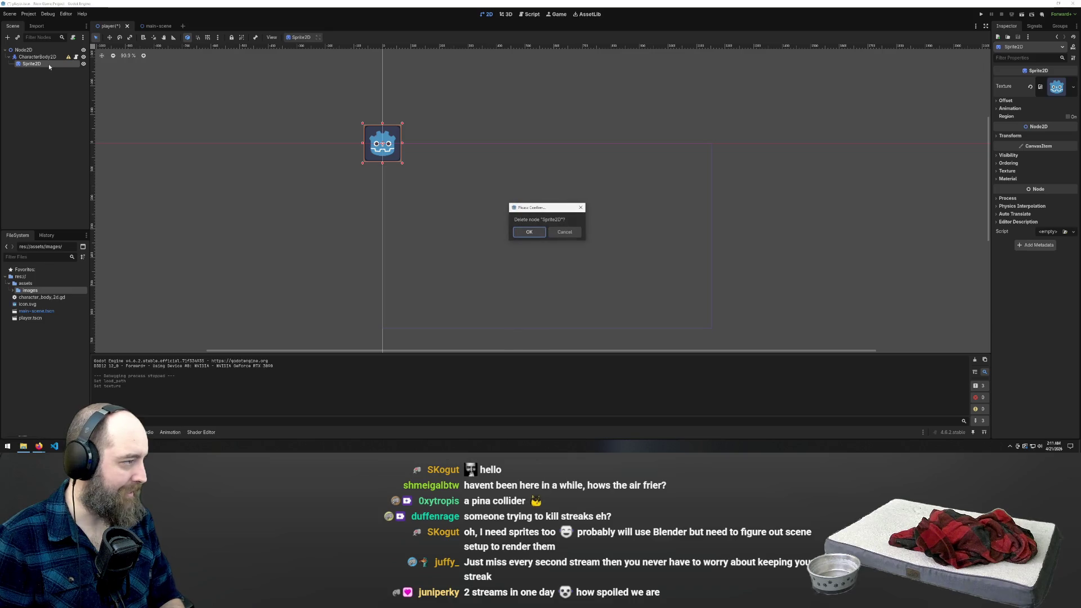
{"action": "key", "text": "Return"}
{"action": "left_click", "coordinate": [39, 57]}
{"action": "right_click", "coordinate": [39, 56]}
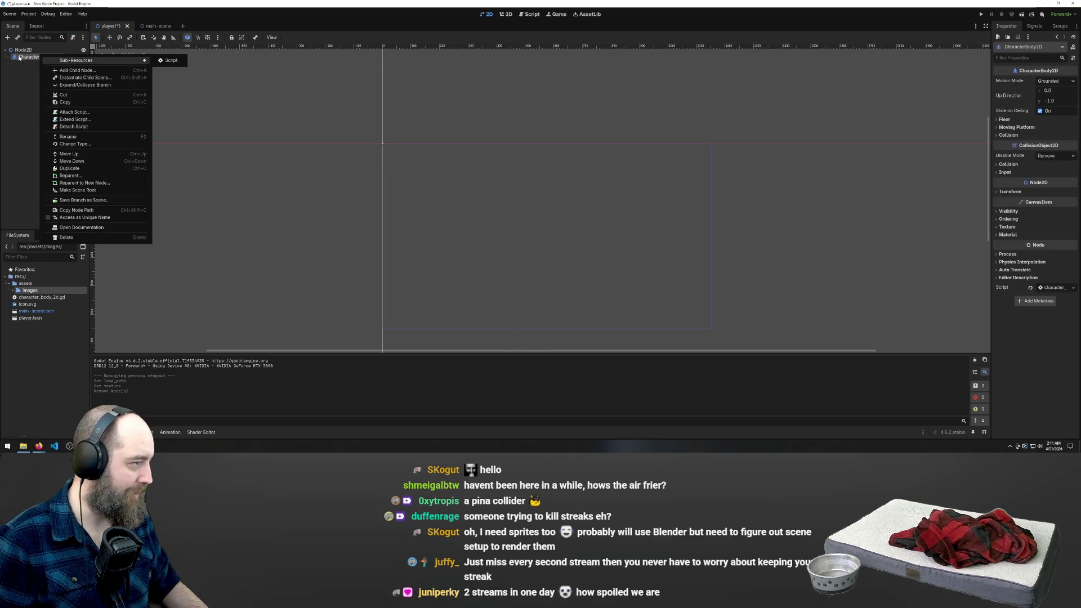
{"action": "left_click", "coordinate": [25, 58]}
{"action": "right_click", "coordinate": [25, 58]}
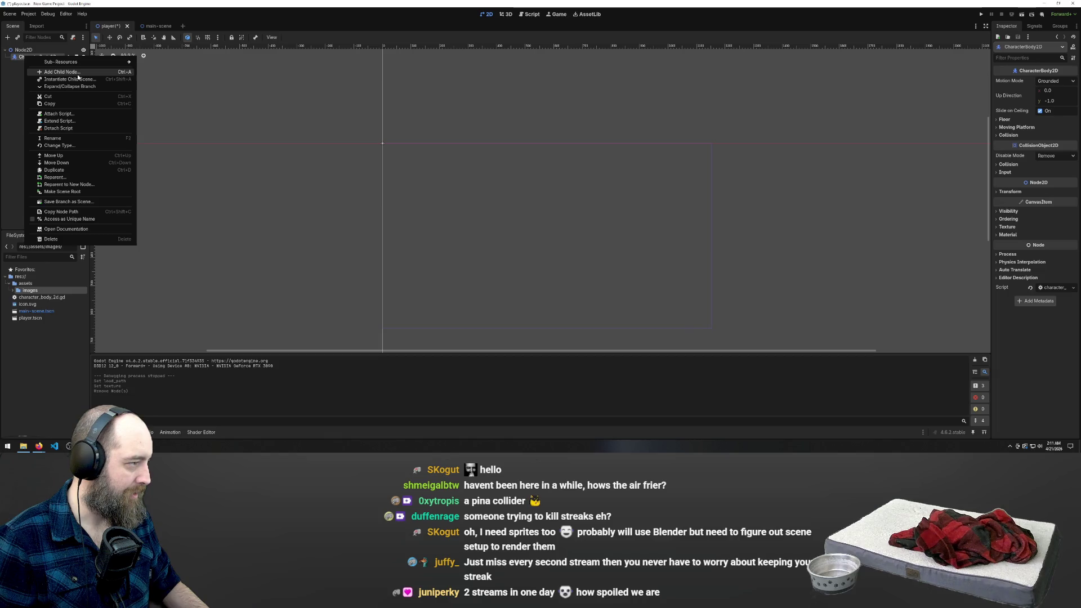
{"action": "left_click", "coordinate": [78, 73]}
{"action": "left_click", "coordinate": [490, 183]}
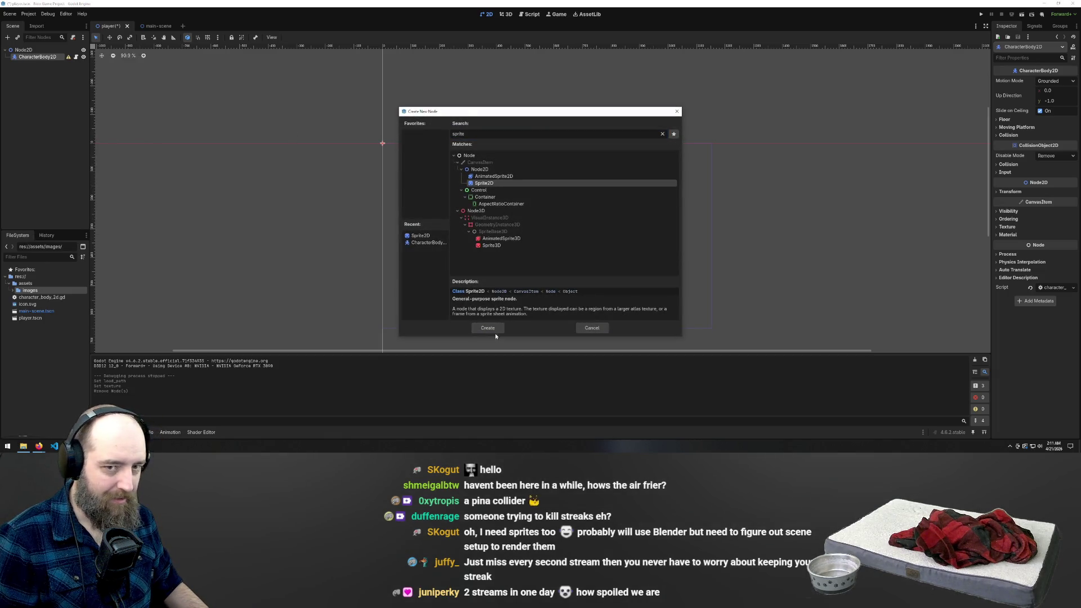
{"action": "left_click", "coordinate": [489, 329]}
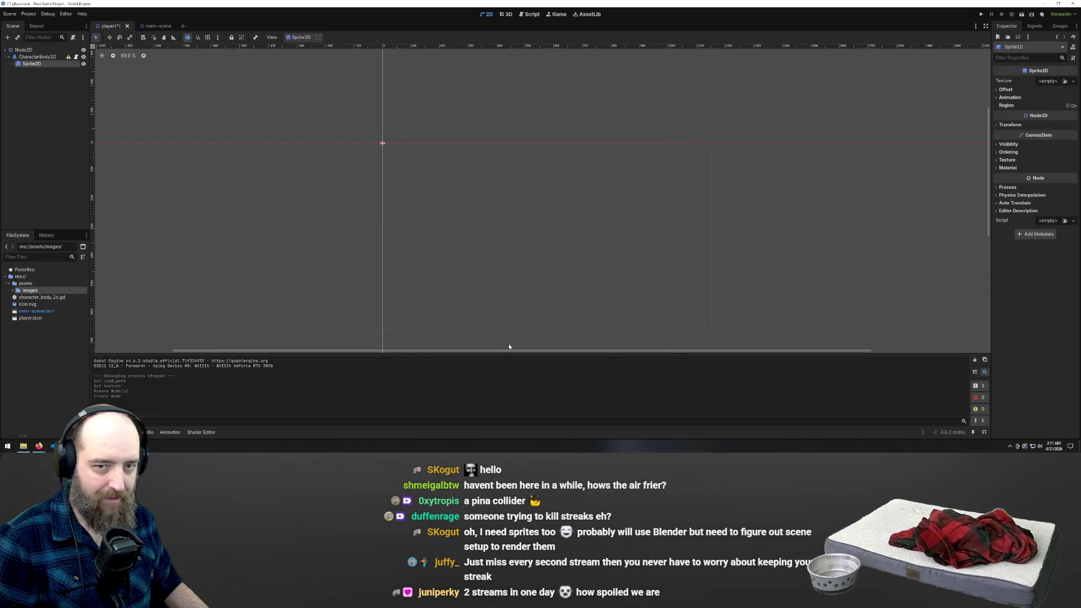
Step: Load the pixel-art character image as the new Sprite2D's texture
{"action": "left_click", "coordinate": [1048, 81]}
{"action": "left_click", "coordinate": [483, 158]}
{"action": "left_click", "coordinate": [468, 161]}
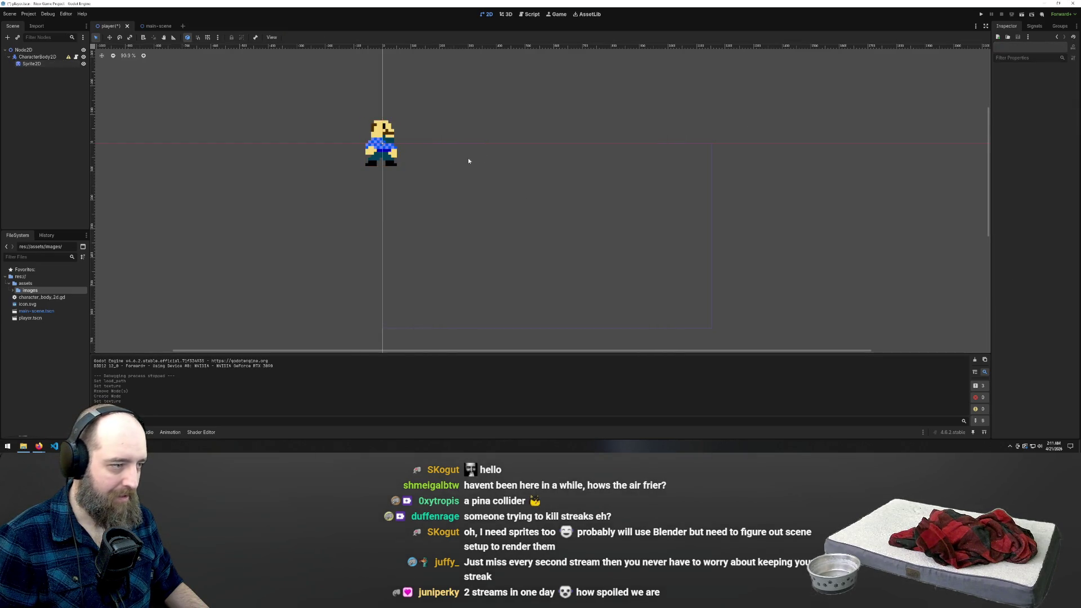
Step: Run the player scene with F6, steer the character around with the arrow keys, then close the game
{"action": "key", "text": "F6"}
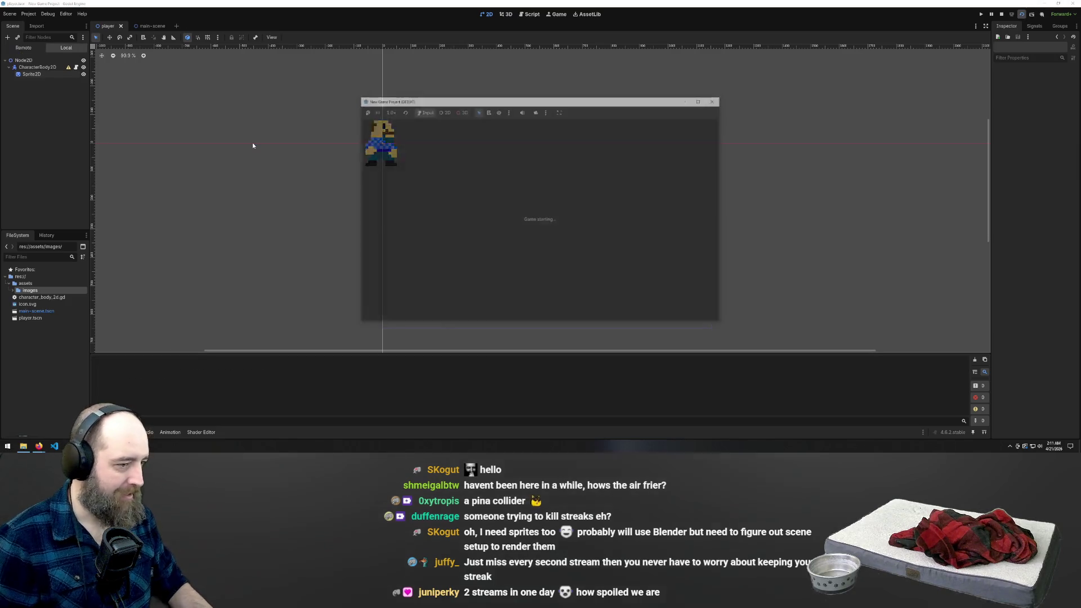
{"action": "key", "text": "Right"}
{"action": "key", "text": "Down"}
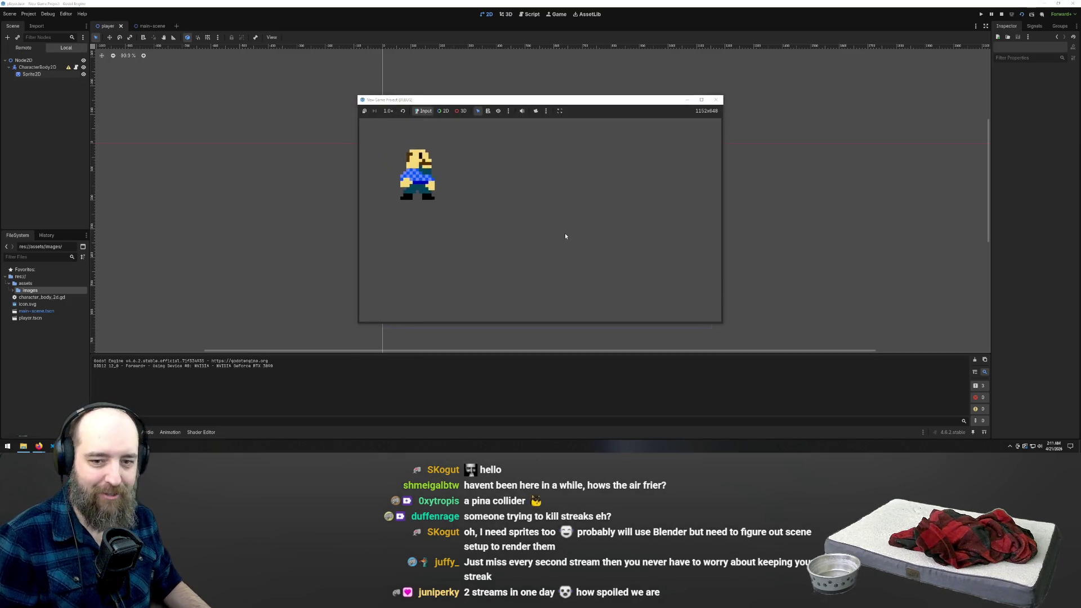
{"action": "key", "text": "Right"}
{"action": "key", "text": "Down"}
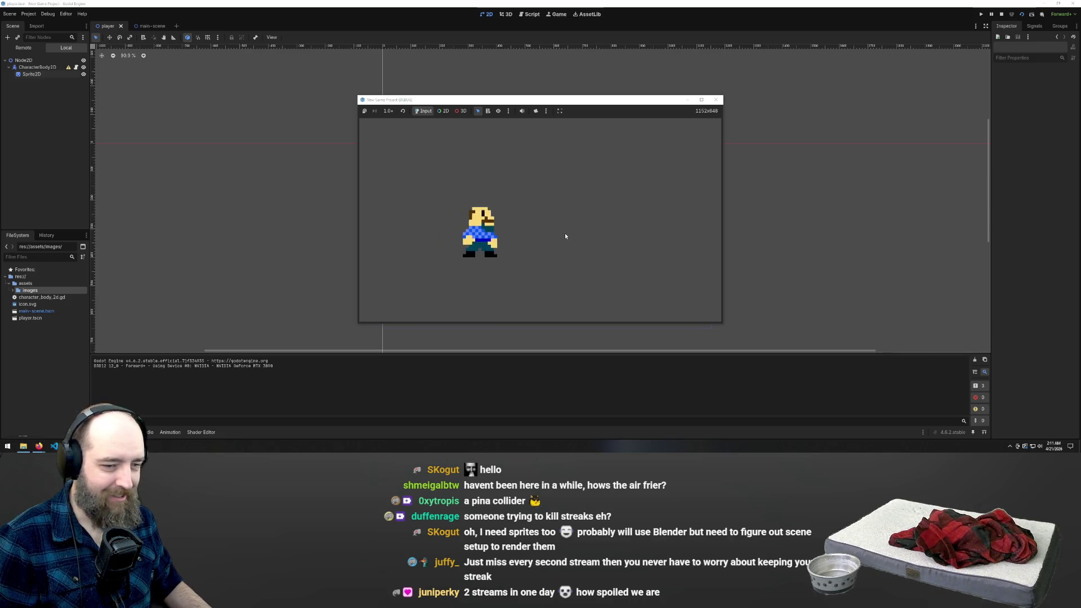
{"action": "key", "text": "Left"}
{"action": "key", "text": "Right"}
{"action": "key", "text": "Left"}
{"action": "key", "text": "Up"}
{"action": "key", "text": "Right"}
{"action": "key", "text": "Right"}
{"action": "key", "text": "Down"}
{"action": "key", "text": "Left"}
{"action": "key", "text": "Up"}
{"action": "key", "text": "Down"}
{"action": "key", "text": "Right"}
{"action": "key", "text": "Up"}
{"action": "key", "text": "Left"}
{"action": "key", "text": "Up"}
{"action": "key", "text": "Right"}
{"action": "key", "text": "Down"}
{"action": "key", "text": "Left"}
{"action": "key", "text": "Up"}
{"action": "key", "text": "Down"}
{"action": "key", "text": "Right"}
{"action": "key", "text": "Up"}
{"action": "key", "text": "Right"}
{"action": "key", "text": "Down"}
{"action": "key", "text": "Left"}
{"action": "key", "text": "Down"}
{"action": "key", "text": "Left"}
{"action": "key", "text": "Up"}
{"action": "key", "text": "Right"}
{"action": "key", "text": "Down"}
{"action": "key", "text": "Right"}
{"action": "key", "text": "Up"}
{"action": "key", "text": "Right"}
{"action": "key", "text": "Down"}
{"action": "key", "text": "Left"}
{"action": "key", "text": "Down"}
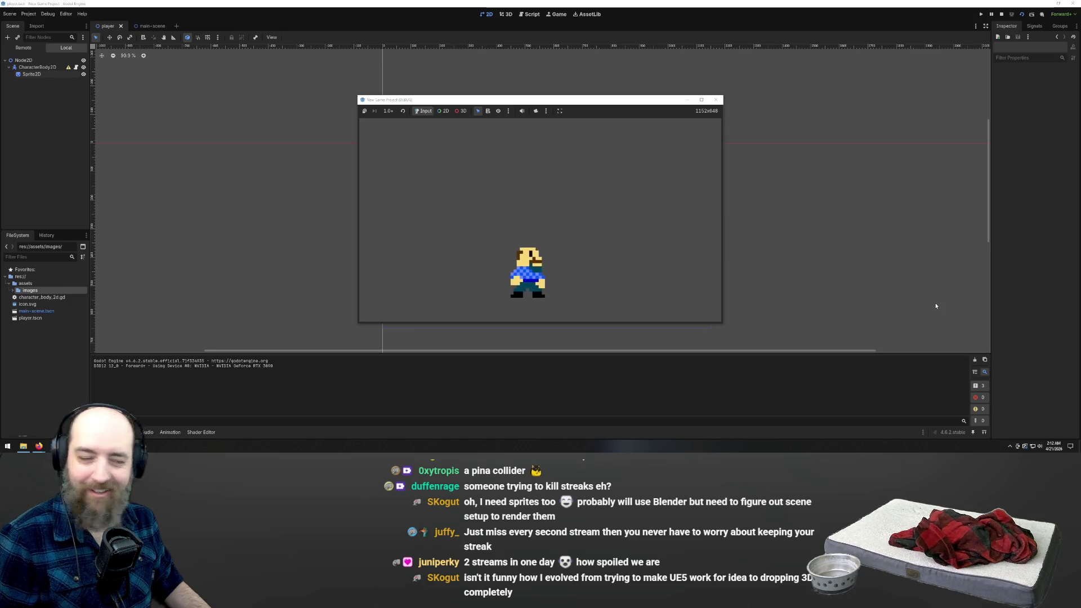
{"action": "key", "text": "Left"}
{"action": "key", "text": "Up"}
{"action": "key", "text": "Right"}
{"action": "key", "text": "Down"}
{"action": "key", "text": "Up"}
{"action": "key", "text": "Left"}
{"action": "key", "text": "Right"}
{"action": "key", "text": "Up"}
{"action": "key", "text": "Left"}
{"action": "key", "text": "Right"}
{"action": "key", "text": "Down"}
{"action": "key", "text": "Up"}
{"action": "key", "text": "Left"}
{"action": "key", "text": "Down"}
{"action": "key", "text": "Left"}
{"action": "key", "text": "Up"}
{"action": "key", "text": "Down"}
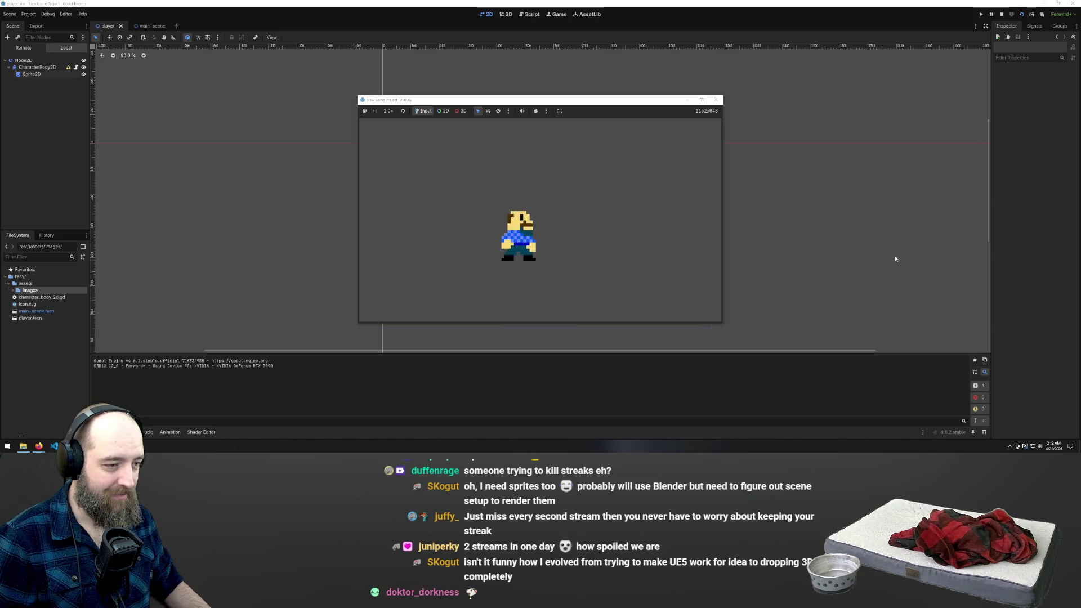
{"action": "key", "text": "Right"}
{"action": "key", "text": "Left"}
{"action": "key", "text": "Right"}
{"action": "key", "text": "Down"}
{"action": "key", "text": "Left"}
{"action": "key", "text": "Up"}
{"action": "key", "text": "Up"}
{"action": "key", "text": "Right"}
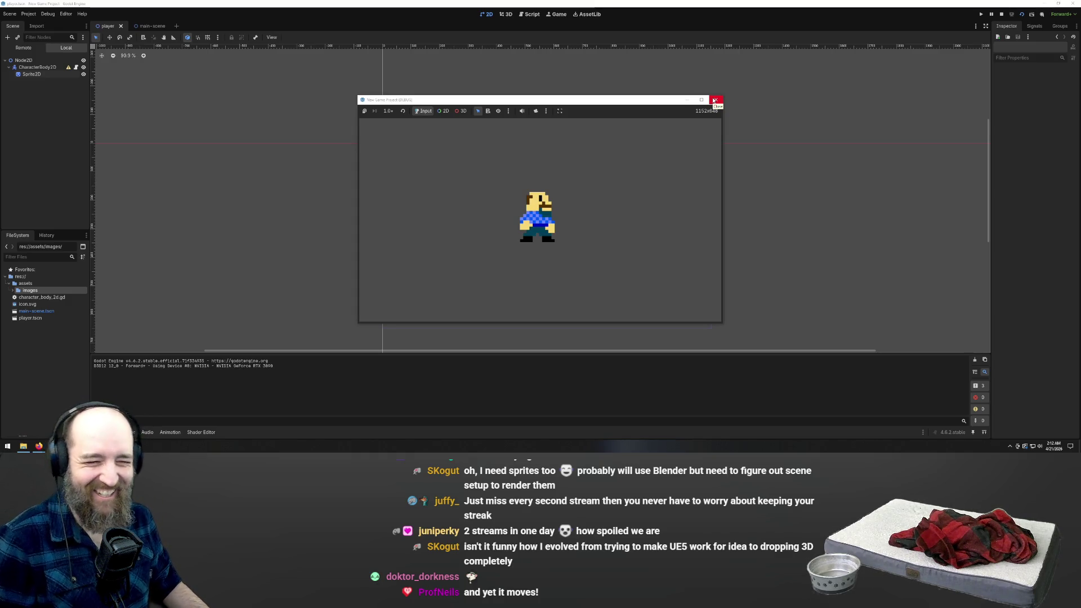
{"action": "left_click", "coordinate": [714, 101]}
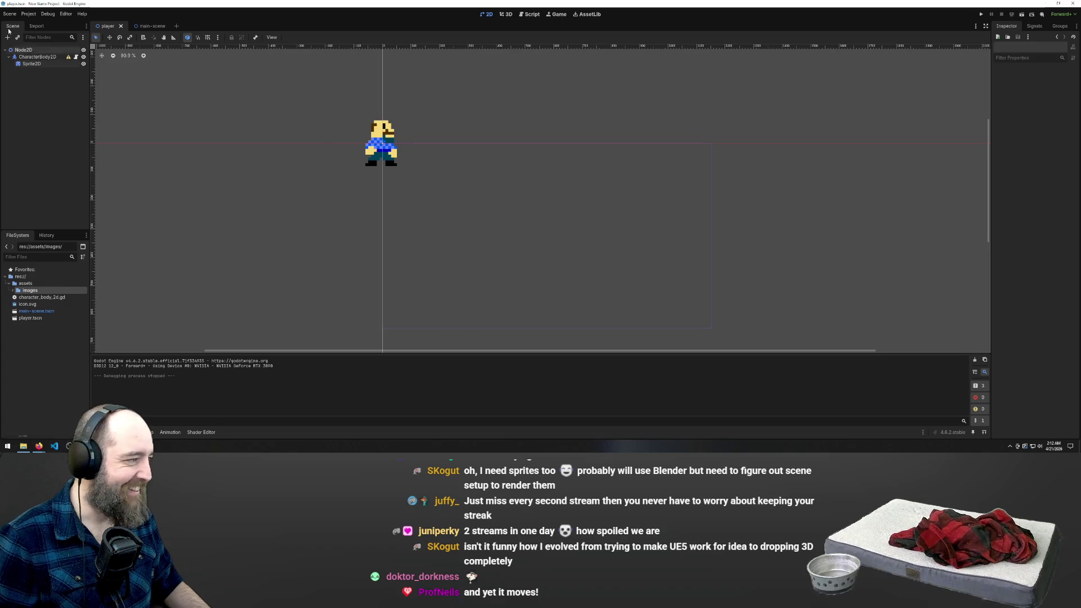
{"action": "left_click", "coordinate": [37, 56]}
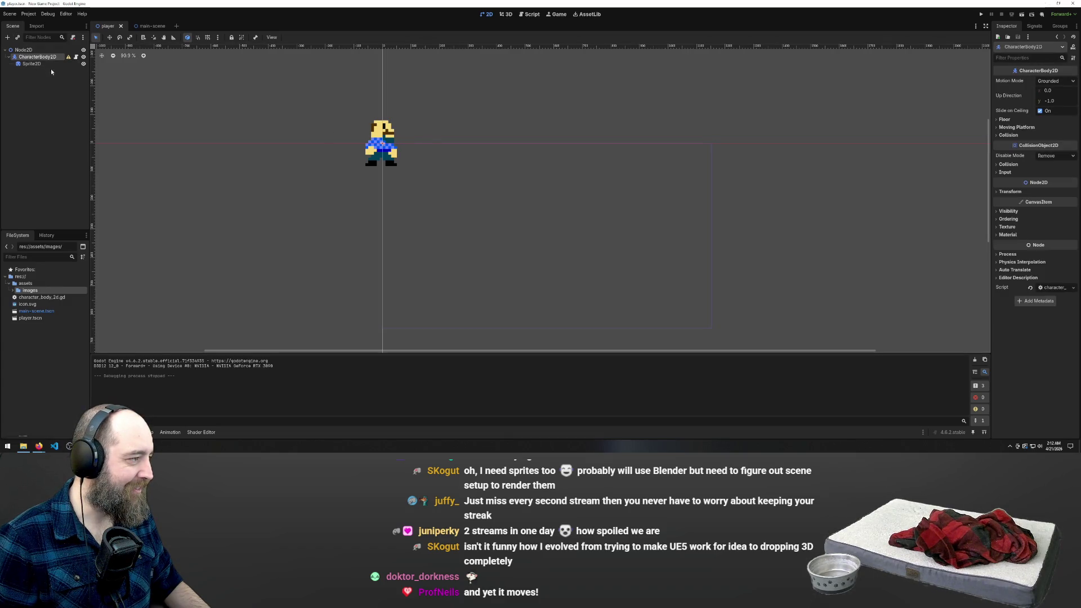
{"action": "left_click", "coordinate": [145, 26]}
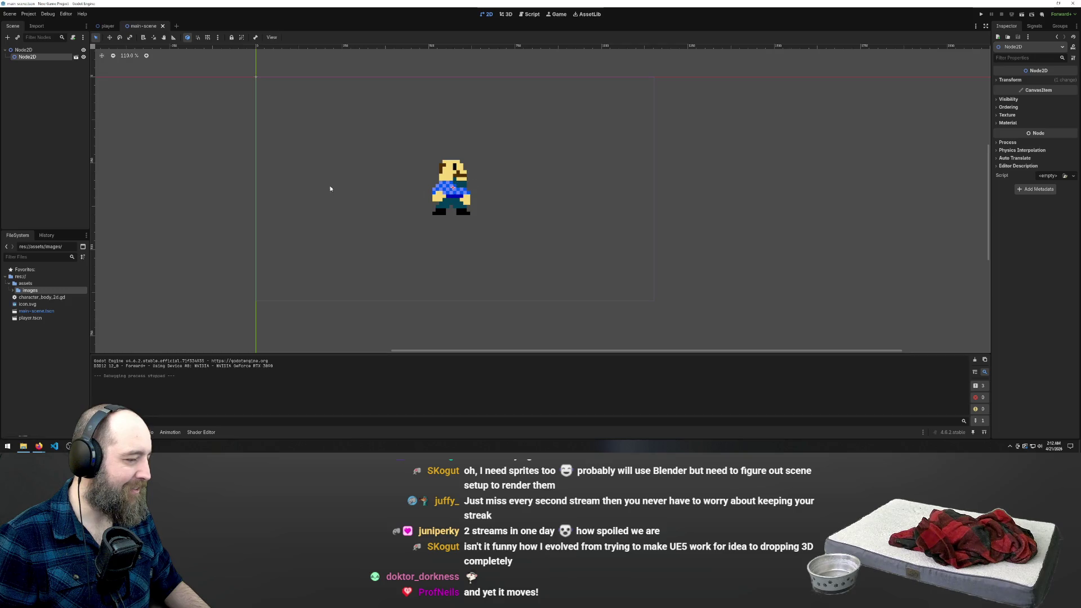
{"action": "left_click", "coordinate": [365, 171]}
{"action": "left_click", "coordinate": [30, 50]}
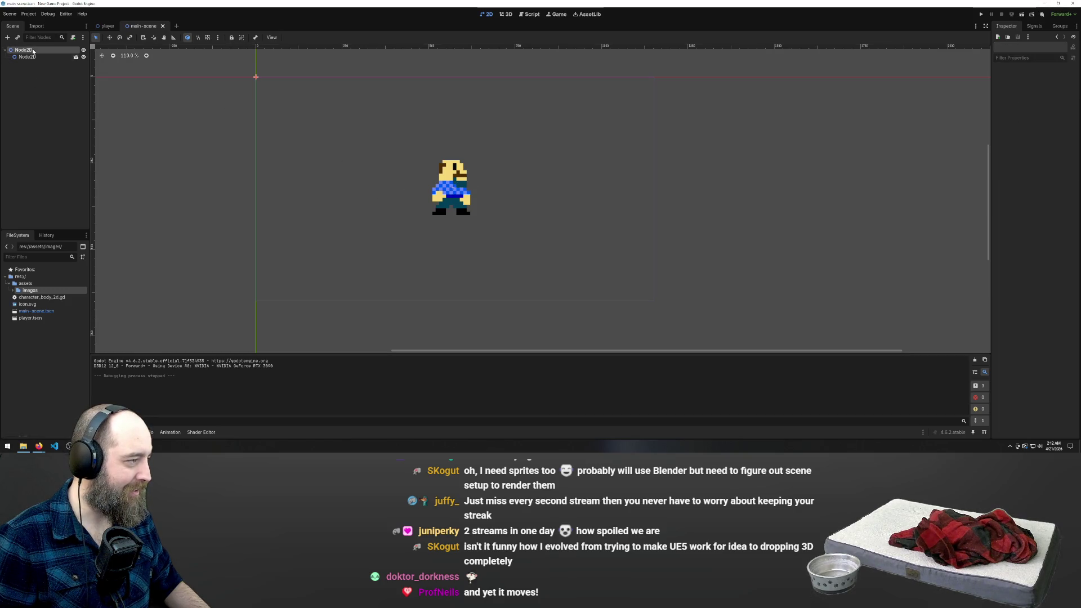
{"action": "left_click", "coordinate": [108, 26]}
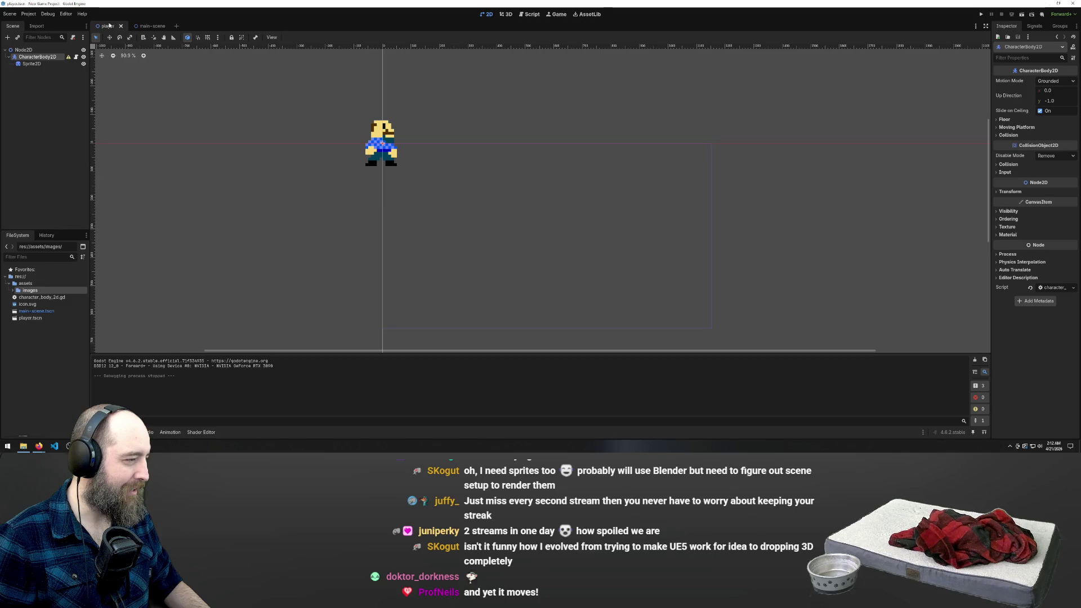
{"action": "left_click", "coordinate": [149, 26]}
{"action": "key", "text": "F5"}
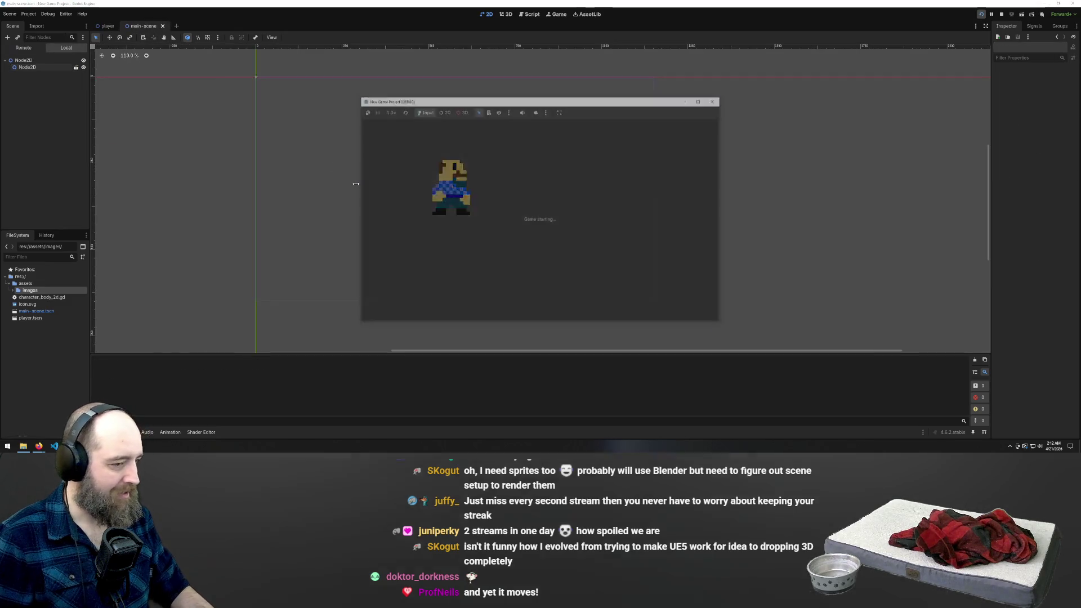
{"action": "key", "text": "Right"}
{"action": "key", "text": "Left"}
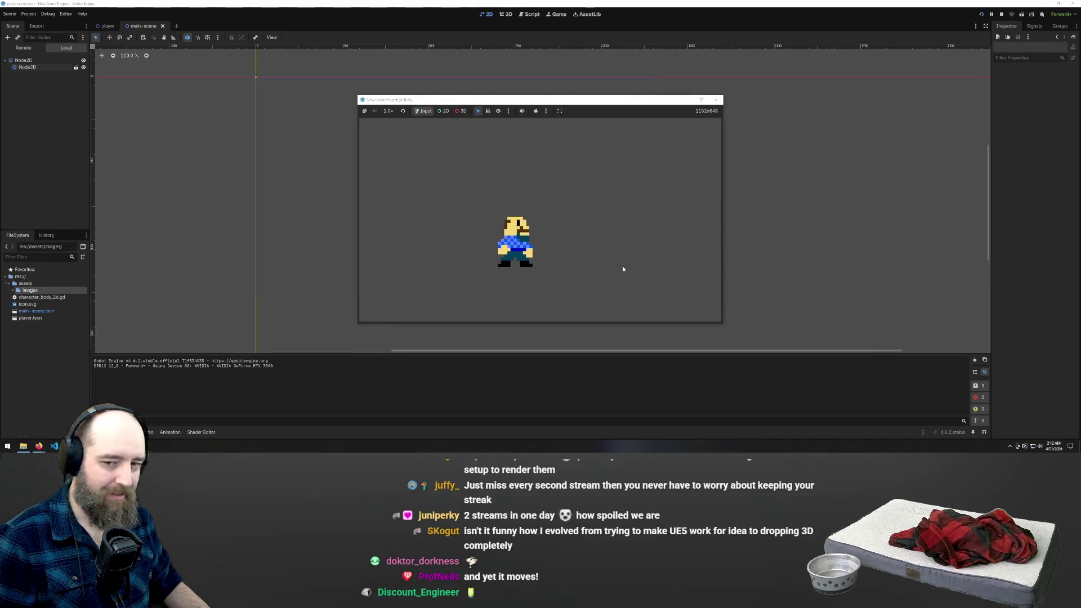
{"action": "key", "text": "Right"}
{"action": "key", "text": "space"}
{"action": "key", "text": "Left"}
{"action": "key", "text": "Right"}
{"action": "key", "text": "space"}
{"action": "key", "text": "Right"}
{"action": "key", "text": "space"}
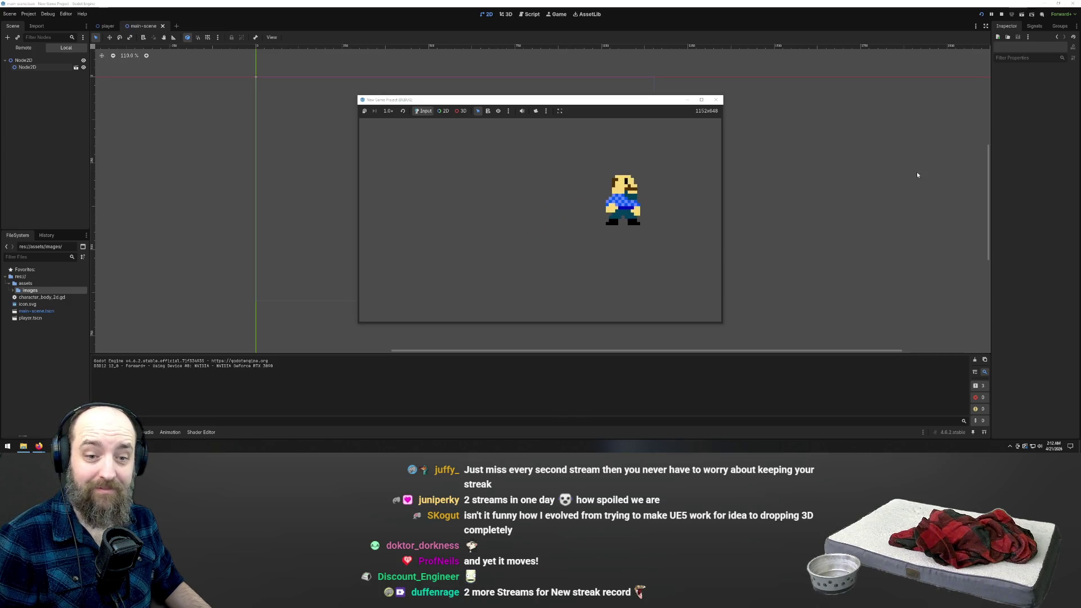
{"action": "left_click", "coordinate": [716, 100]}
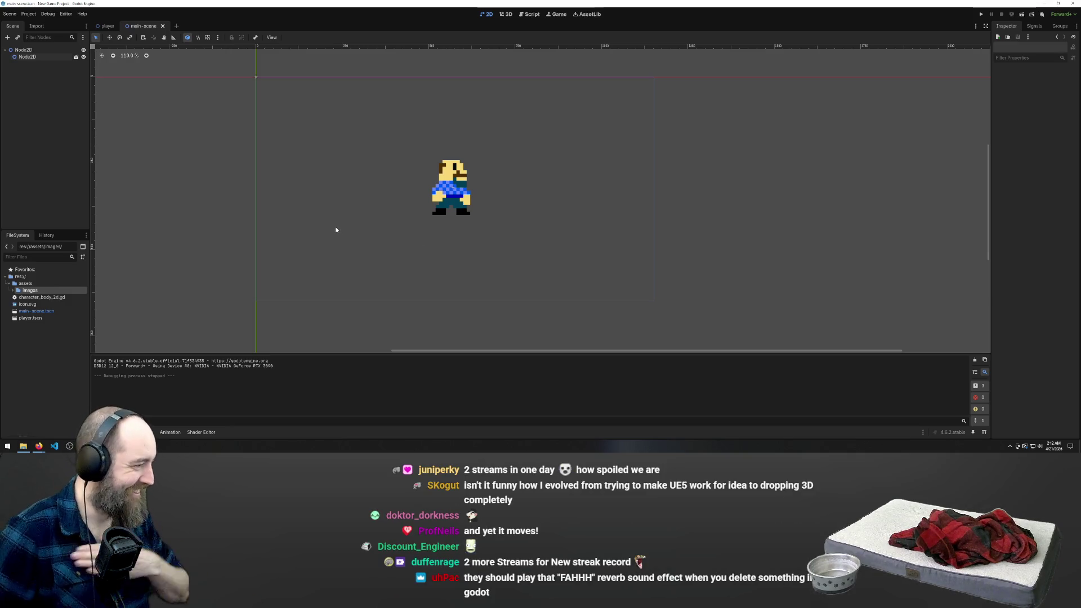
{"action": "left_click", "coordinate": [107, 26]}
{"action": "left_click", "coordinate": [39, 57]}
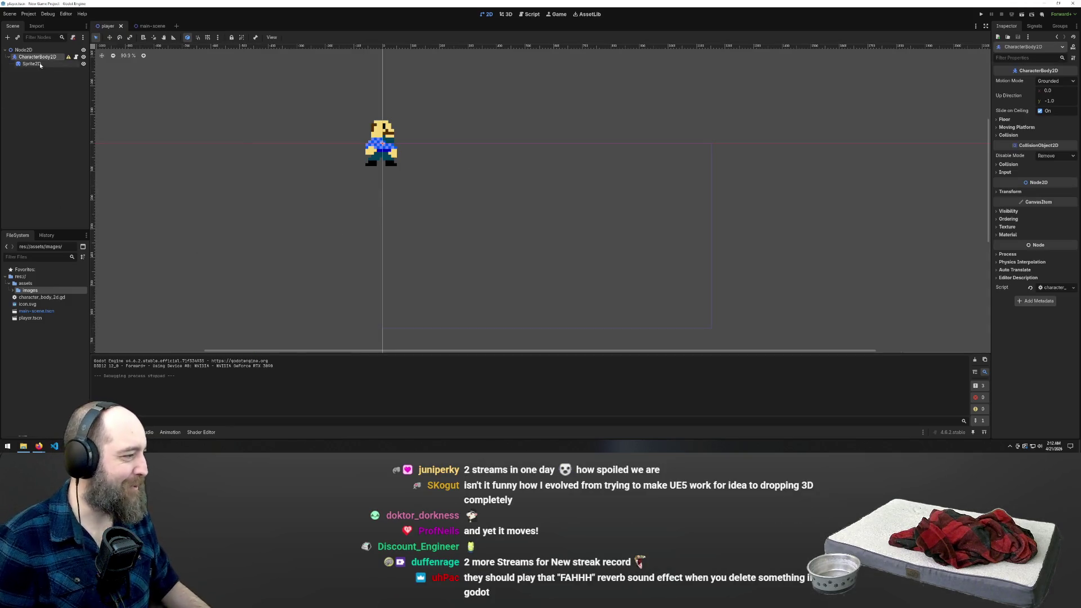
Step: Add a CollisionShape2D child under CharacterBody2D, found by searching 'coll'
{"action": "right_click", "coordinate": [41, 58]}
{"action": "left_click", "coordinate": [67, 72]}
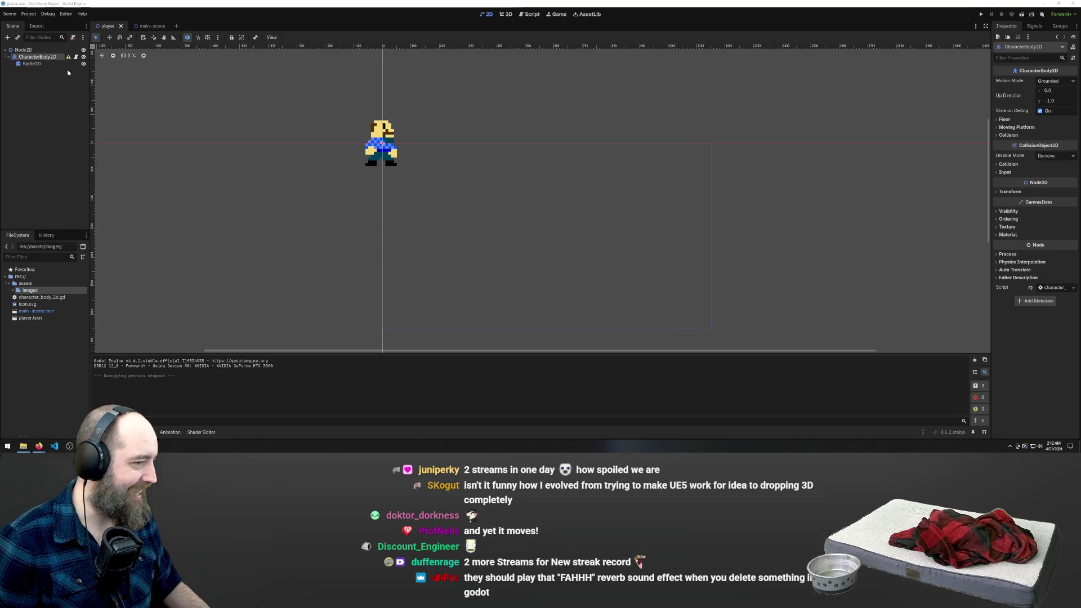
{"action": "type", "text": "coll"}
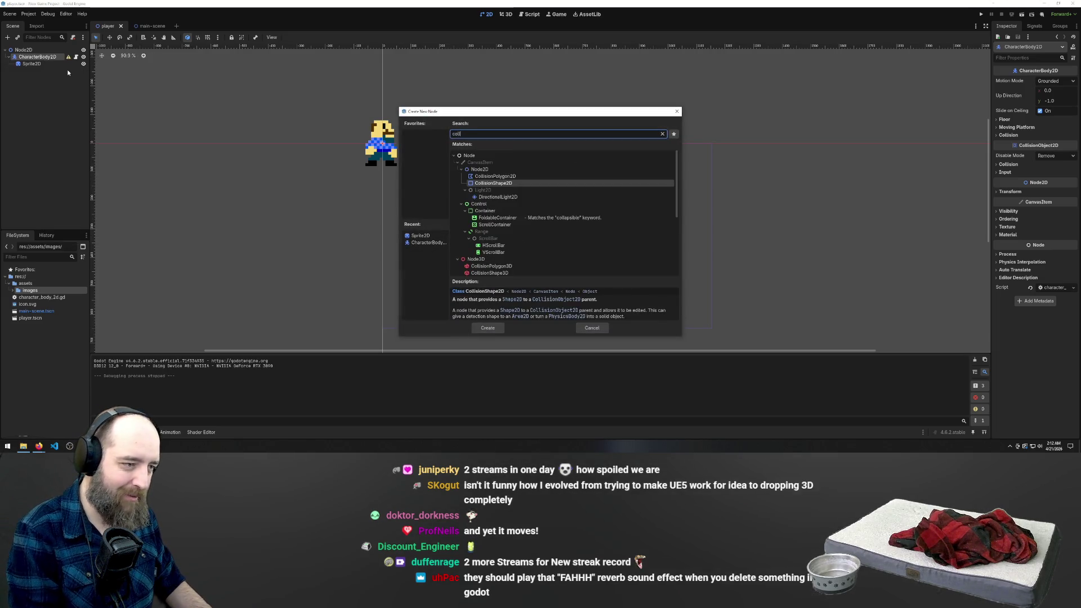
{"action": "left_click", "coordinate": [493, 184]}
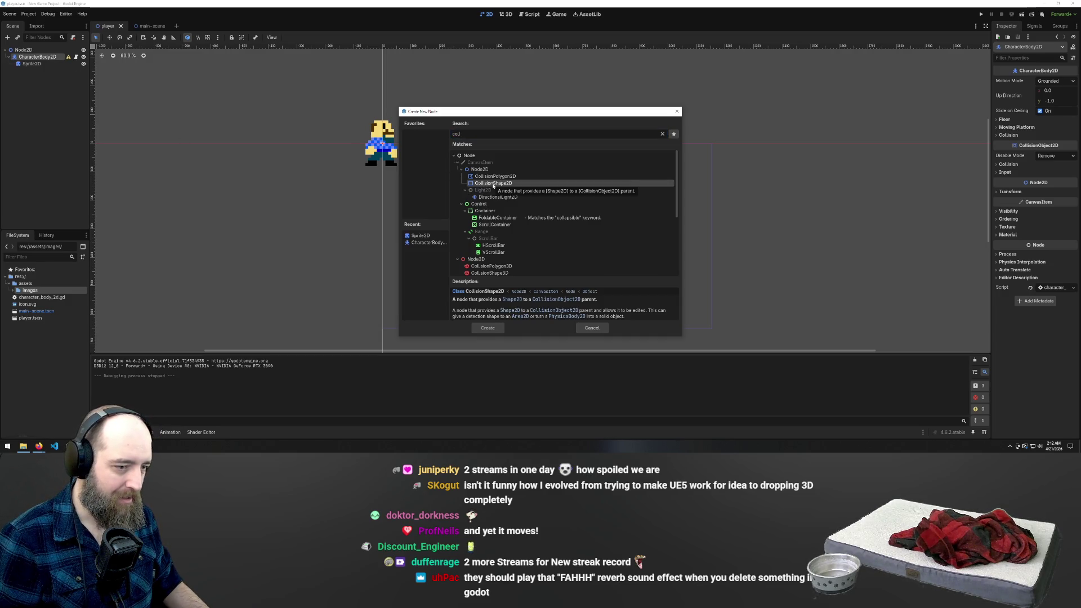
{"action": "left_click", "coordinate": [490, 329]}
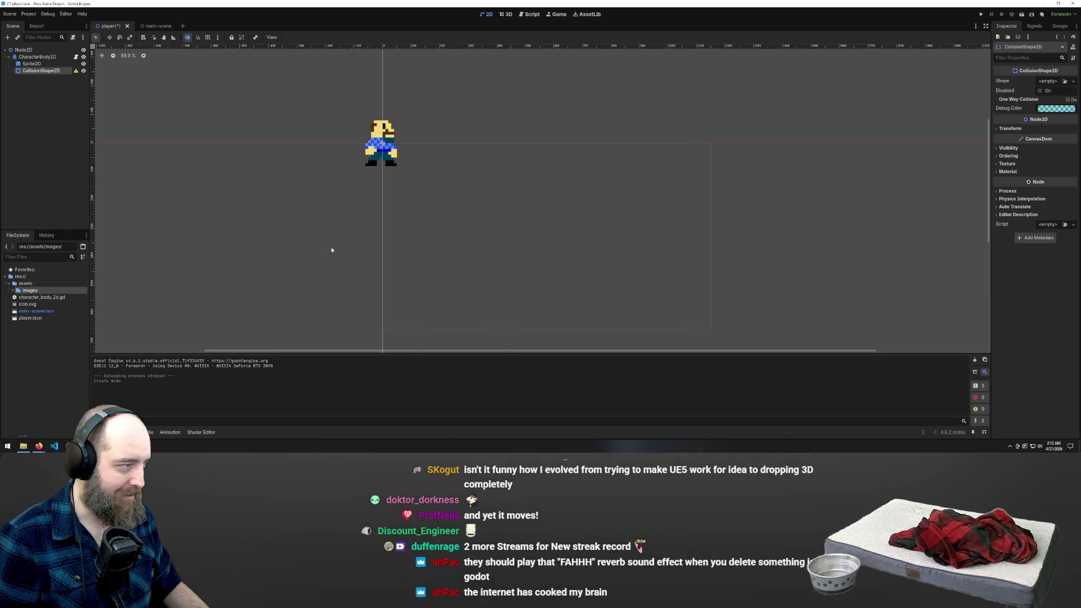
{"action": "scroll", "coordinate": [383, 148], "scroll_direction": "up", "scroll_amount": 5}
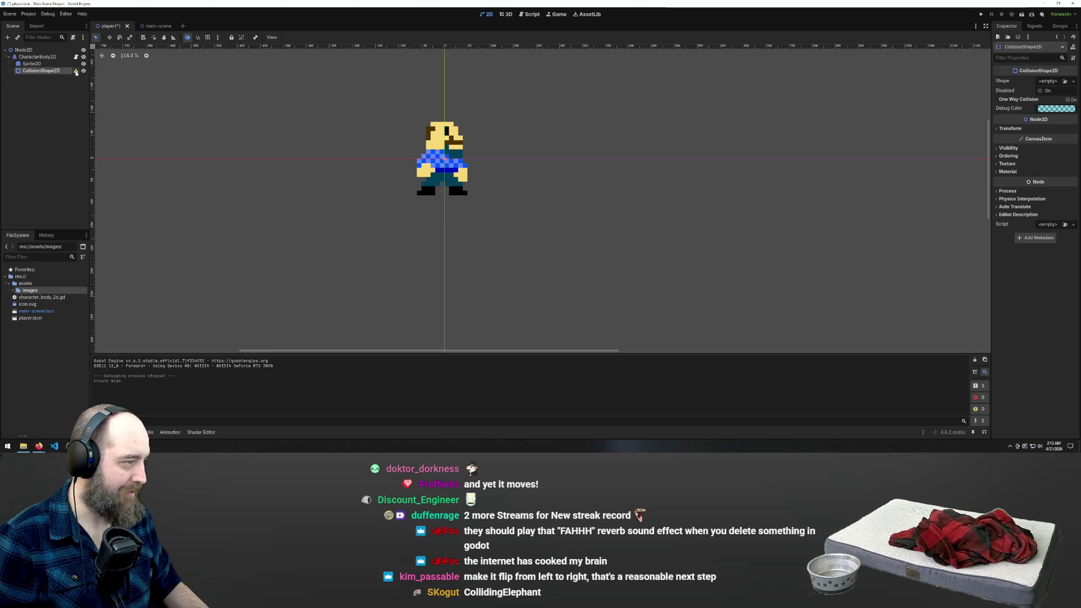
Step: Reopen the Create New Node dialog, search 'shape', and close it without adding anything
{"action": "mouse_move", "coordinate": [77, 72]}
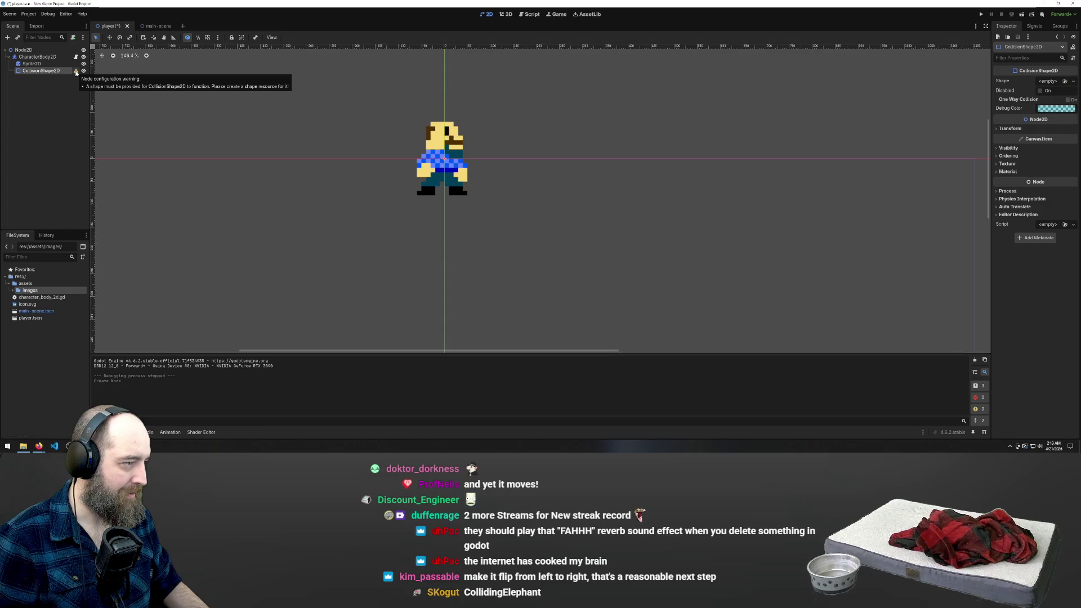
{"action": "right_click", "coordinate": [37, 73]}
{"action": "left_click", "coordinate": [70, 76]}
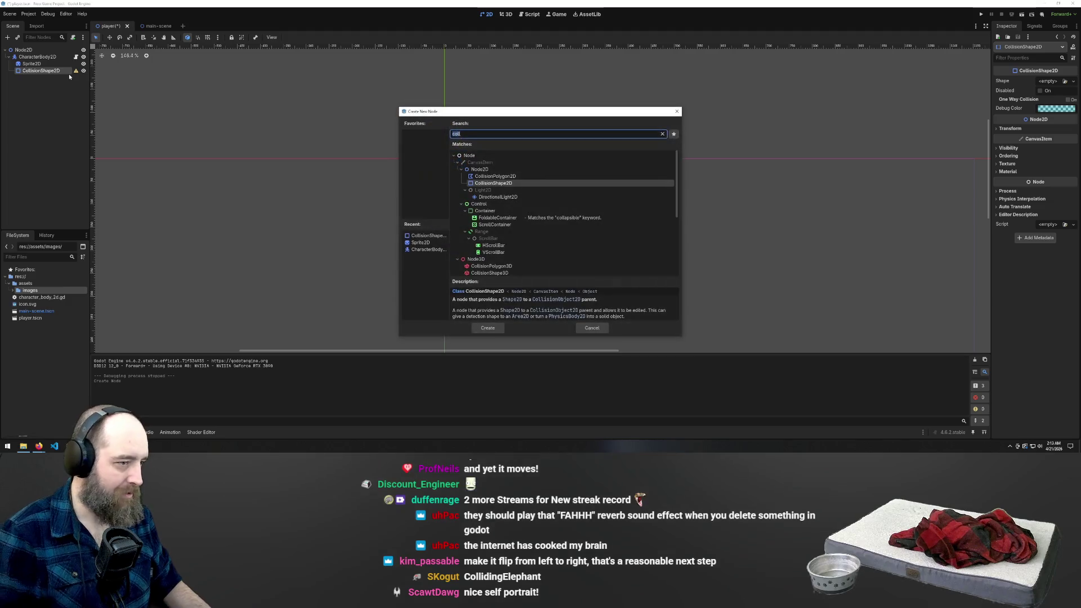
{"action": "type", "text": "shape"}
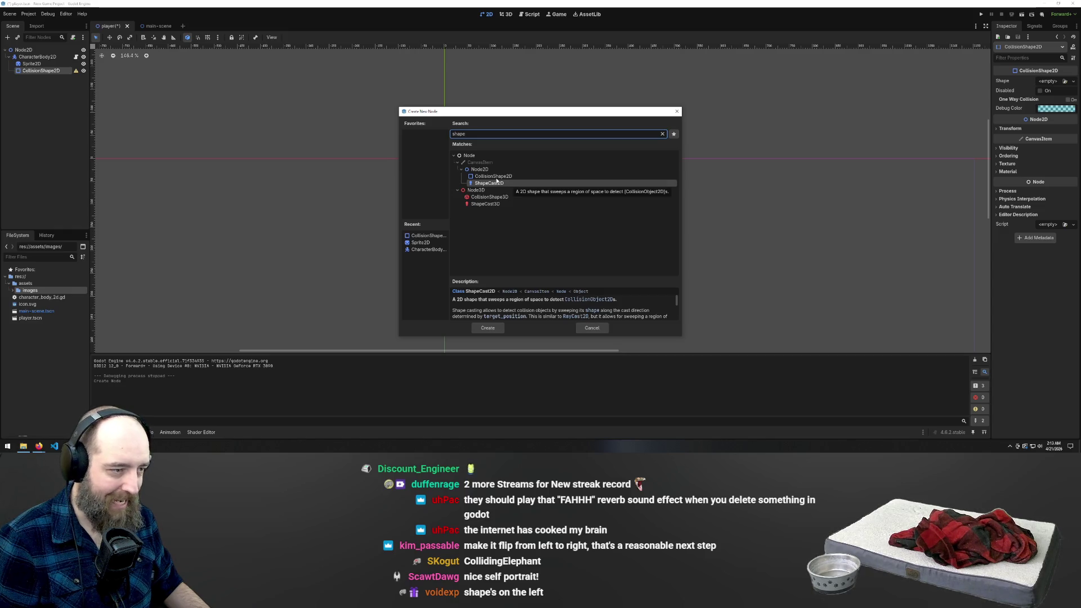
{"action": "left_click", "coordinate": [678, 112]}
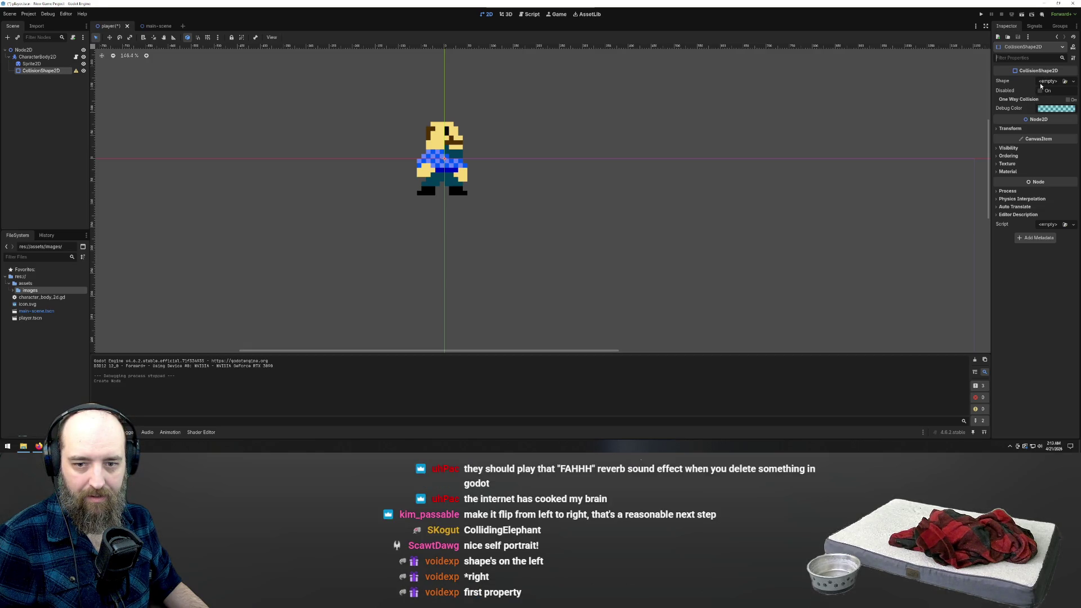
Step: Give the collision node a CircleShape2D and resize it around the sprite
{"action": "left_click", "coordinate": [1040, 84]}
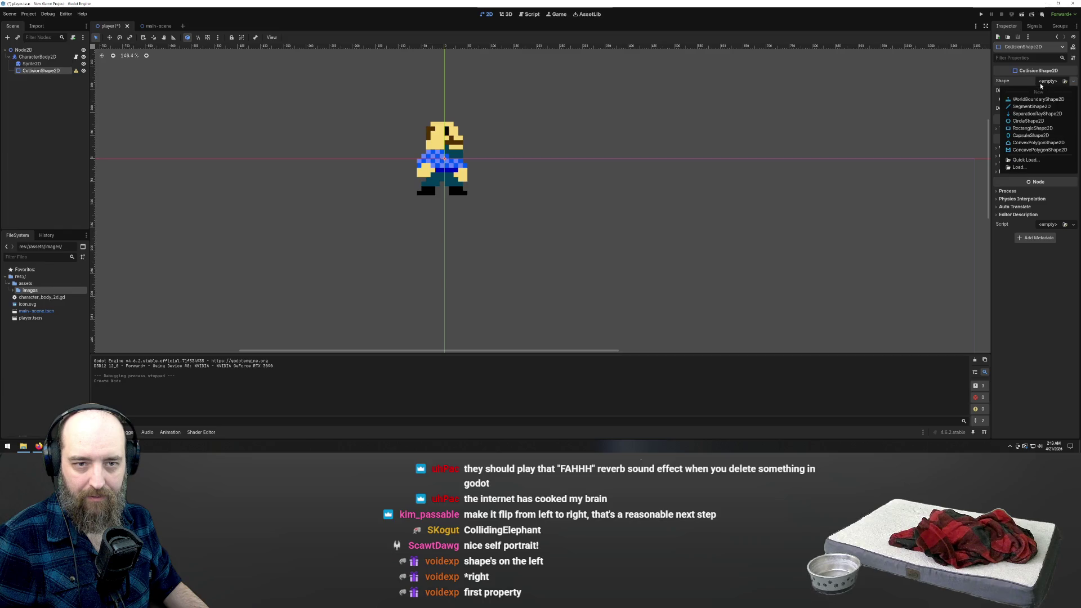
{"action": "left_click", "coordinate": [1028, 121]}
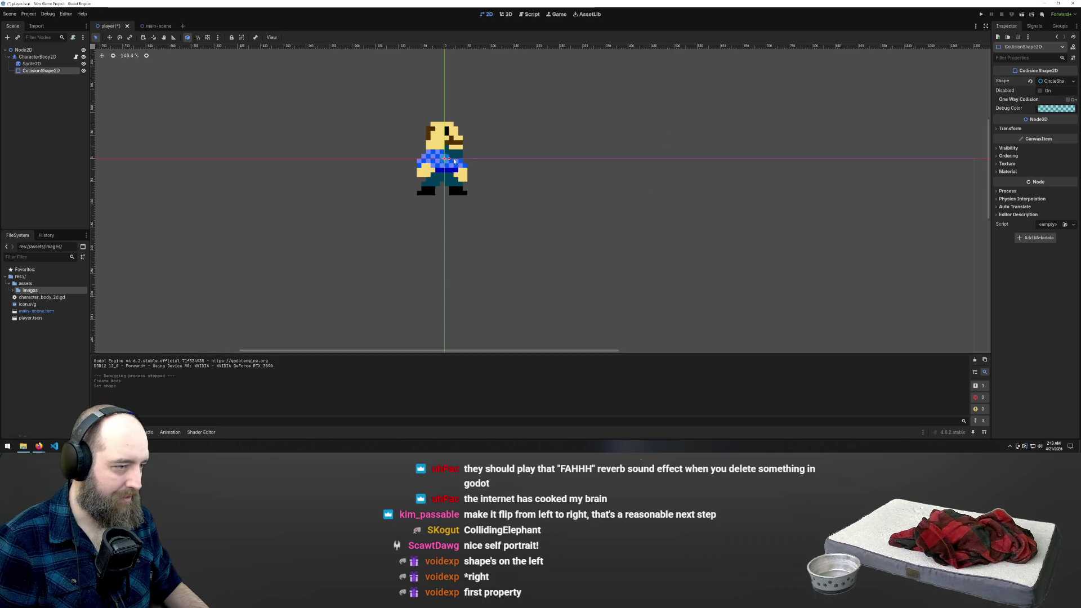
{"action": "left_click_drag", "start_coordinate": [449, 159], "coordinate": [490, 160]}
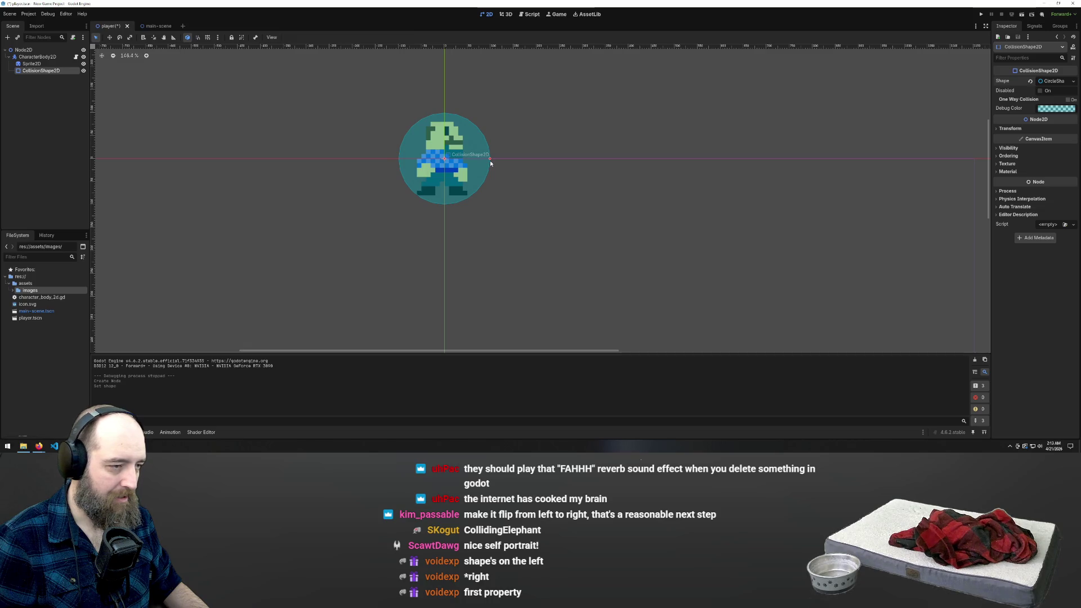
{"action": "left_click_drag", "start_coordinate": [491, 162], "coordinate": [473, 164]}
{"action": "left_click", "coordinate": [1059, 81]}
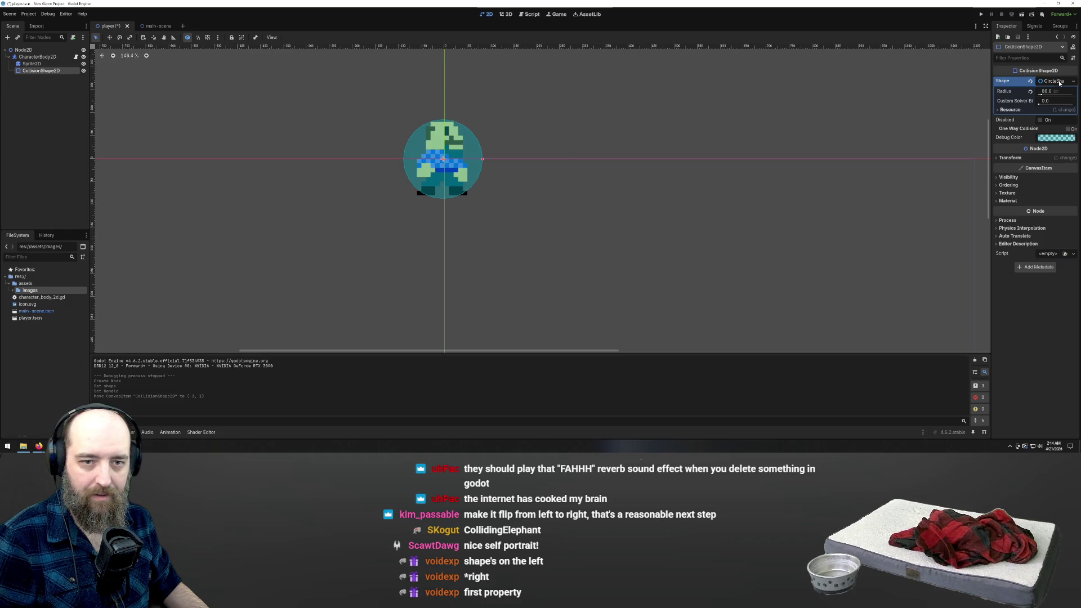
{"action": "left_click", "coordinate": [1058, 81]}
Step: Replace the circle with a RectangleShape2D and drag its handles to cover the whole sprite
{"action": "left_click", "coordinate": [1074, 81]}
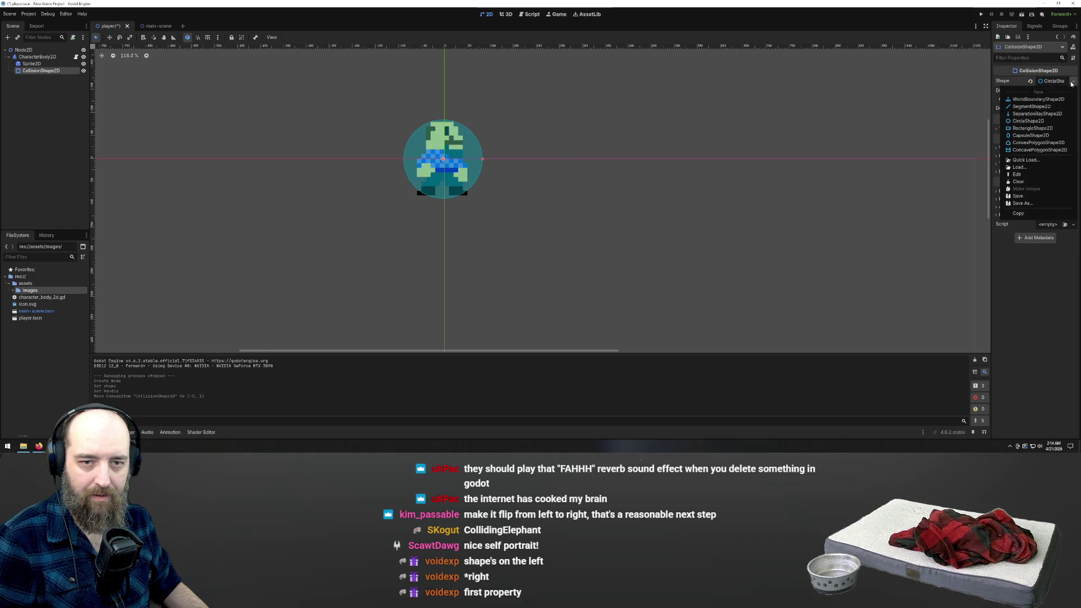
{"action": "left_click", "coordinate": [1026, 128]}
{"action": "left_click_drag", "start_coordinate": [450, 169], "coordinate": [467, 195]}
{"action": "left_click_drag", "start_coordinate": [438, 154], "coordinate": [417, 121]}
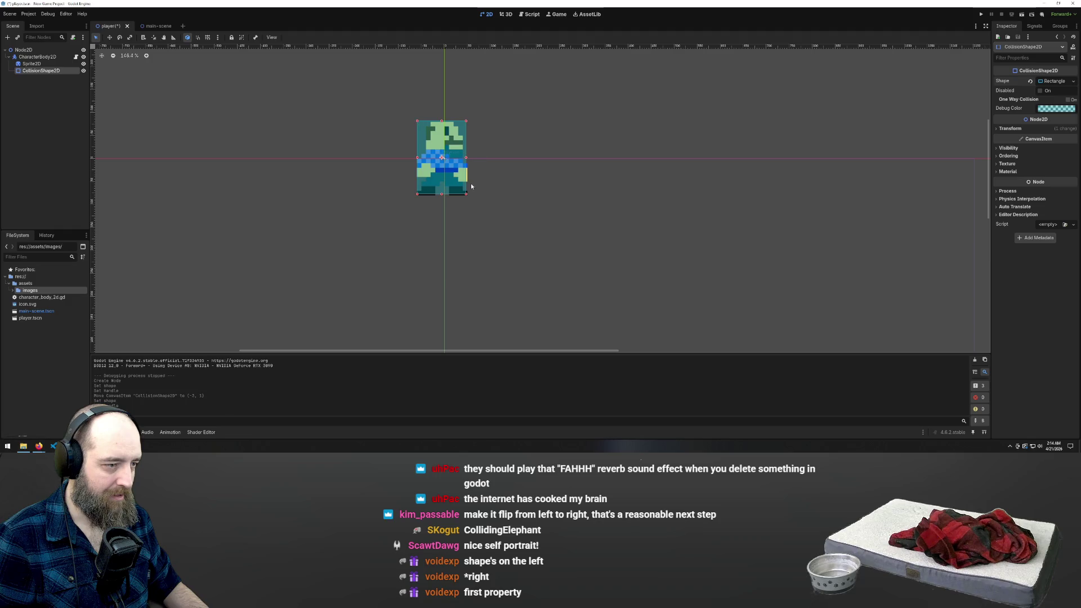
{"action": "left_click_drag", "start_coordinate": [467, 193], "coordinate": [468, 196]}
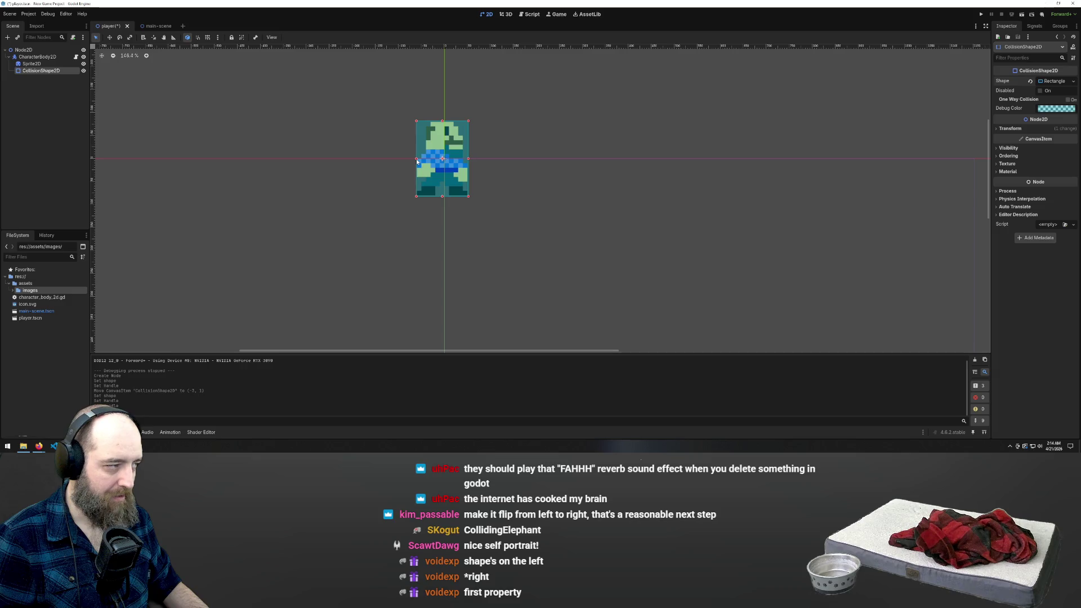
{"action": "left_click_drag", "start_coordinate": [417, 159], "coordinate": [417, 159]}
Step: Select the CollisionShape2D node and start attaching a script to it
{"action": "left_click", "coordinate": [31, 64]}
{"action": "left_click", "coordinate": [44, 71]}
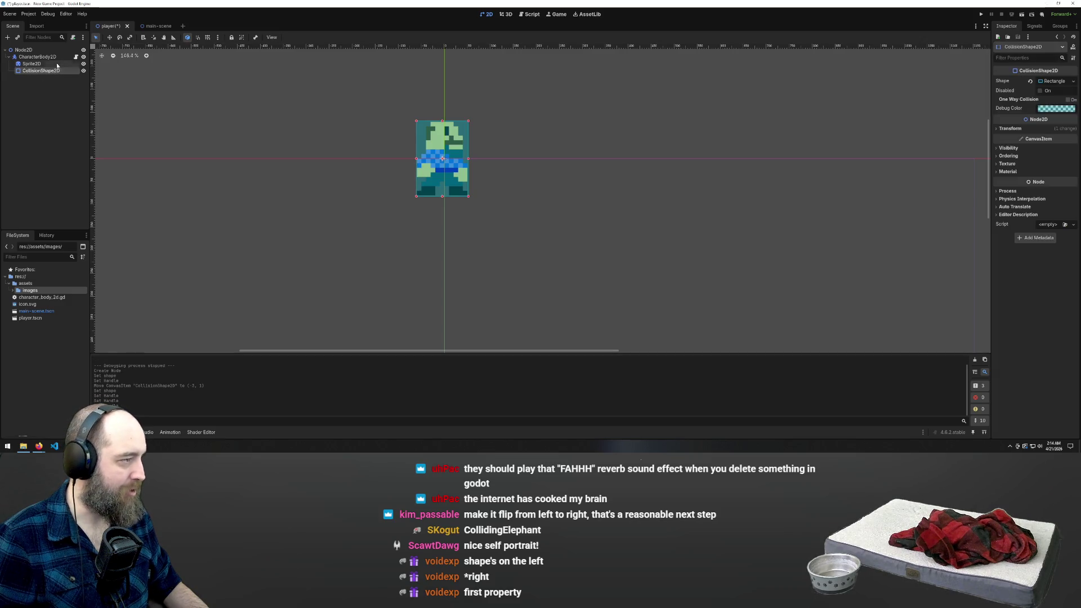
{"action": "left_click", "coordinate": [73, 37]}
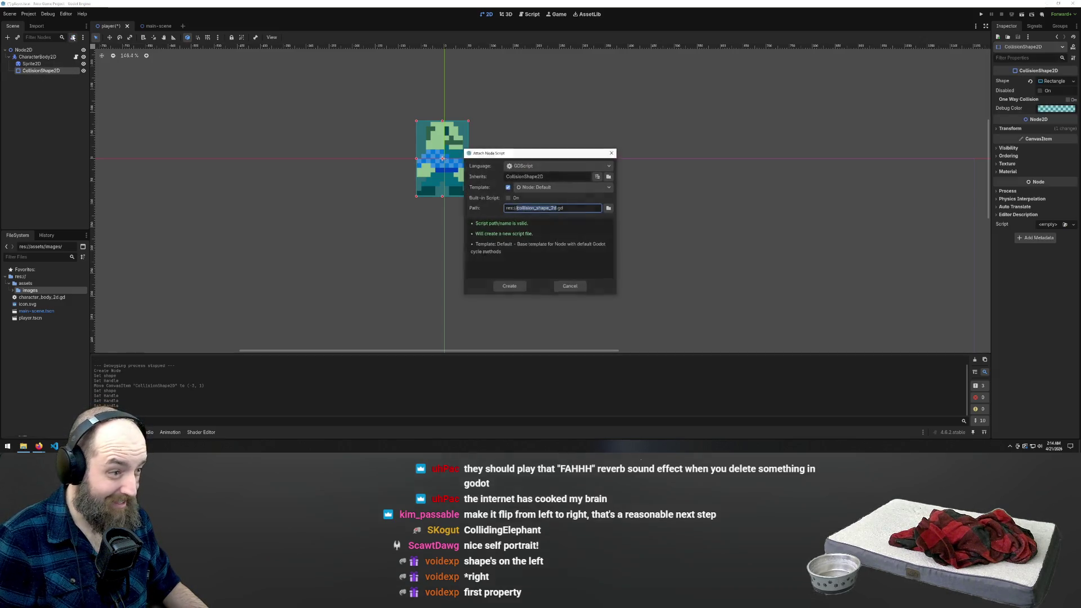
Step: Create collision_shape_2d.gd with the default template and open it in the Script editor
{"action": "left_click", "coordinate": [510, 287]}
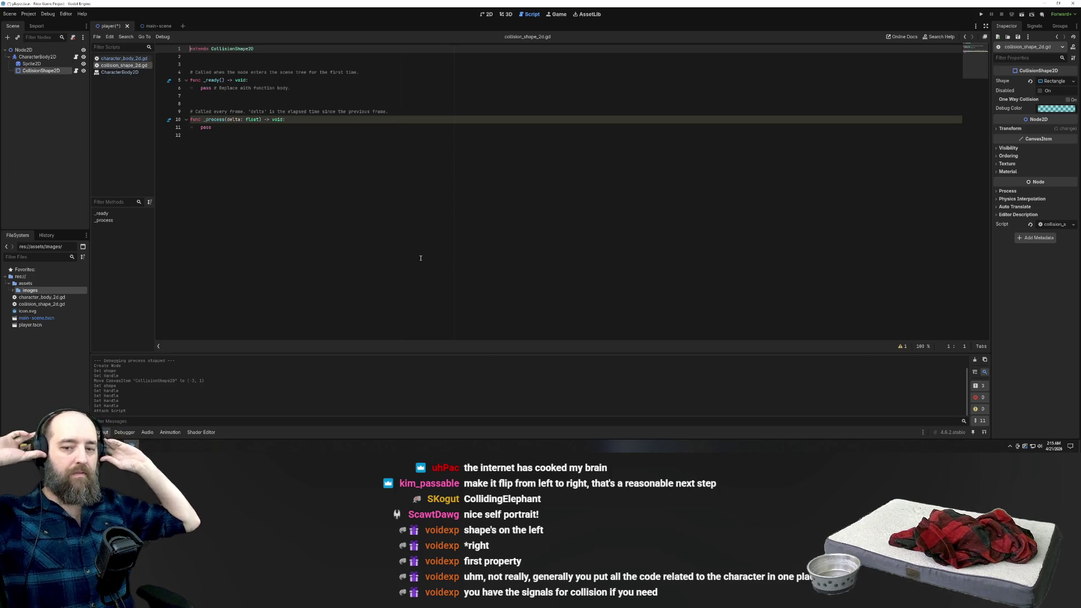
{"action": "left_click", "coordinate": [300, 190]}
{"action": "left_click", "coordinate": [83, 107]}
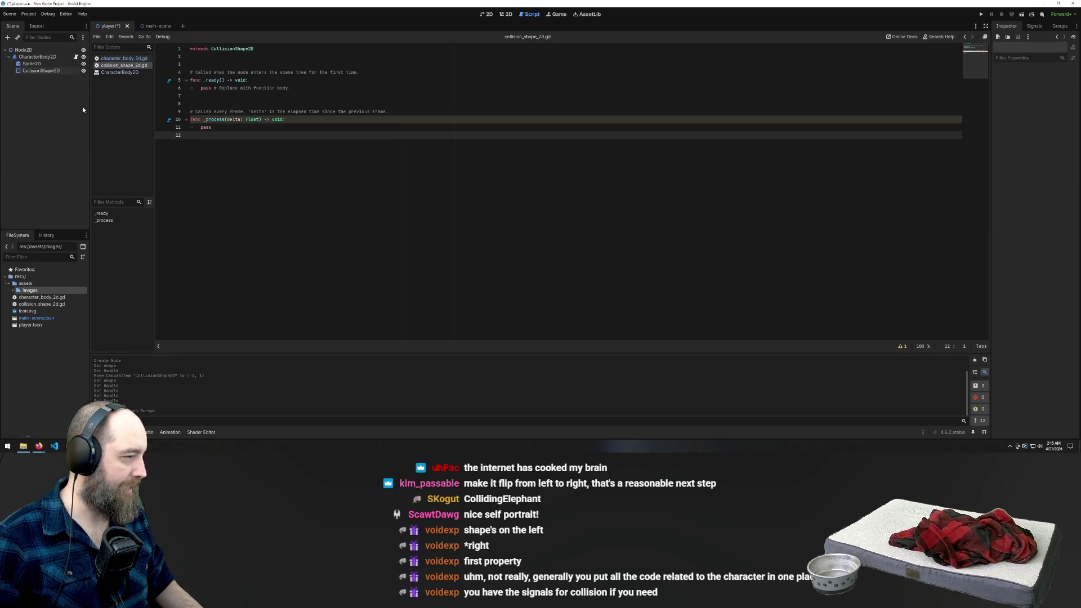
Step: In the CharacterBody2D script, type func collision on new line 17, then switch to the YouTube tutorial
{"action": "left_click", "coordinate": [36, 59]}
{"action": "left_click", "coordinate": [211, 167]}
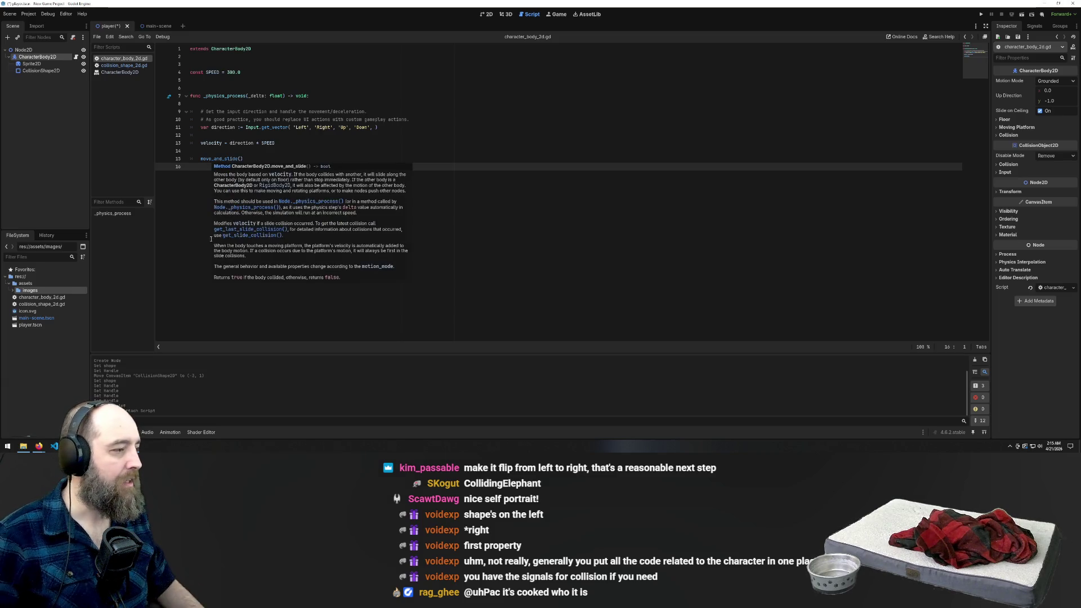
{"action": "key", "text": "Return"}
{"action": "type", "text": "func"}
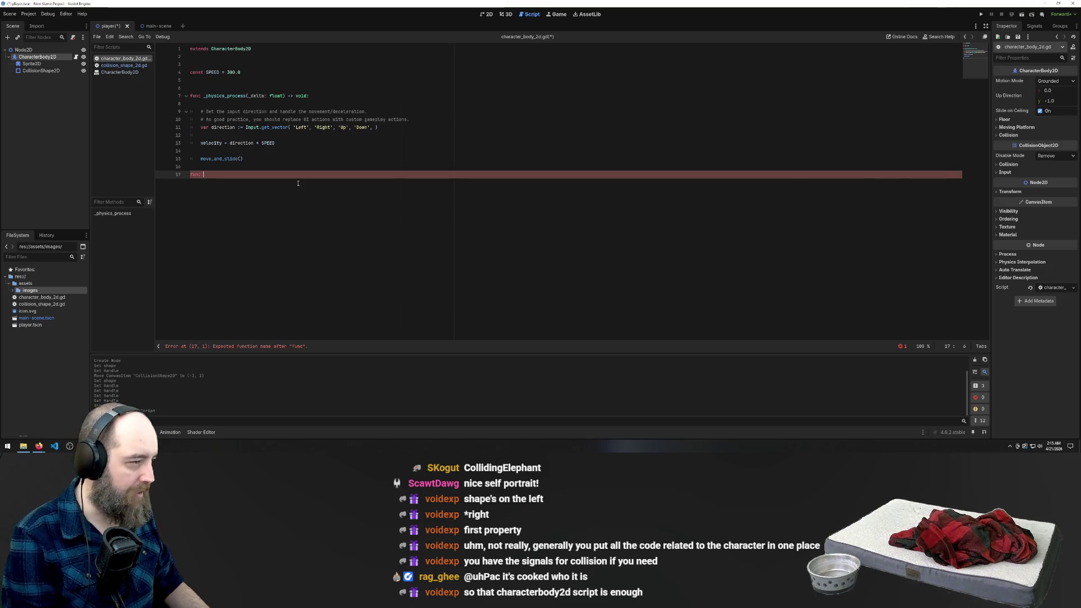
{"action": "type", "text": "coll"}
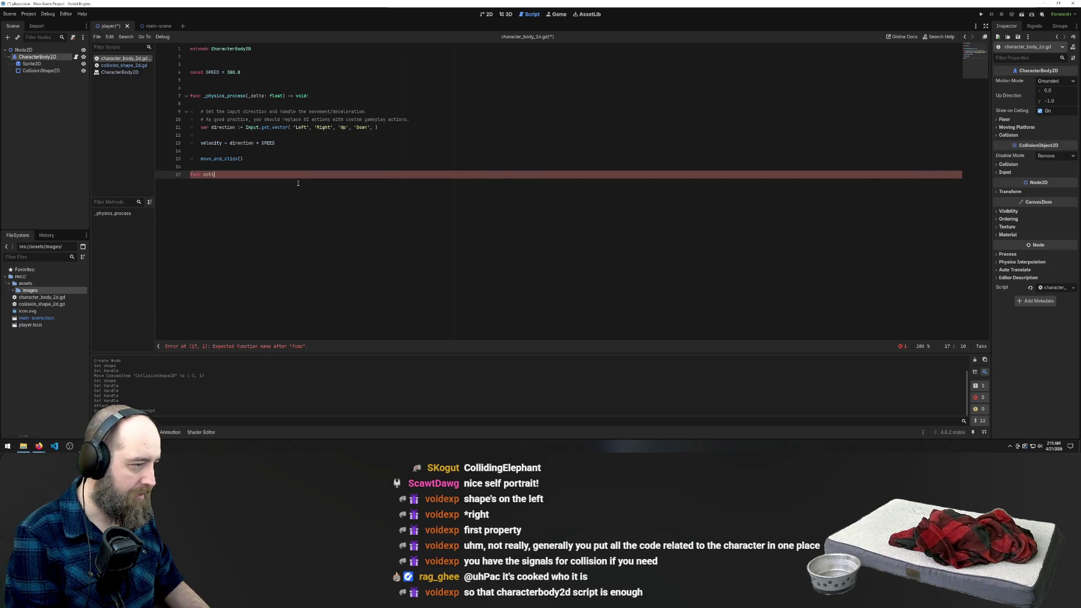
{"action": "type", "text": "ision("}
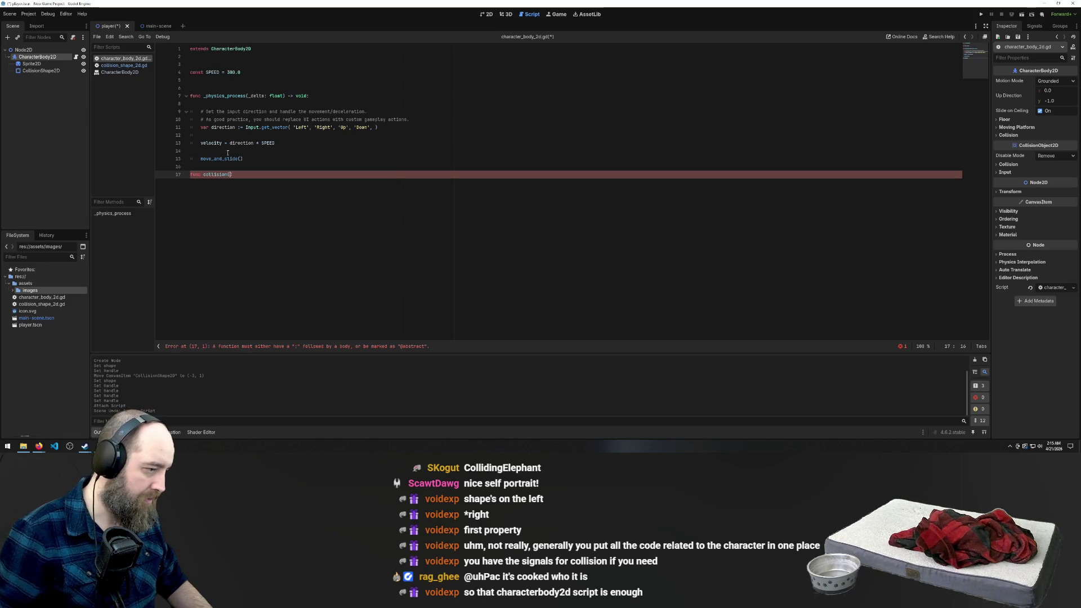
{"action": "left_click", "coordinate": [39, 446]}
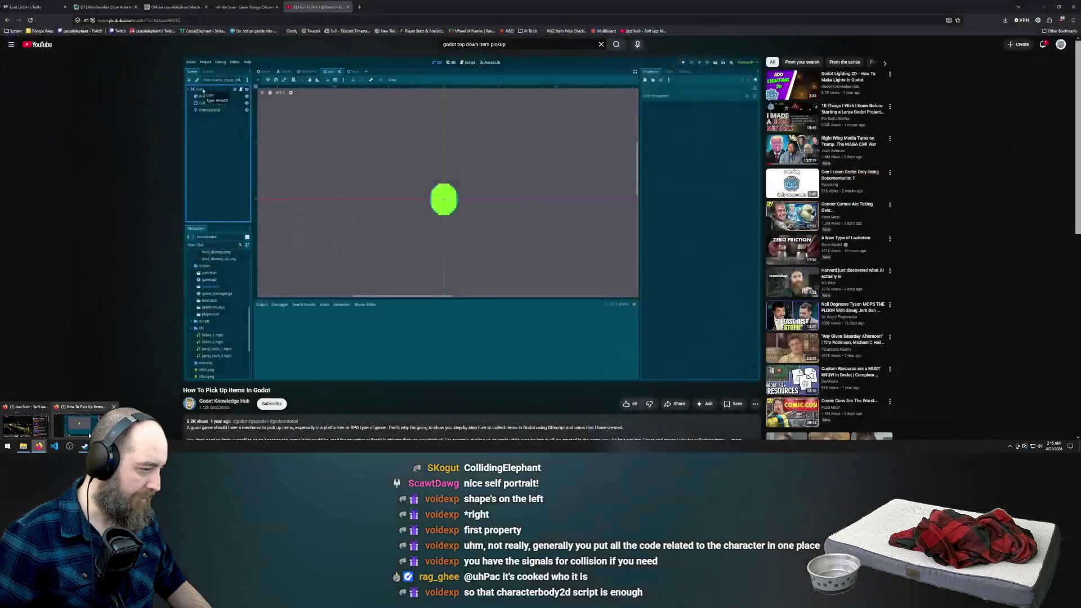
Step: Search 'godot collision tutorial', read the Godot Docs Physics introduction, then return to Godot
{"action": "left_click", "coordinate": [358, 7]}
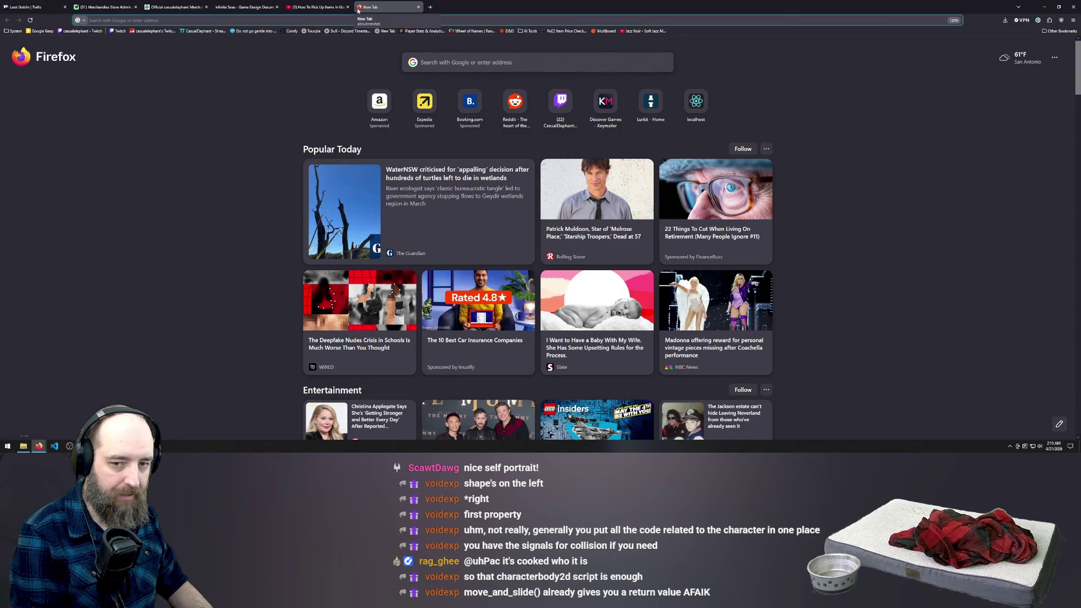
{"action": "type", "text": "godot collision tutorial"}
{"action": "key", "text": "Return"}
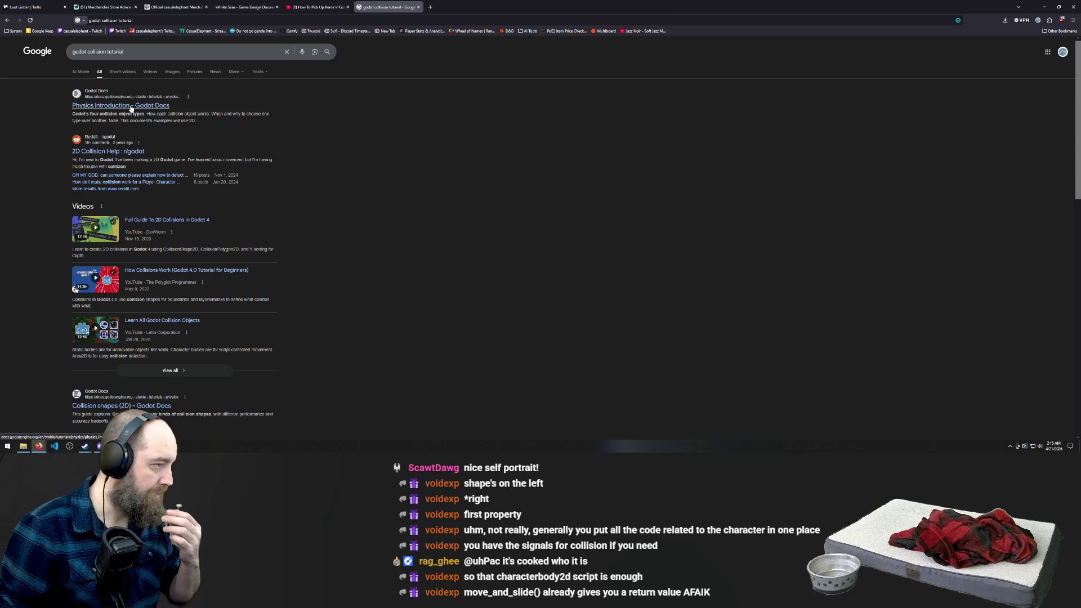
{"action": "left_click", "coordinate": [129, 107]}
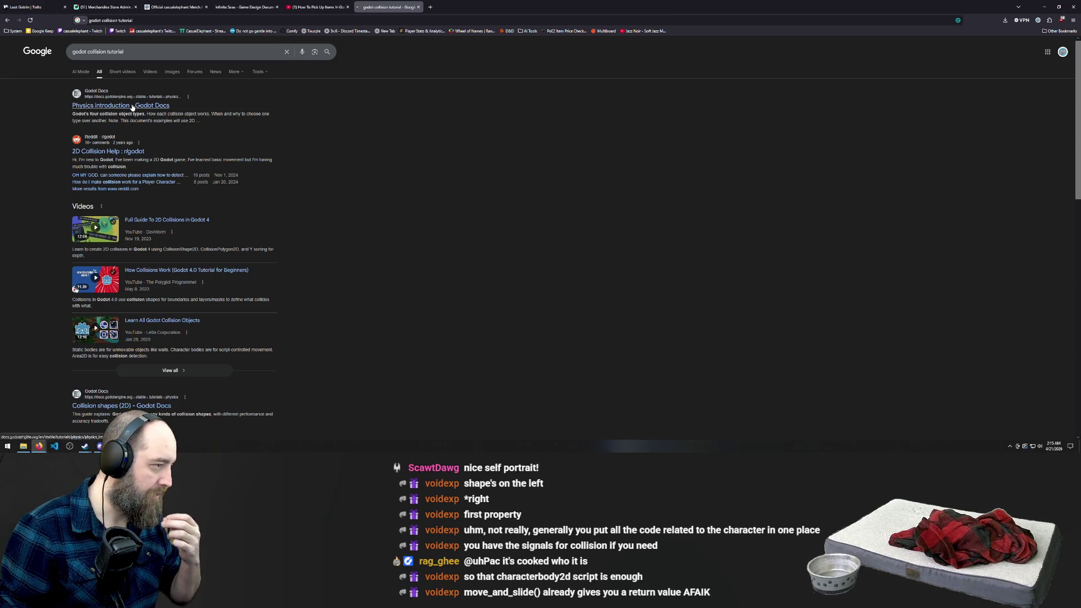
{"action": "scroll", "coordinate": [554, 195], "scroll_direction": "down", "scroll_amount": 1}
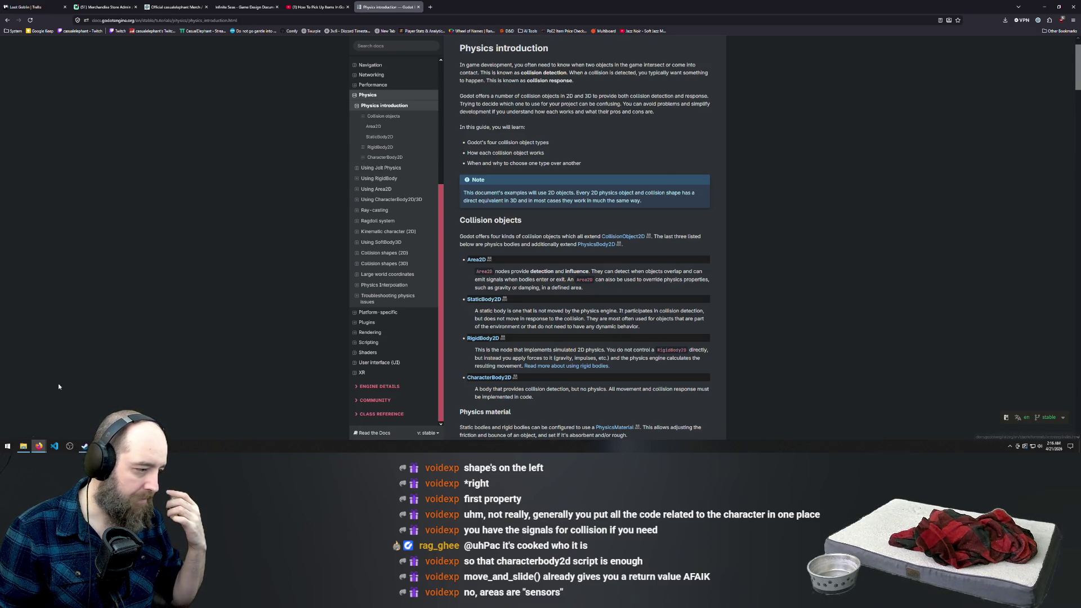
{"action": "key", "text": "alt+Tab"}
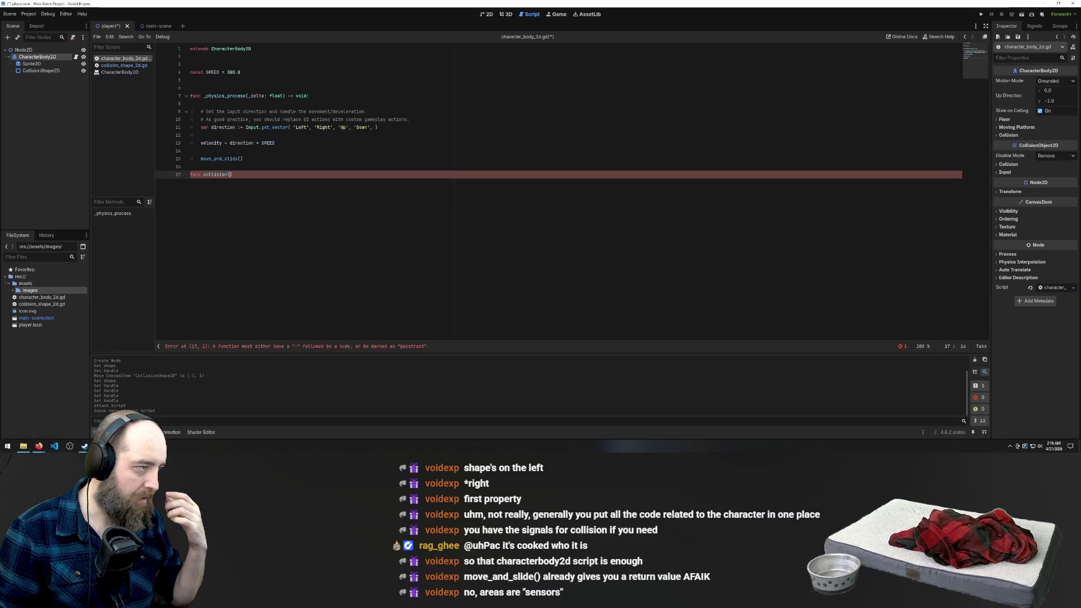
Step: Save the scene and scripts with Ctrl+S and give collision() a -> void: return type
{"action": "left_click", "coordinate": [39, 70]}
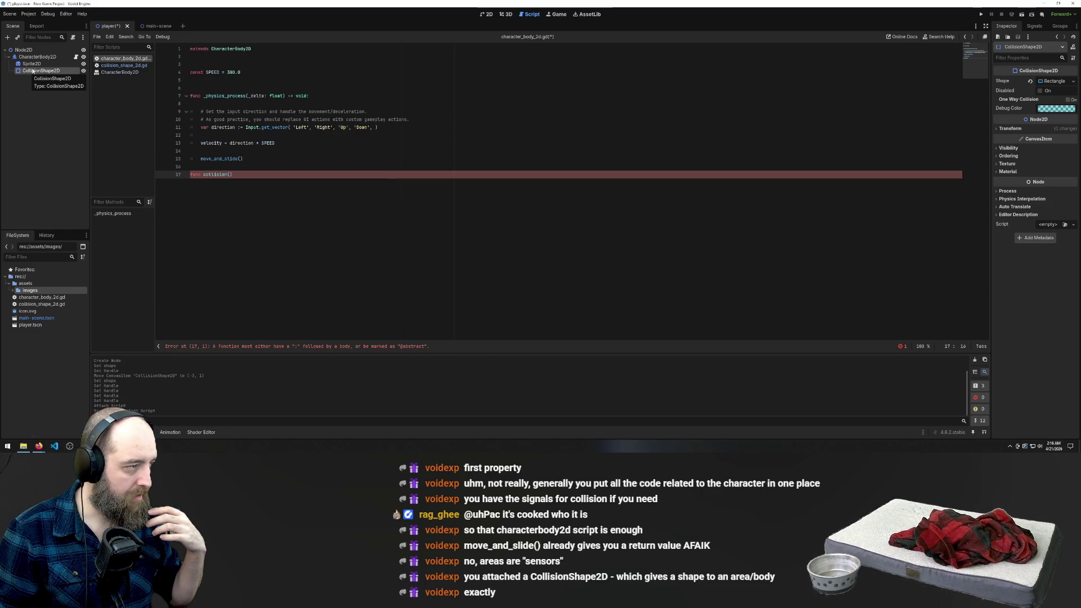
{"action": "key", "text": "ctrl+s"}
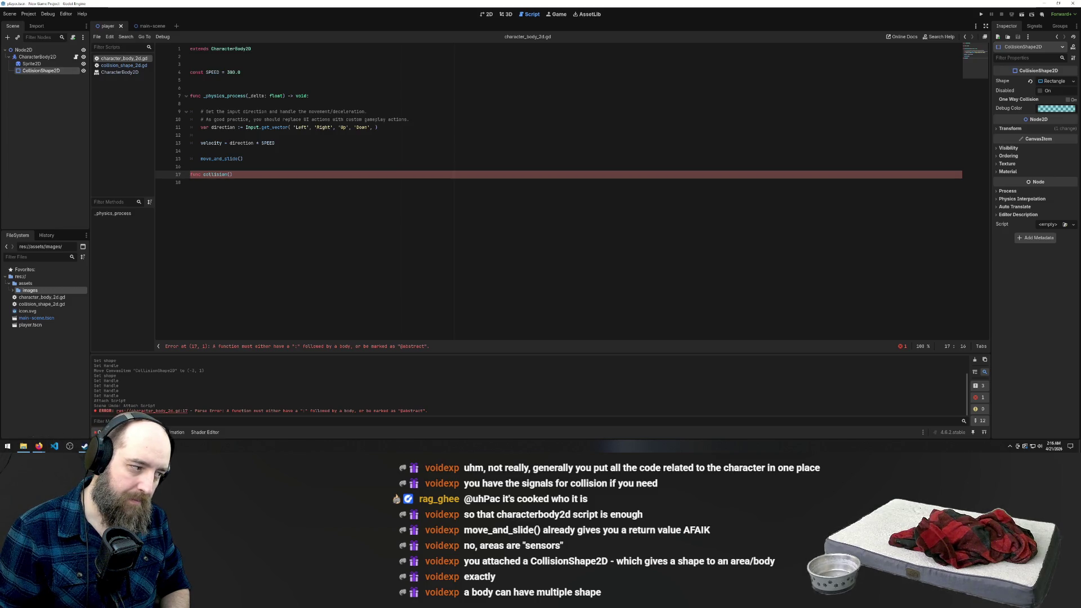
{"action": "left_click", "coordinate": [241, 247]}
{"action": "left_click", "coordinate": [287, 115]}
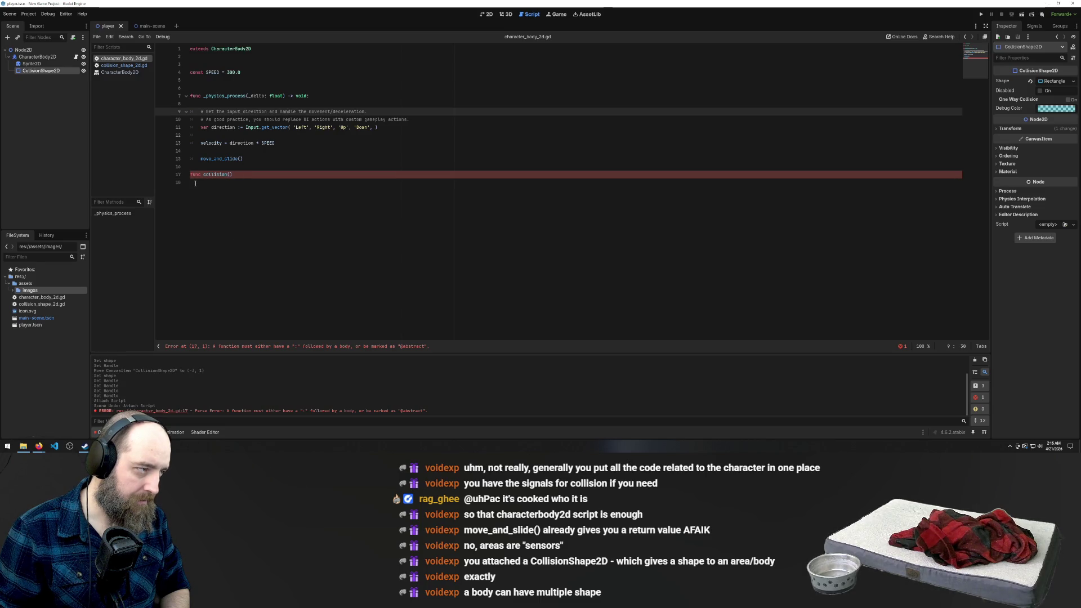
{"action": "left_click", "coordinate": [223, 175]}
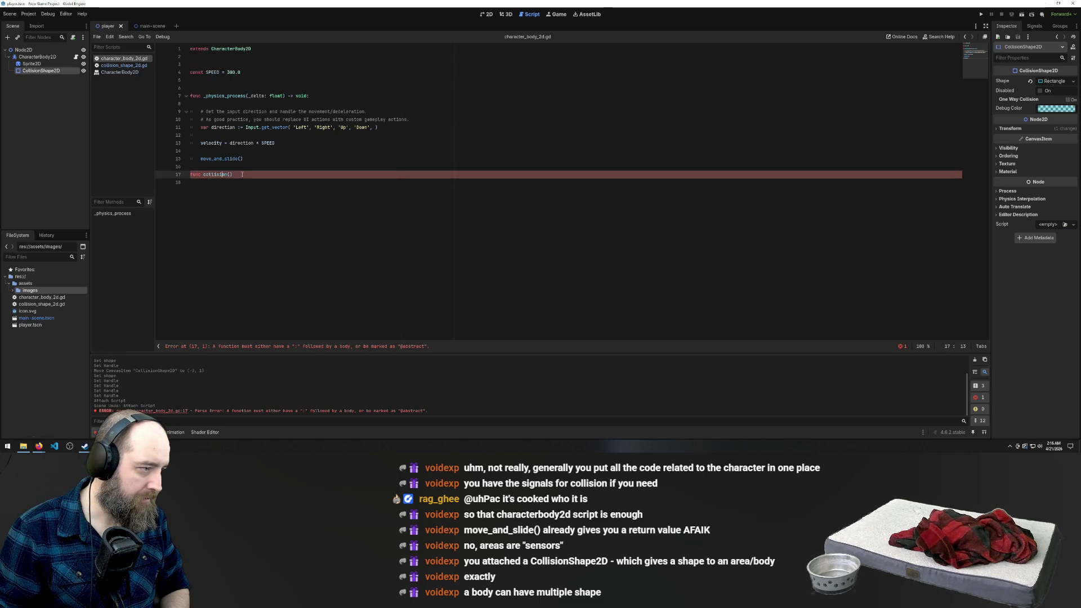
{"action": "type", "text": "-> void:"}
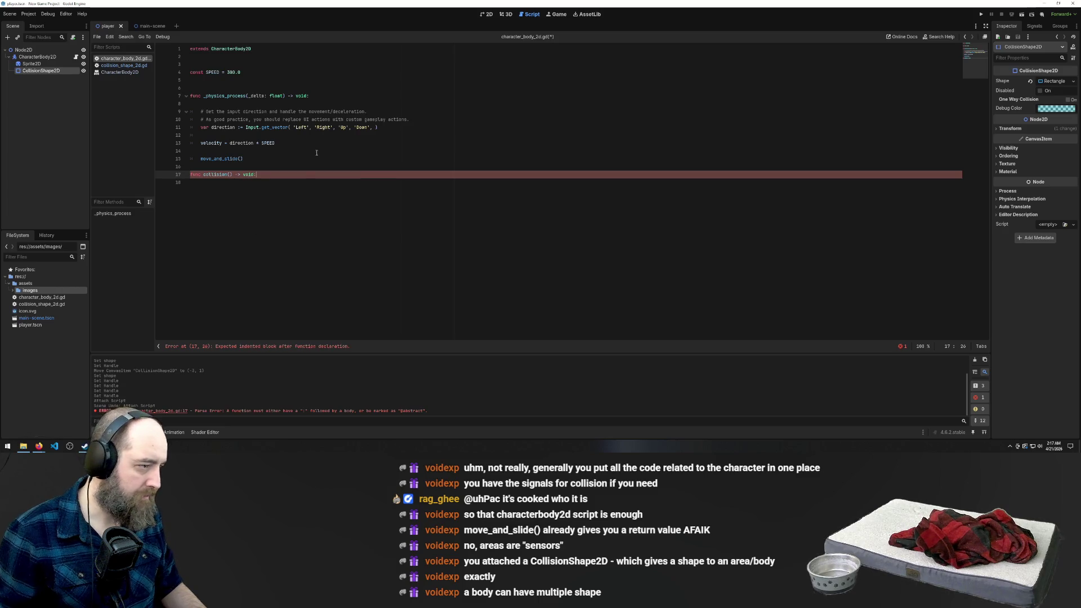
Step: Place the caret between collision()'s parentheses, then go back to the browser
{"action": "left_click", "coordinate": [233, 174]}
{"action": "key", "text": "Left"}
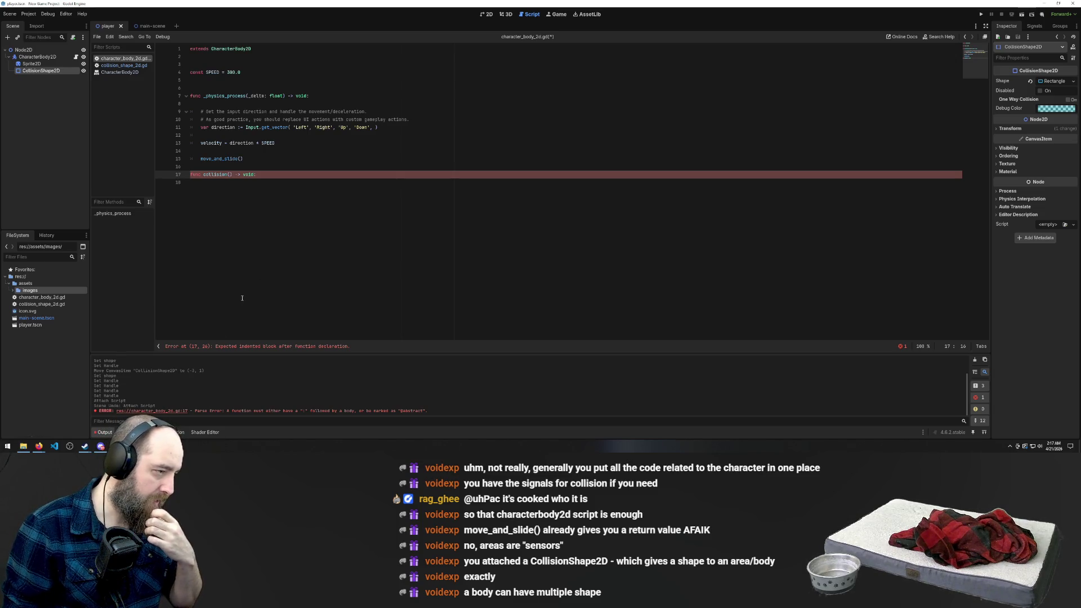
{"action": "mouse_move", "coordinate": [23, 446]}
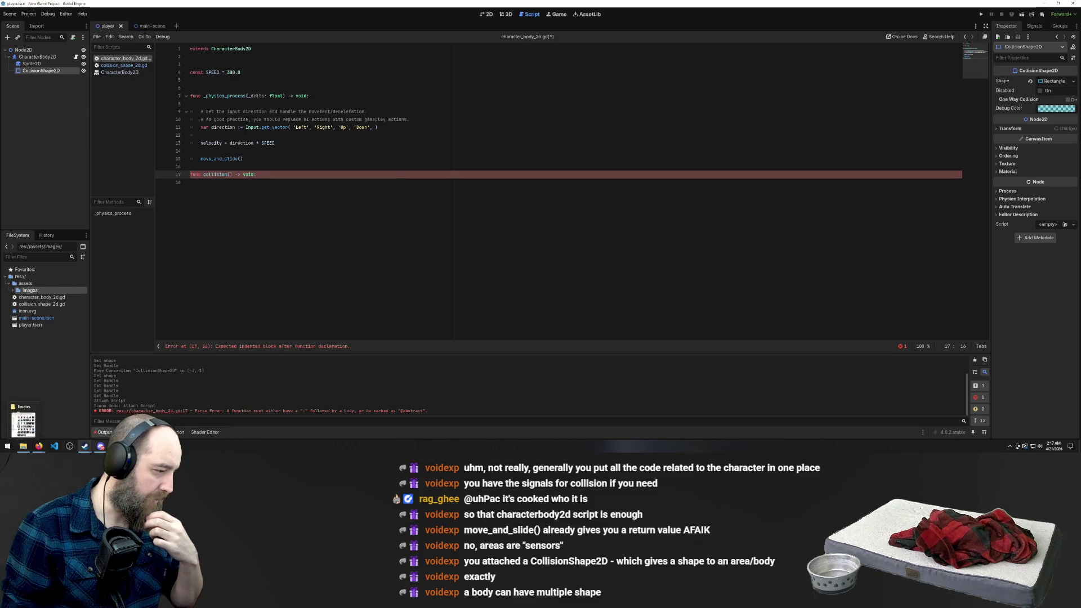
{"action": "mouse_move", "coordinate": [100, 432]}
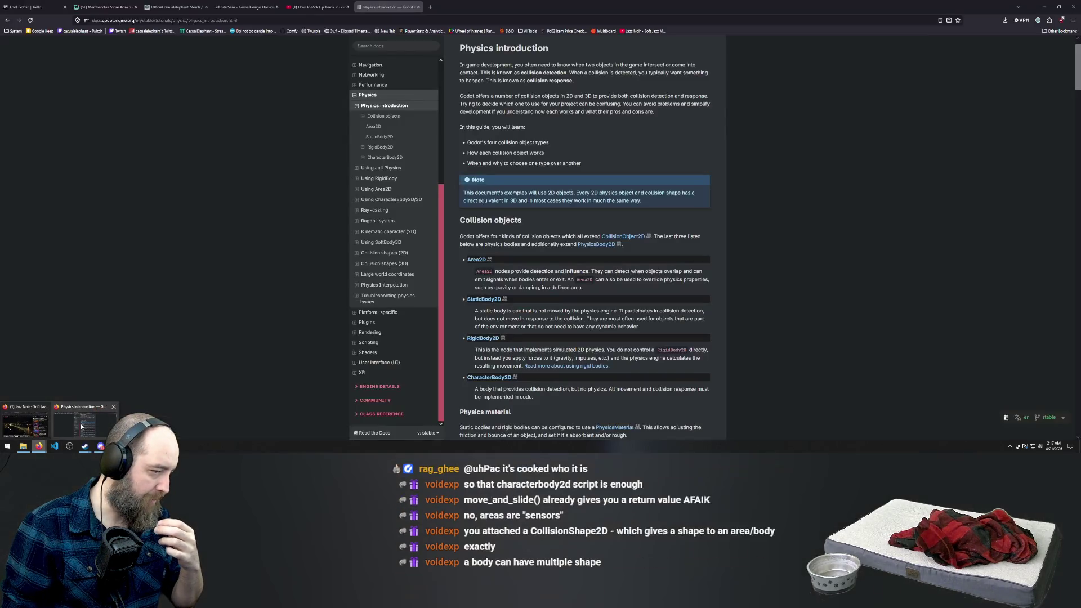
Step: Read the Physics introduction from Collision shapes down to Collision layers and masks, then return to Godot
{"action": "left_click", "coordinate": [81, 427]}
{"action": "scroll", "coordinate": [586, 257], "scroll_direction": "down", "scroll_amount": 4}
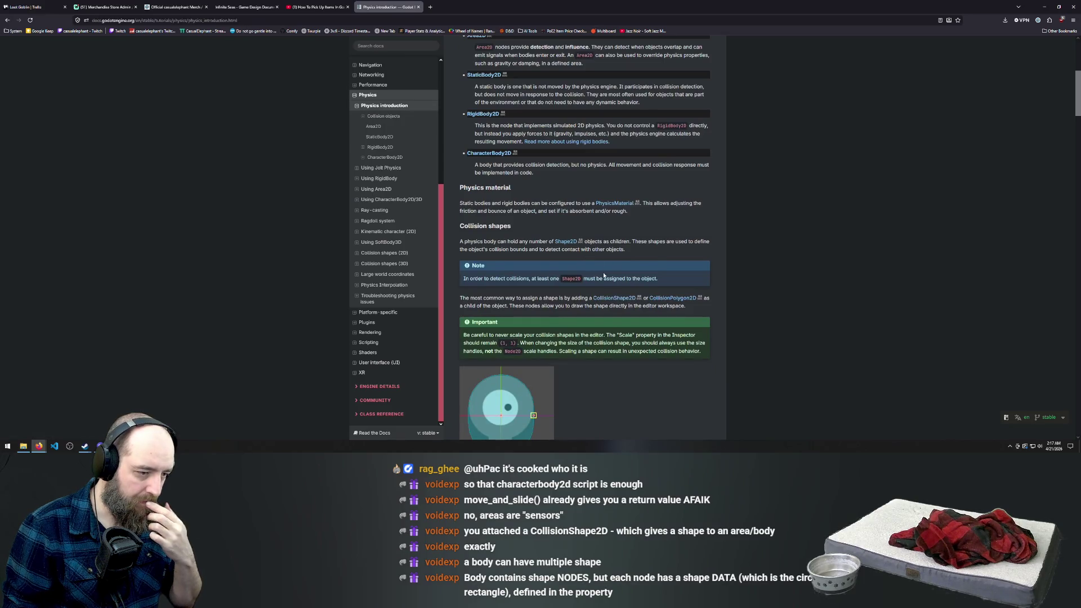
{"action": "scroll", "coordinate": [603, 276], "scroll_direction": "down", "scroll_amount": 1}
{"action": "scroll", "coordinate": [606, 257], "scroll_direction": "up", "scroll_amount": 1}
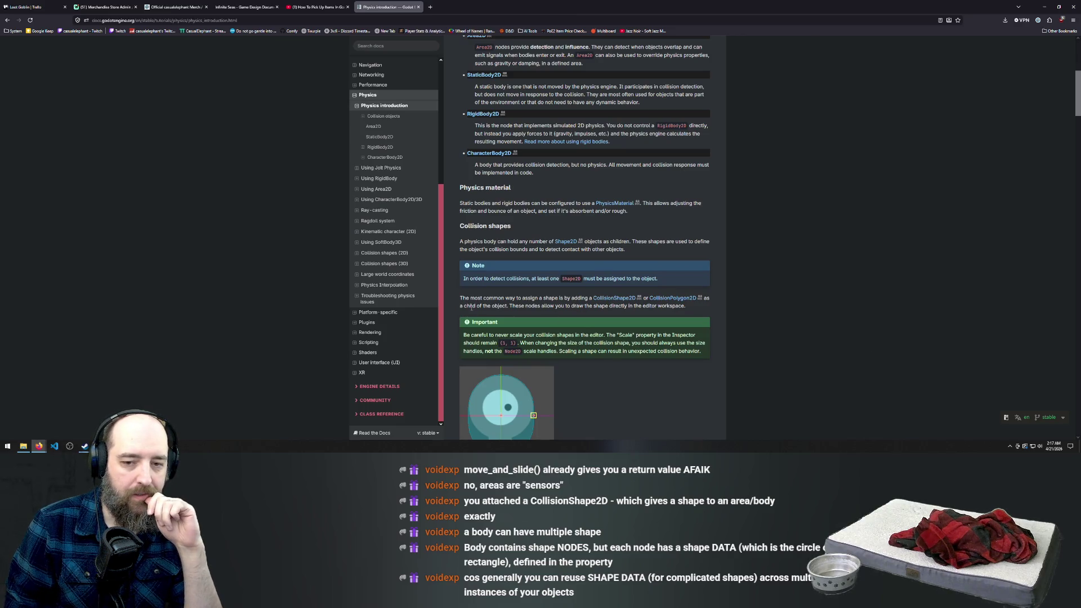
{"action": "scroll", "coordinate": [654, 214], "scroll_direction": "down", "scroll_amount": 2}
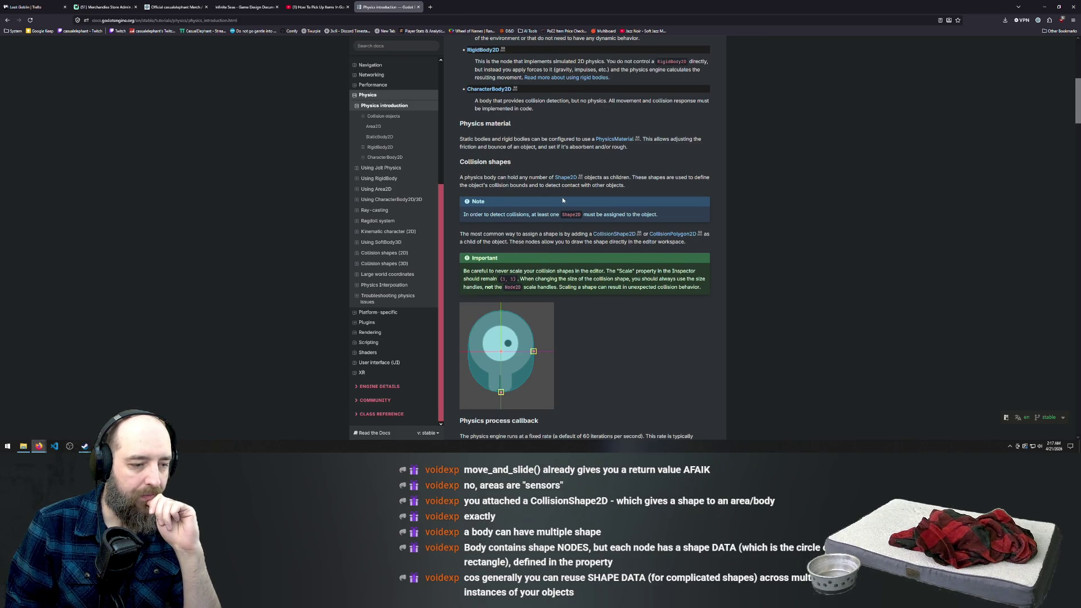
{"action": "scroll", "coordinate": [577, 198], "scroll_direction": "down", "scroll_amount": 5}
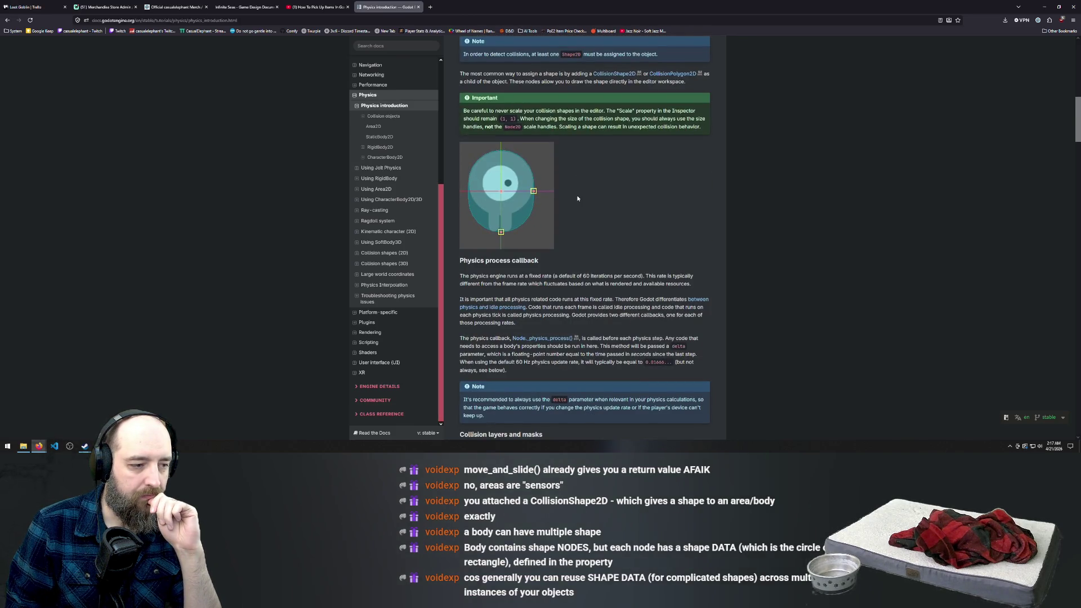
{"action": "scroll", "coordinate": [577, 198], "scroll_direction": "down", "scroll_amount": 1}
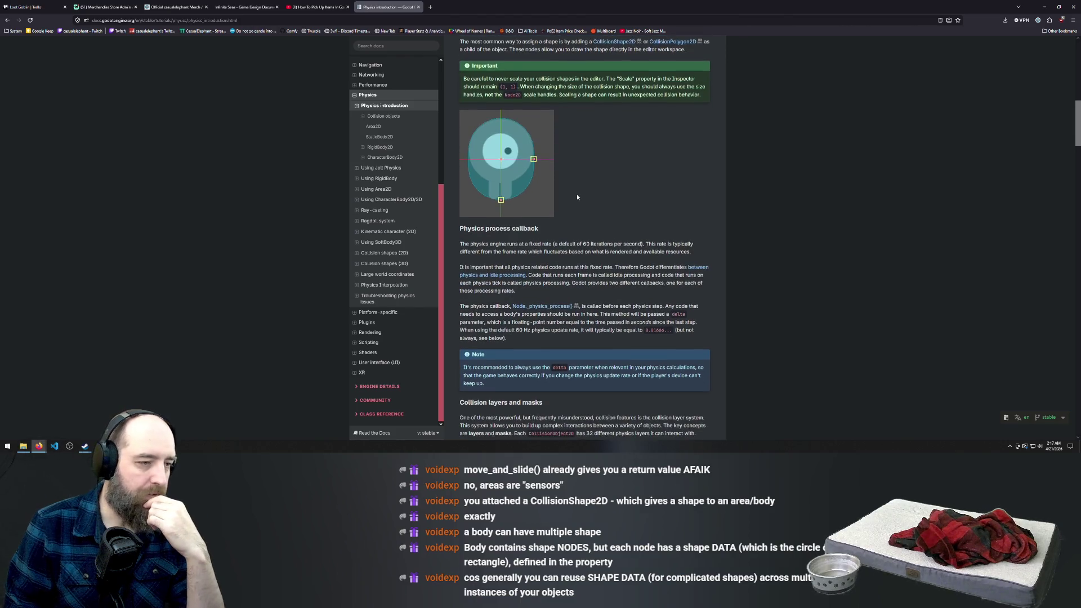
{"action": "scroll", "coordinate": [577, 197], "scroll_direction": "down", "scroll_amount": 1}
{"action": "scroll", "coordinate": [577, 197], "scroll_direction": "down", "scroll_amount": 3}
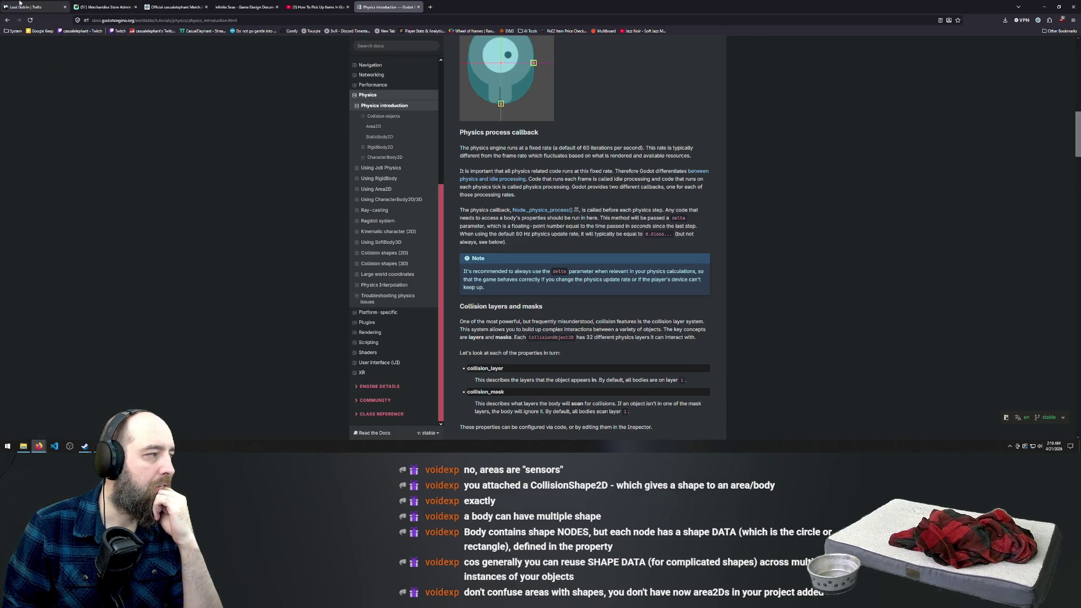
{"action": "key", "text": "alt+Tab"}
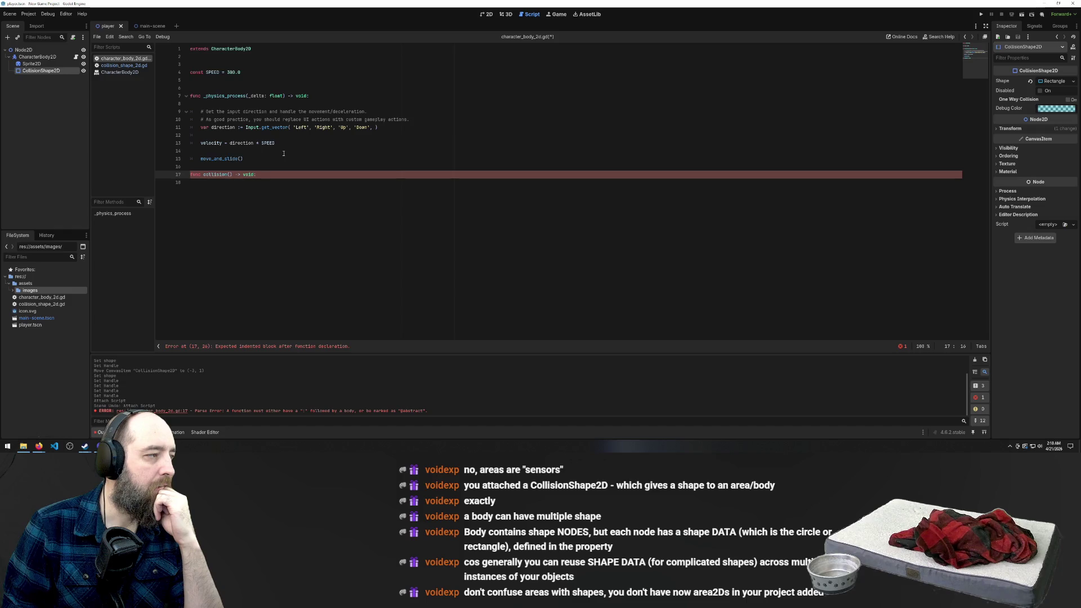
{"action": "left_click", "coordinate": [151, 27]}
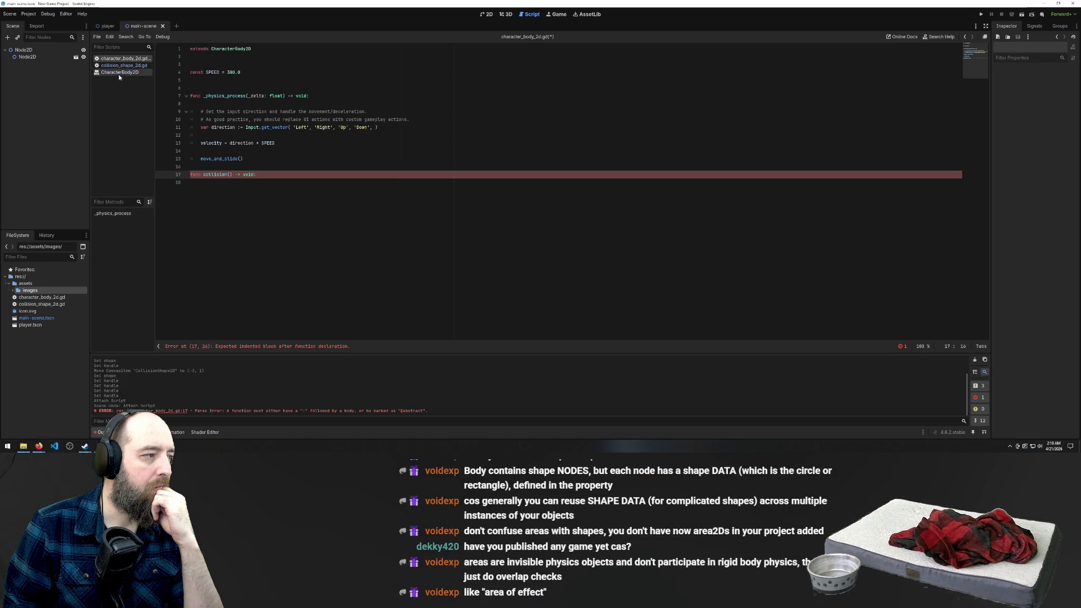
{"action": "left_click", "coordinate": [104, 26]}
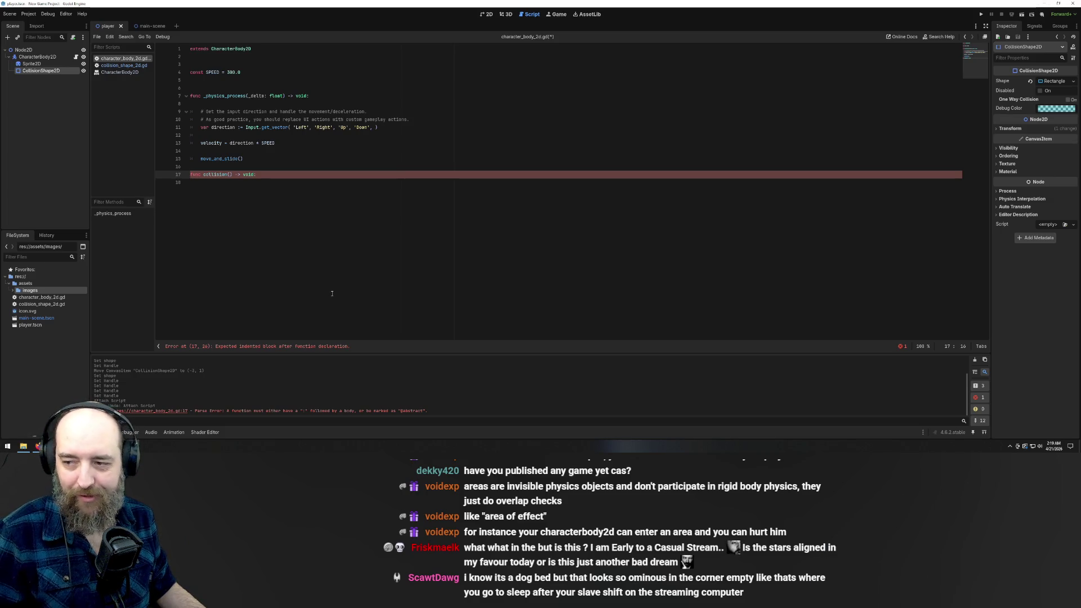
Step: Click around lines 17–18 of character_body_2d.gd, then switch to the Physics docs in Firefox
{"action": "left_click", "coordinate": [252, 219]}
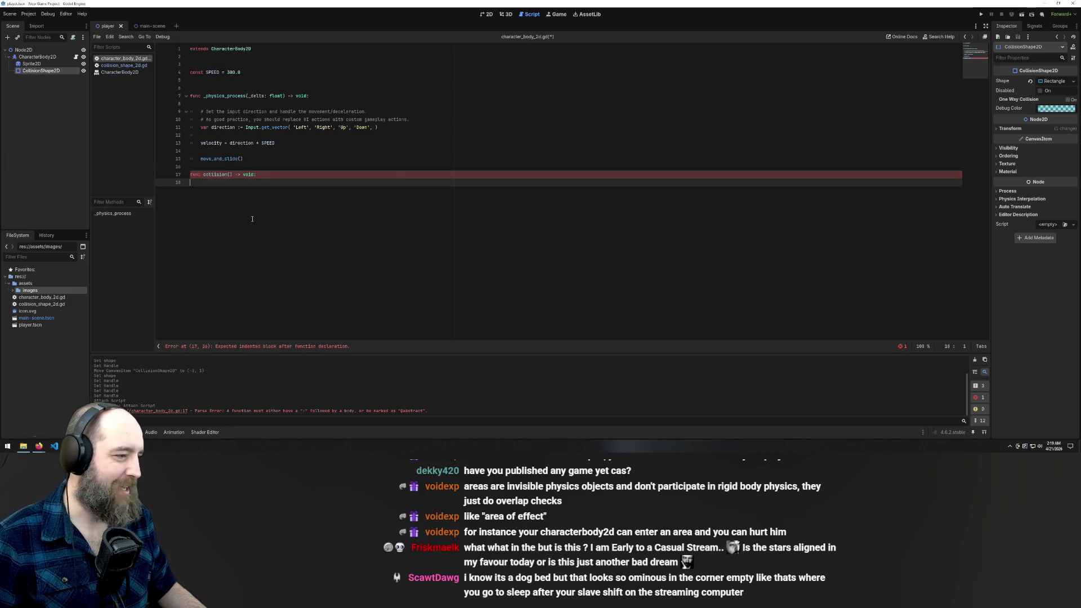
{"action": "left_click", "coordinate": [217, 175]}
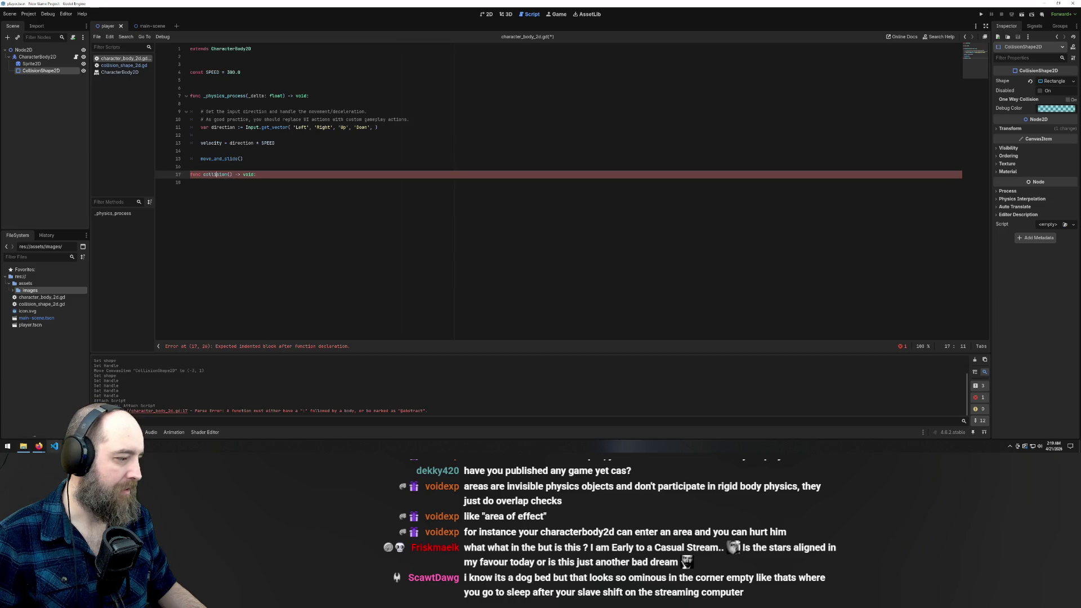
{"action": "key", "text": "alt+Tab"}
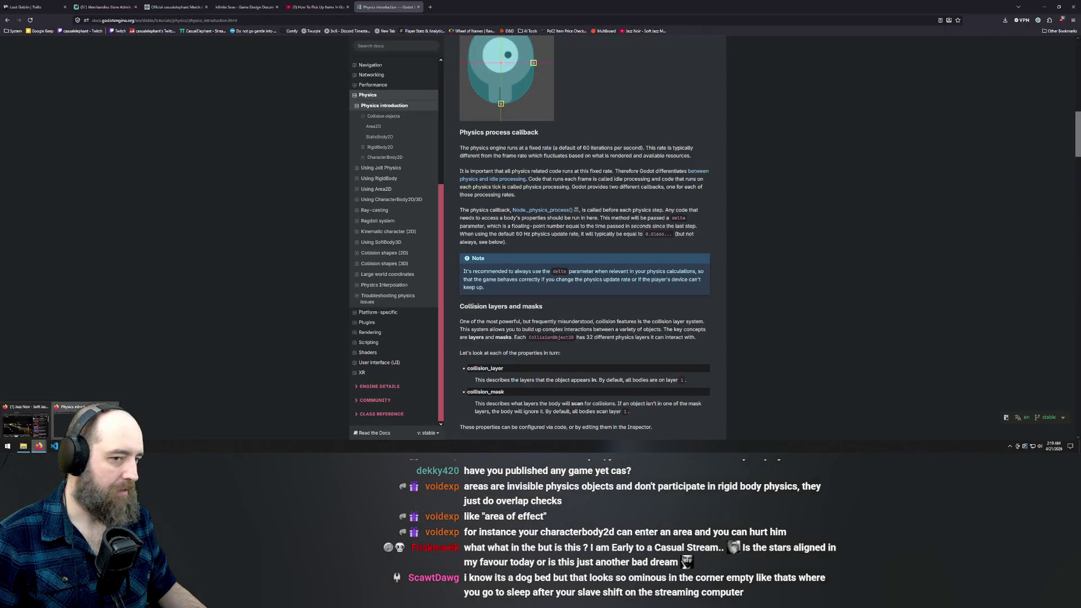
Step: Go back to the Google results and start playing the Full Guide To 2D Collisions in Godot 4 video
{"action": "left_click", "coordinate": [5, 22]}
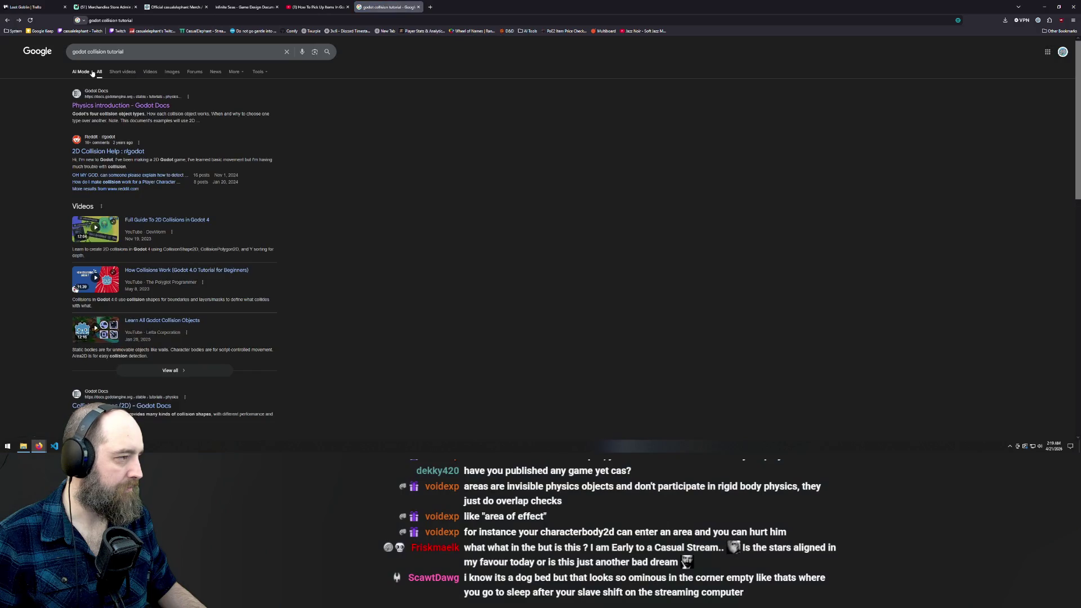
{"action": "scroll", "coordinate": [1, 336], "scroll_direction": "down", "scroll_amount": 2}
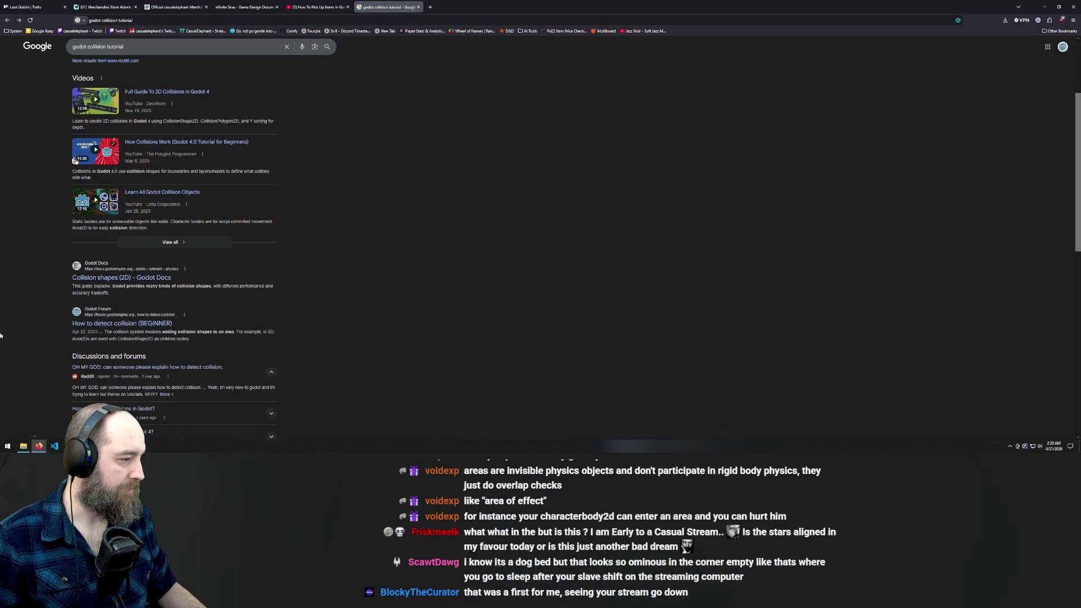
{"action": "left_click", "coordinate": [155, 98]}
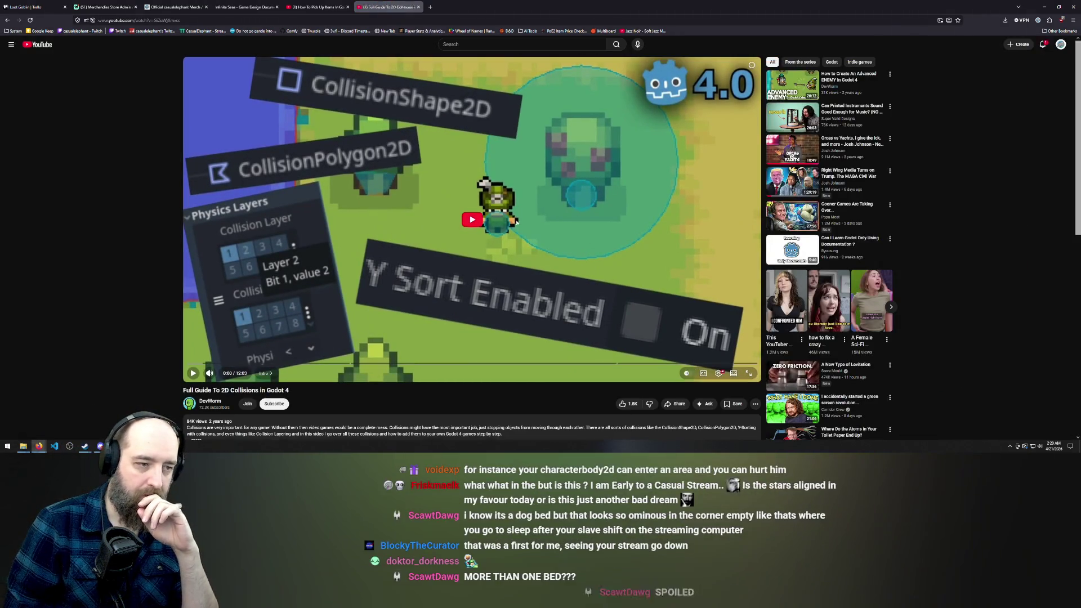
{"action": "left_click", "coordinate": [483, 222]}
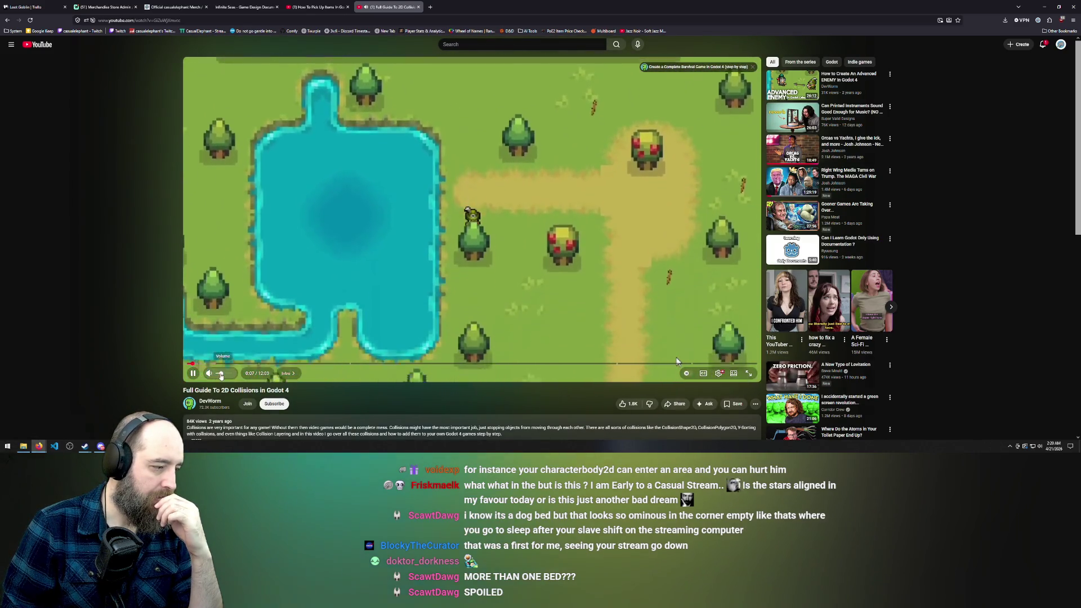
Step: Check the How To Pick Up Items video and Jazz Noir window, then return to the collisions video
{"action": "left_click", "coordinate": [291, 9]}
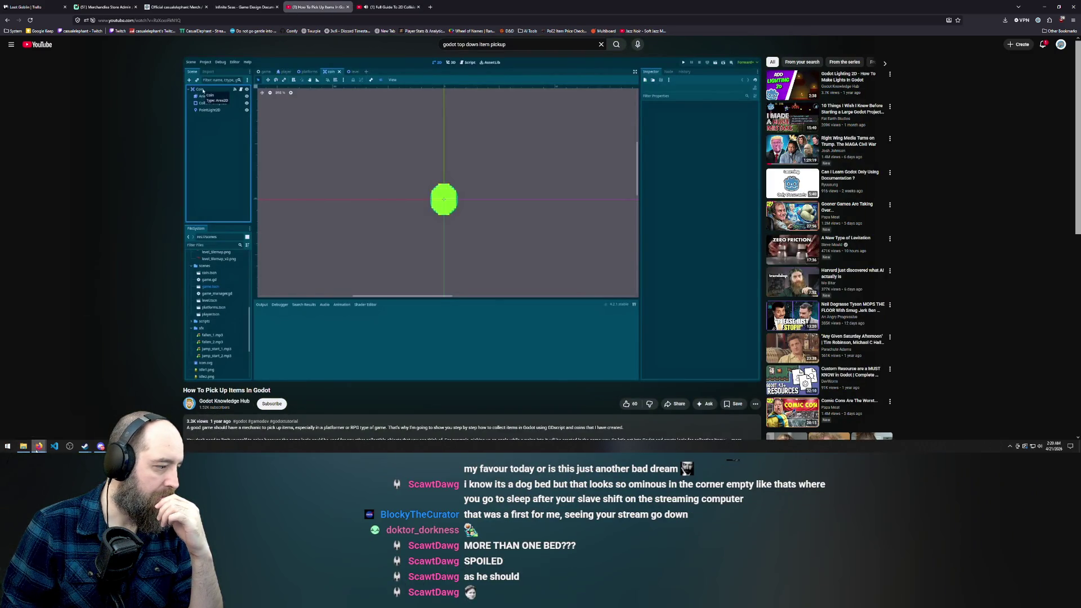
{"action": "mouse_move", "coordinate": [38, 447]}
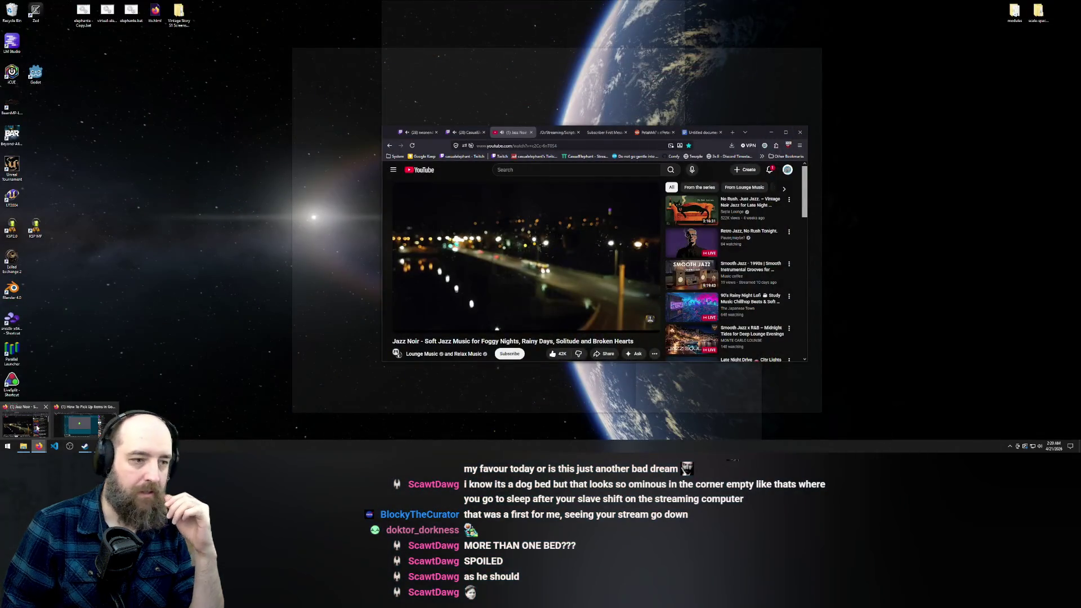
{"action": "left_click", "coordinate": [37, 427]}
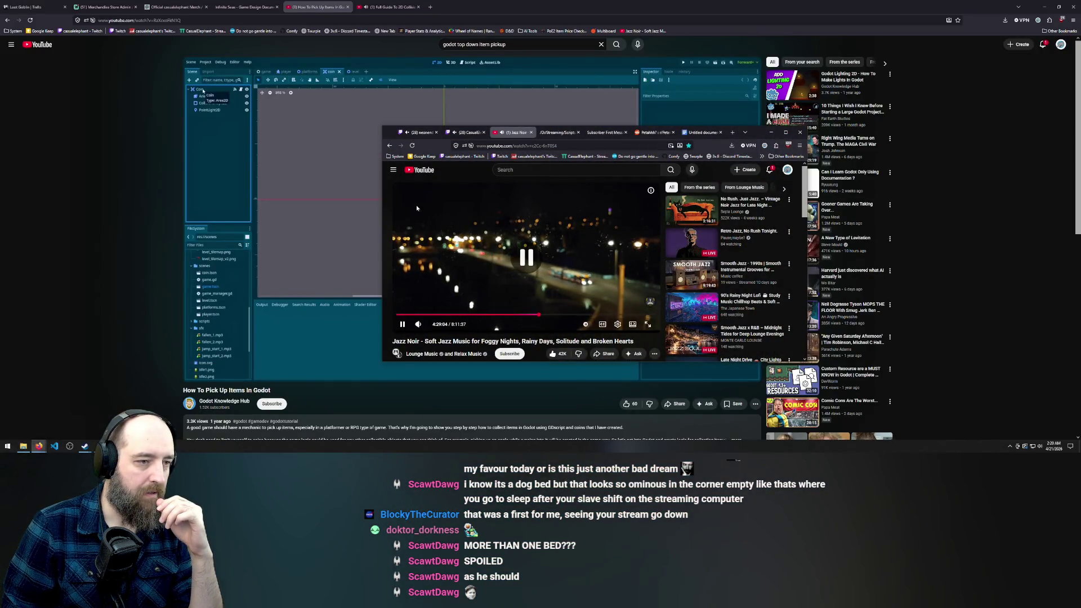
{"action": "left_click", "coordinate": [109, 213]}
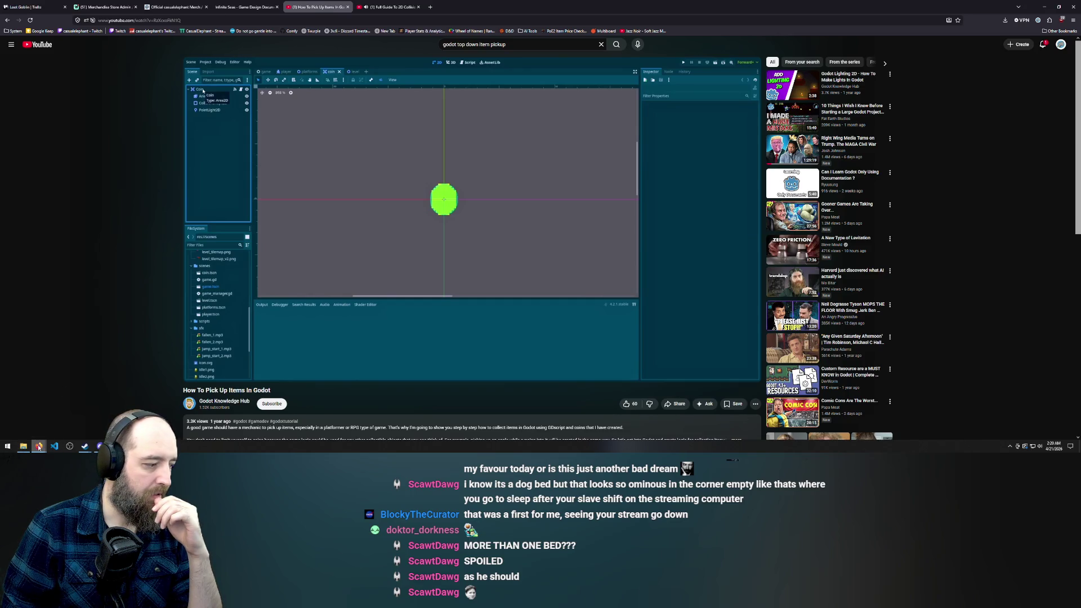
{"action": "mouse_move", "coordinate": [38, 447]}
{"action": "left_click", "coordinate": [37, 428]}
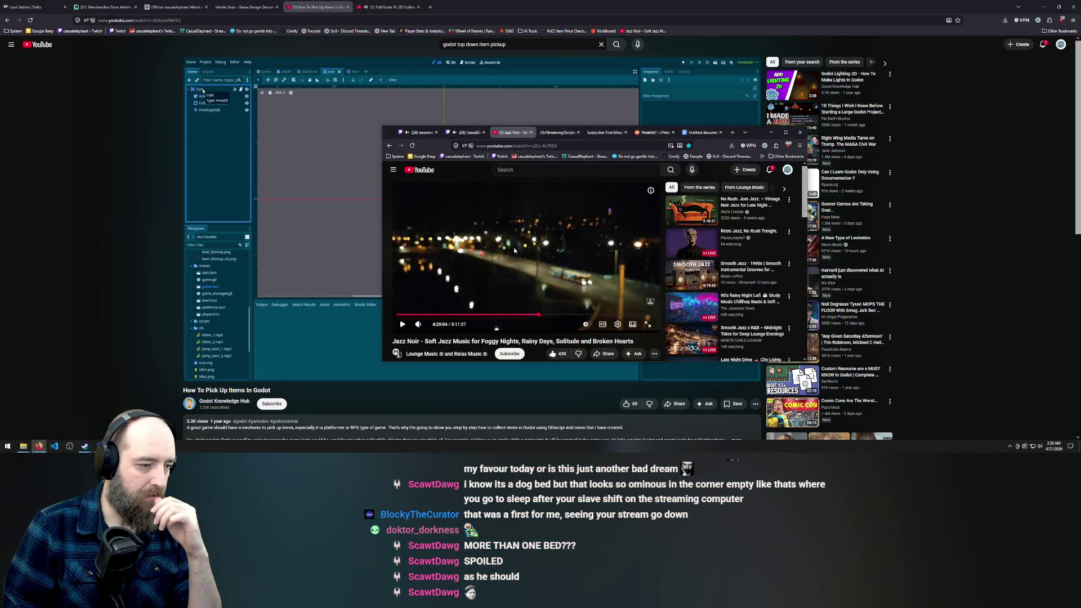
{"action": "left_click", "coordinate": [451, 122]}
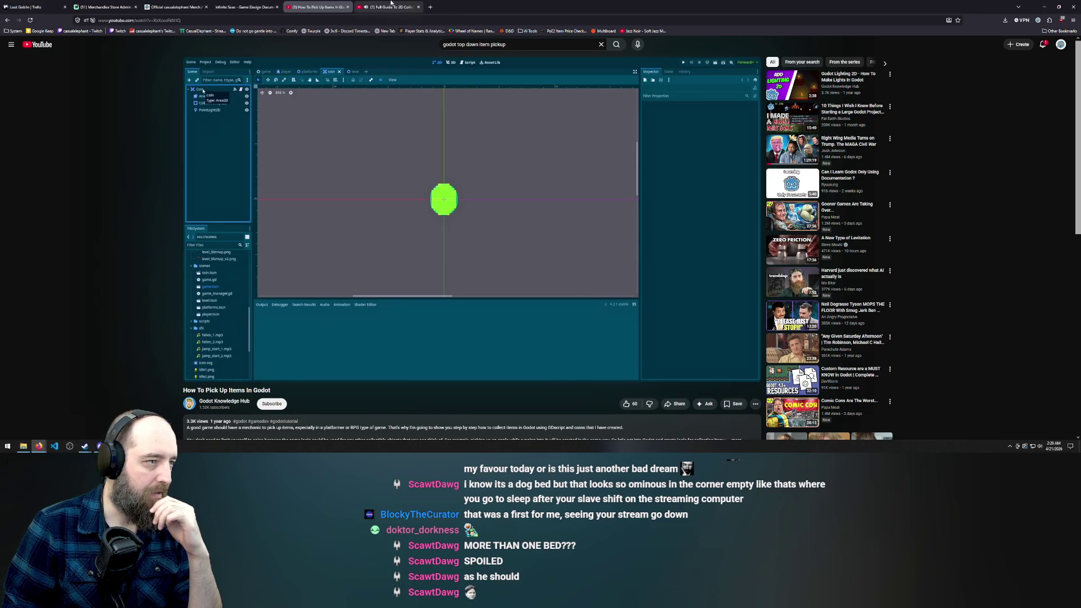
{"action": "left_click", "coordinate": [391, 7]}
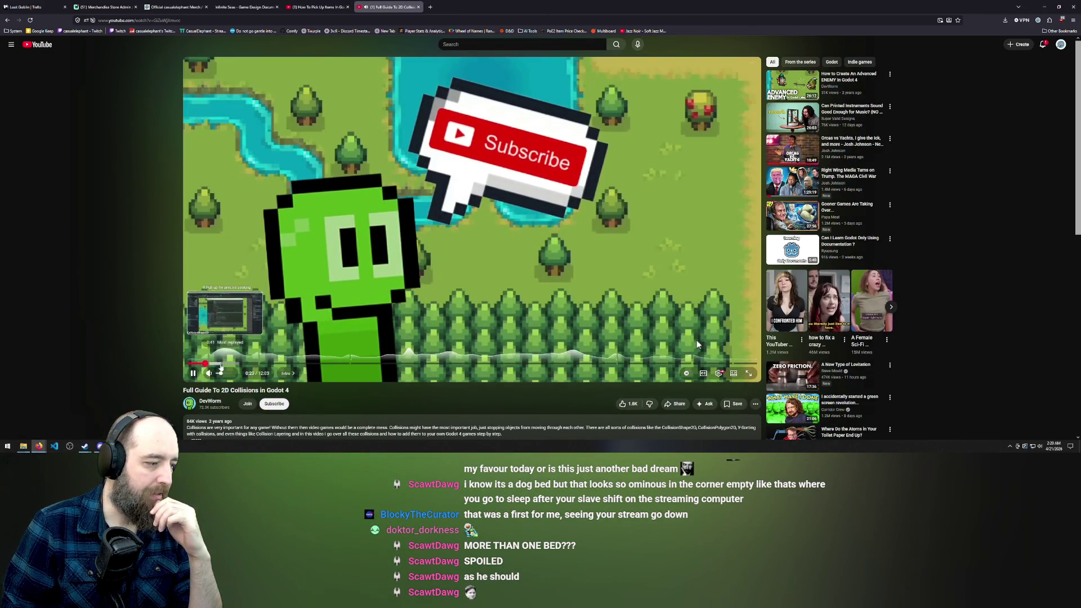
Step: Skip to the CollisionShape2D part of the collisions guide, pause it briefly, then resume
{"action": "left_click", "coordinate": [220, 365]}
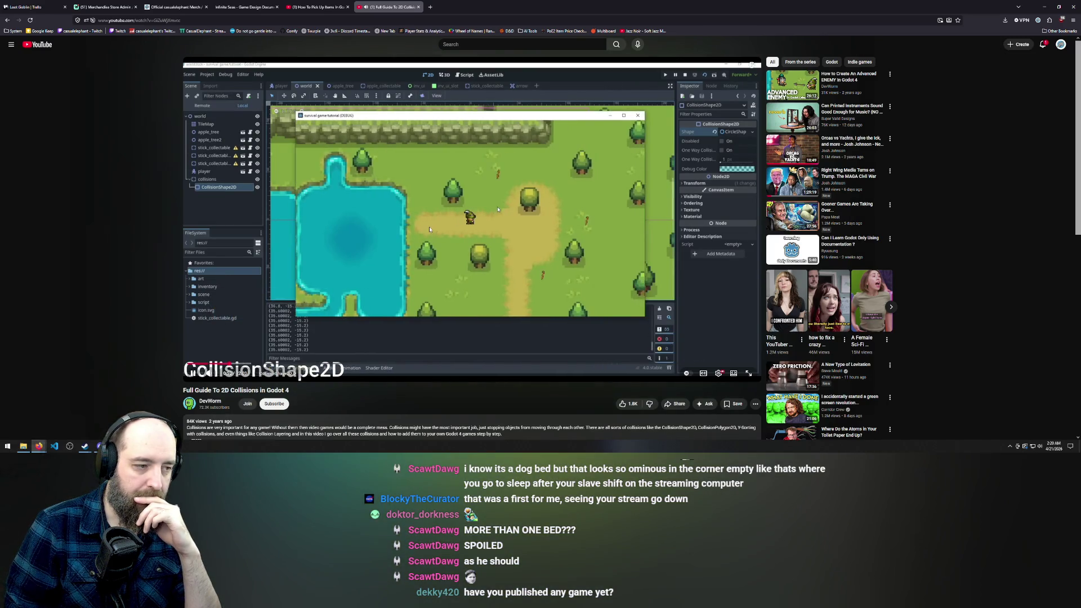
{"action": "left_click", "coordinate": [415, 232]}
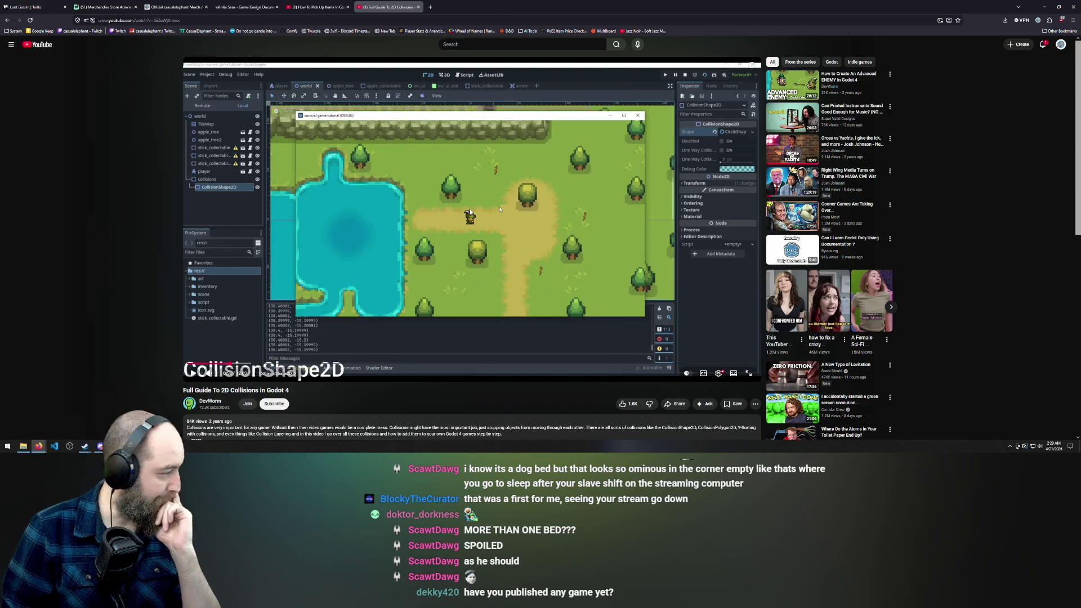
{"action": "left_click", "coordinate": [502, 293]}
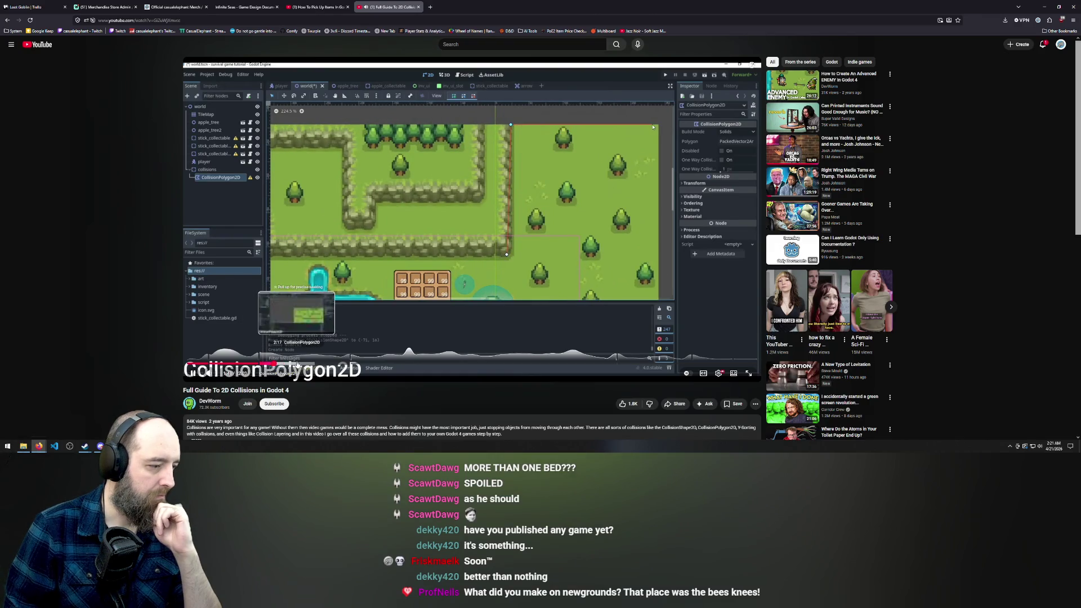
Step: Skim ahead through Y-Sorting and TileMap physics-layer painting, then go back to the Google results
{"action": "left_click", "coordinate": [328, 365]}
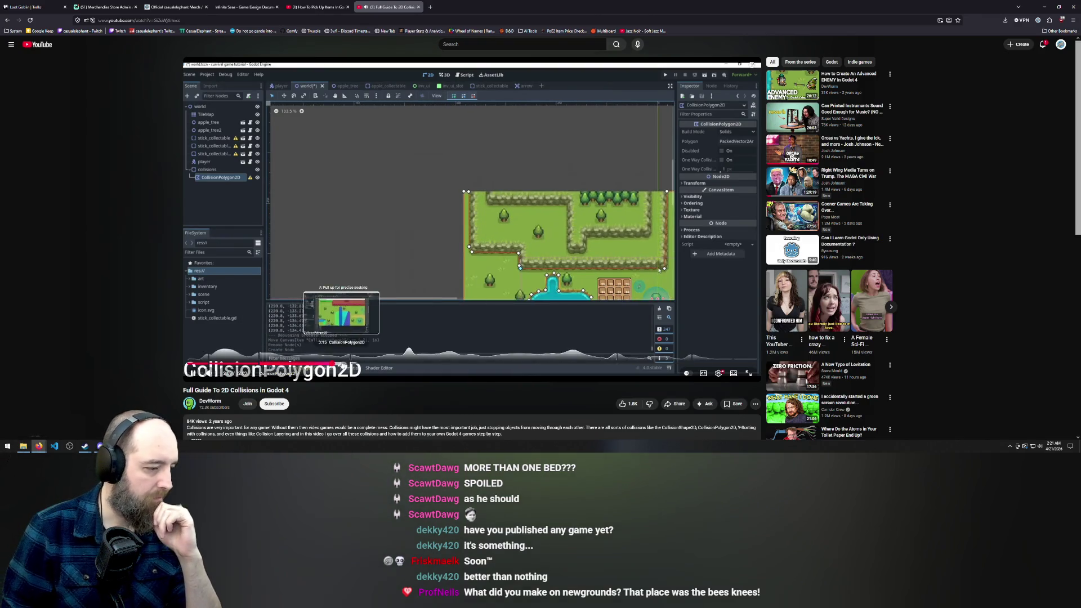
{"action": "left_click", "coordinate": [342, 366]}
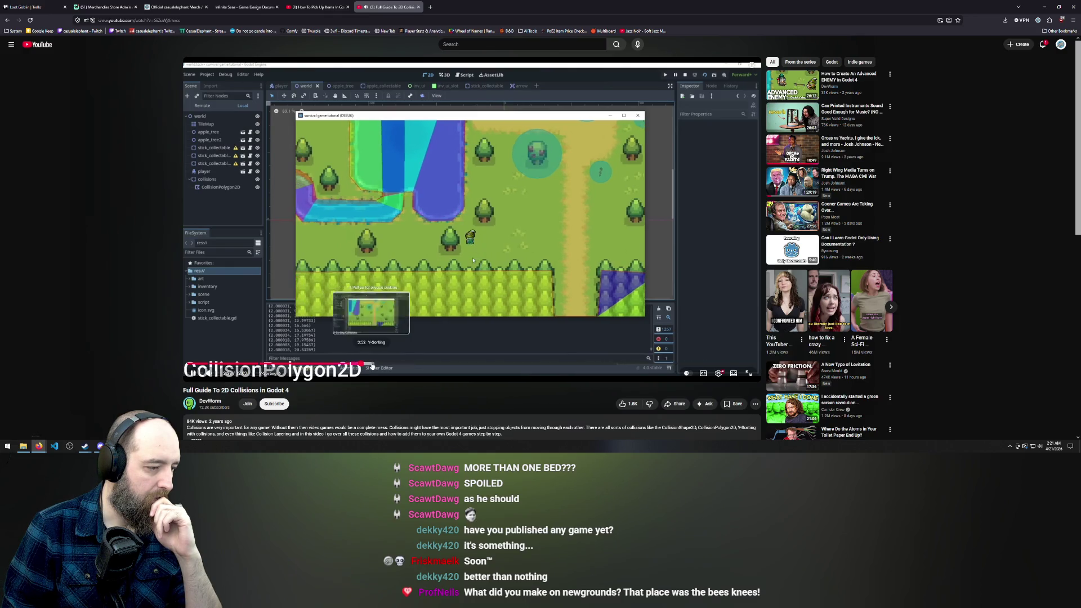
{"action": "left_click", "coordinate": [374, 365]}
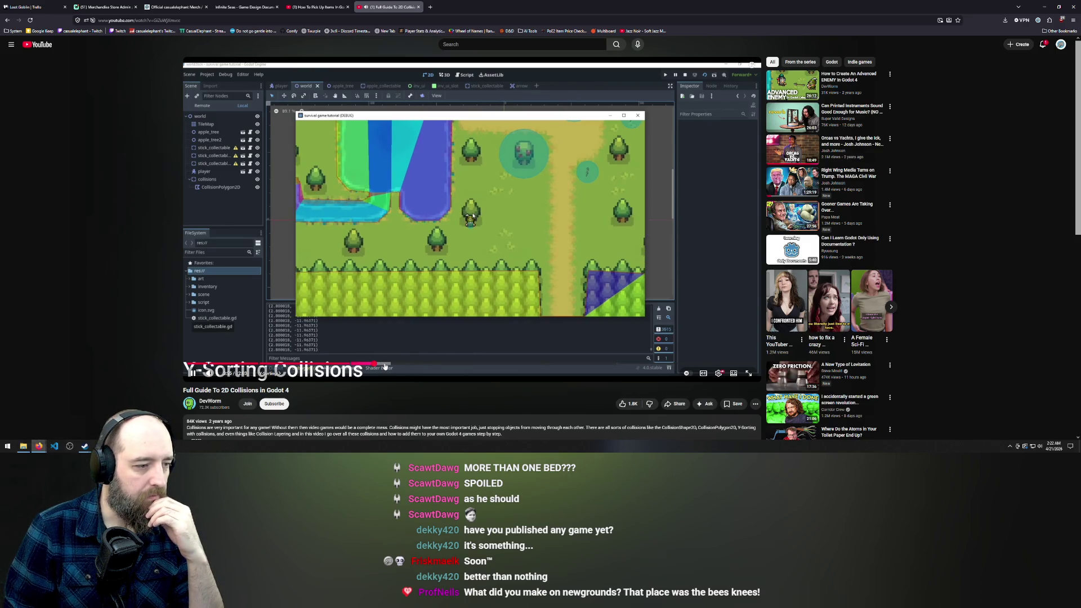
{"action": "left_click", "coordinate": [396, 366]}
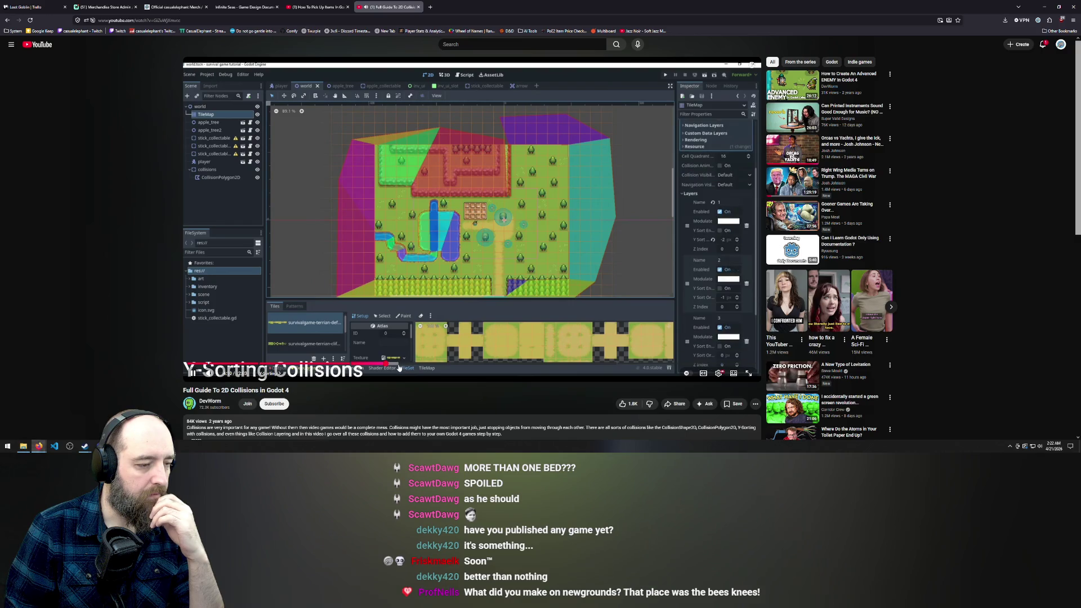
{"action": "left_click_drag", "start_coordinate": [399, 367], "coordinate": [446, 366]}
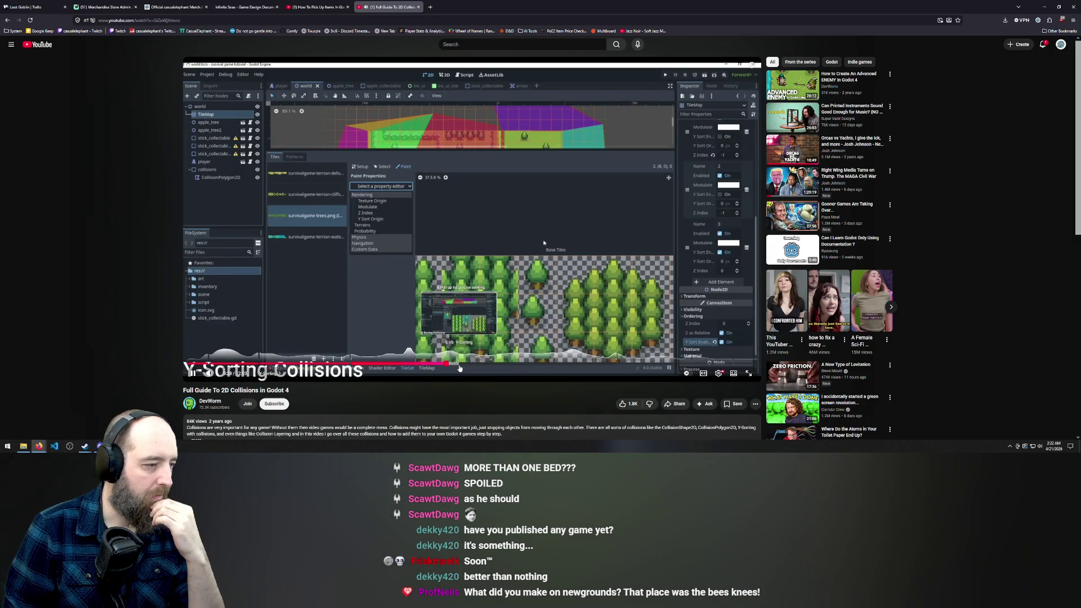
{"action": "left_click", "coordinate": [479, 367]}
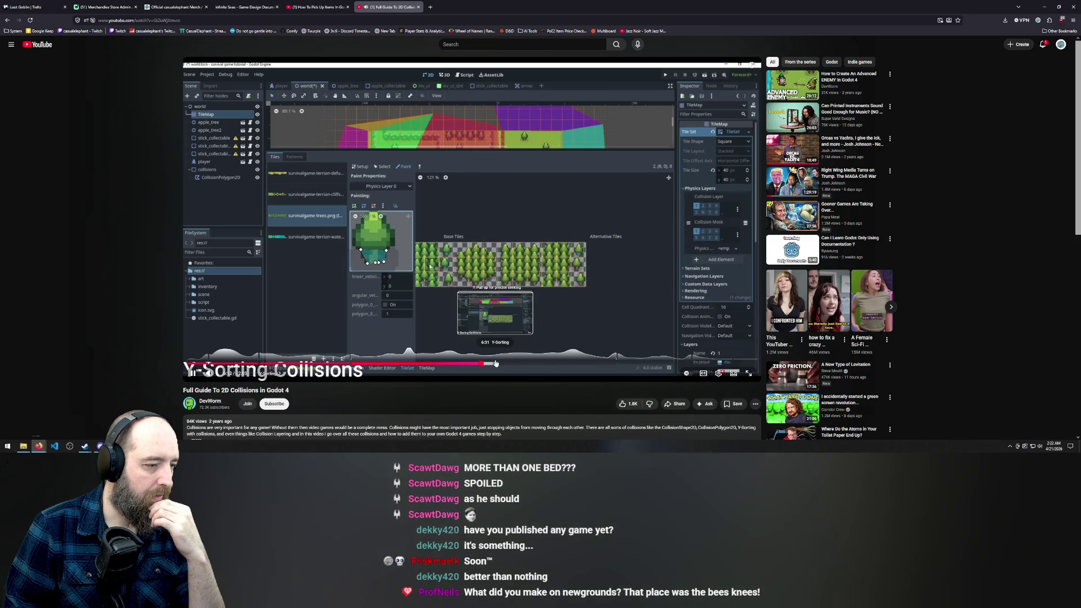
{"action": "left_click", "coordinate": [7, 20]}
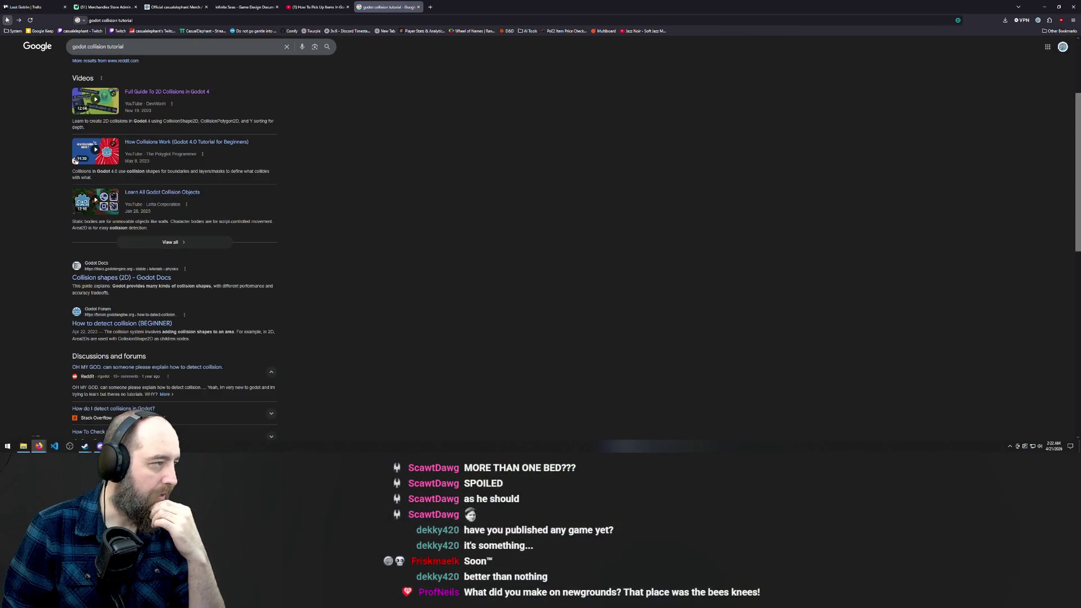
Step: Close the How To Pick Up Items In Godot video tab
{"action": "scroll", "coordinate": [74, 114], "scroll_direction": "up", "scroll_amount": 2}
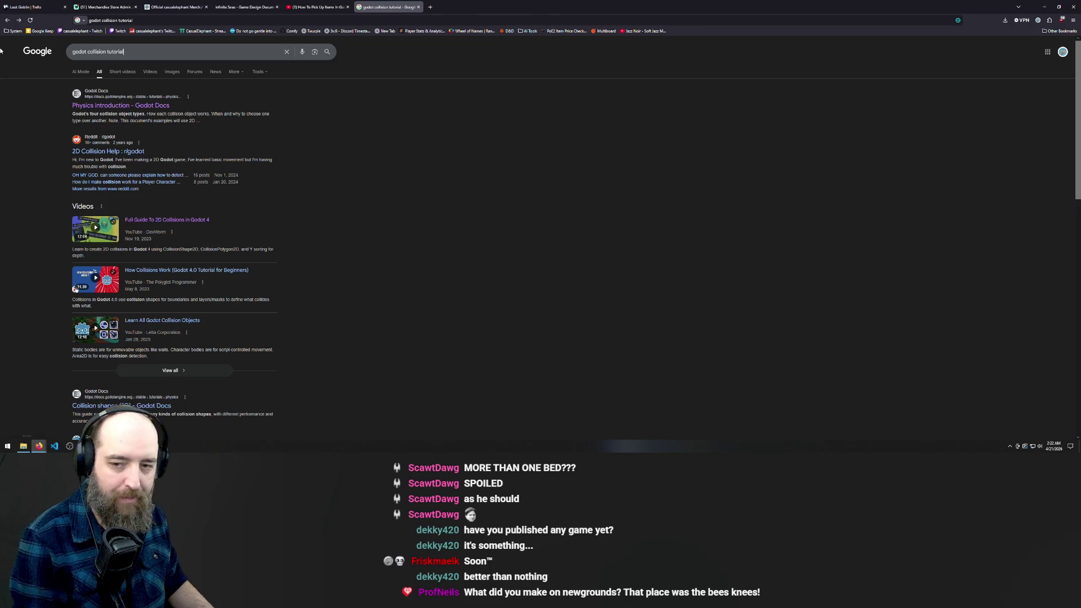
{"action": "left_click", "coordinate": [343, 7]}
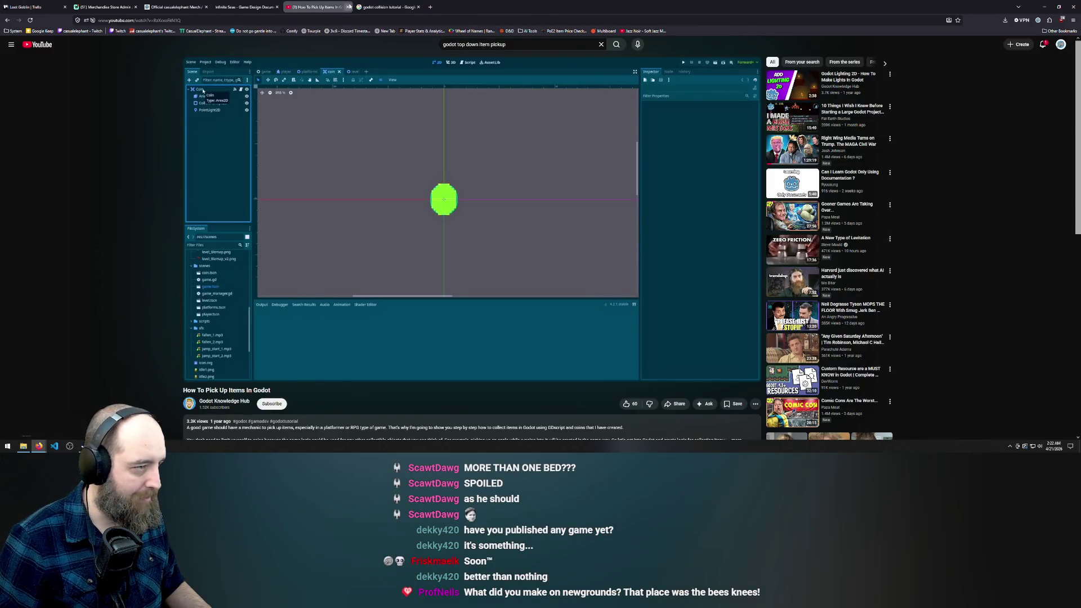
{"action": "left_click", "coordinate": [347, 7]}
Step: Start the Jazz Noir music playing and bring the Google collision results back in front
{"action": "mouse_move", "coordinate": [45, 444]}
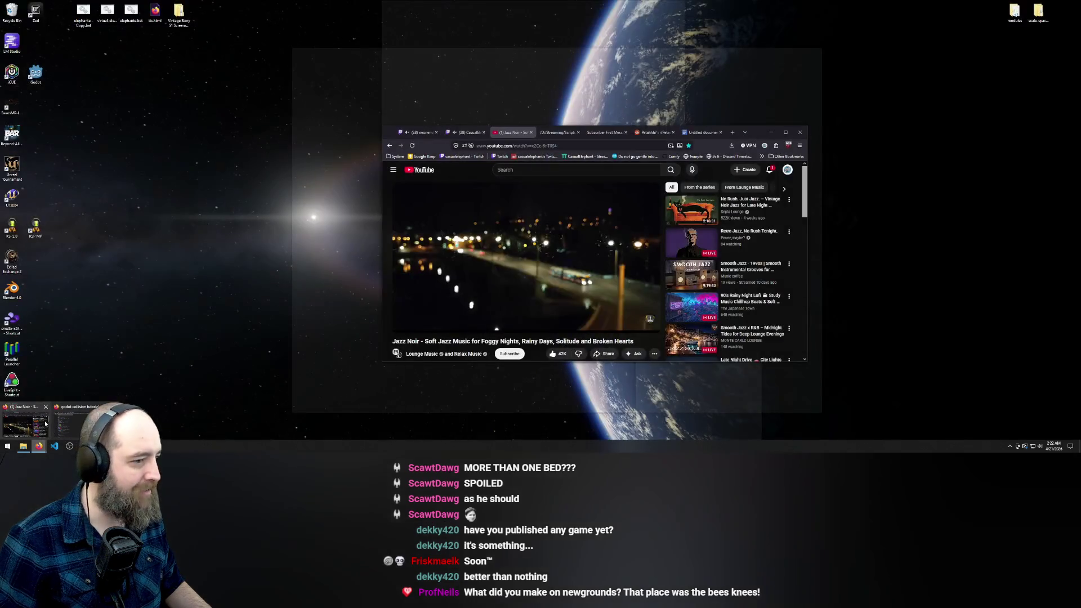
{"action": "left_click", "coordinate": [47, 424]}
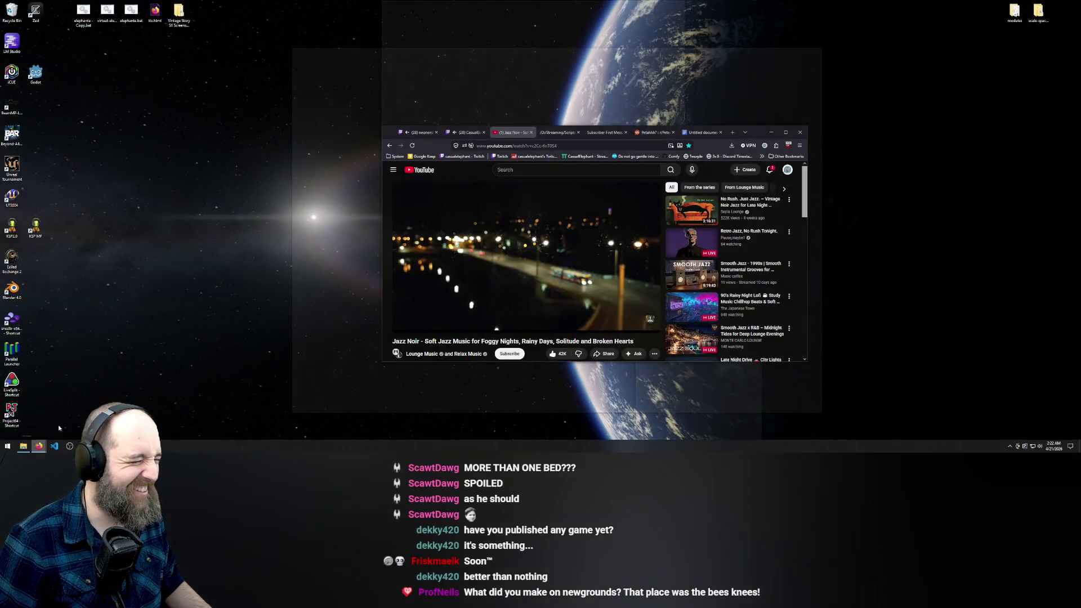
{"action": "left_click", "coordinate": [490, 261]}
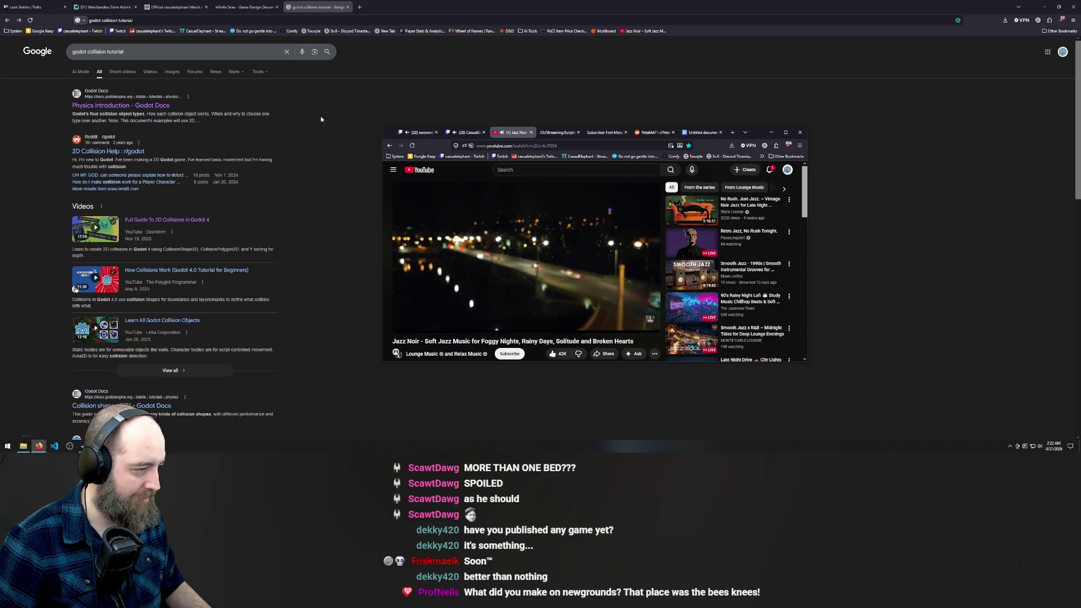
{"action": "left_click", "coordinate": [338, 124]}
{"action": "left_click", "coordinate": [236, 51]}
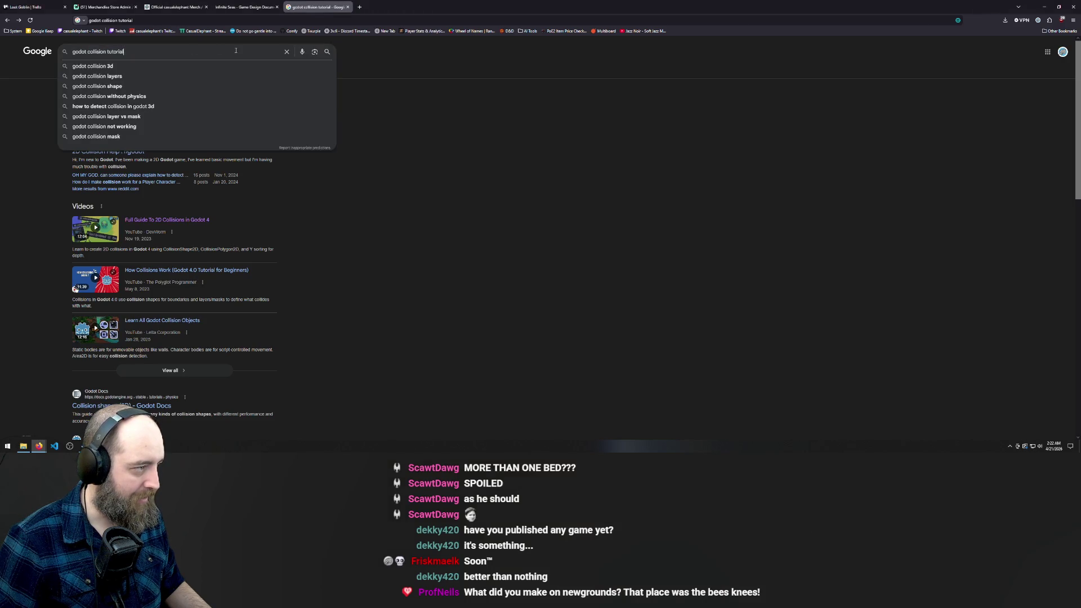
Step: Replace the query with 'godot 2d top down', run it, and open the Catlike Coding forum post
{"action": "key", "text": "ctrl+a"}
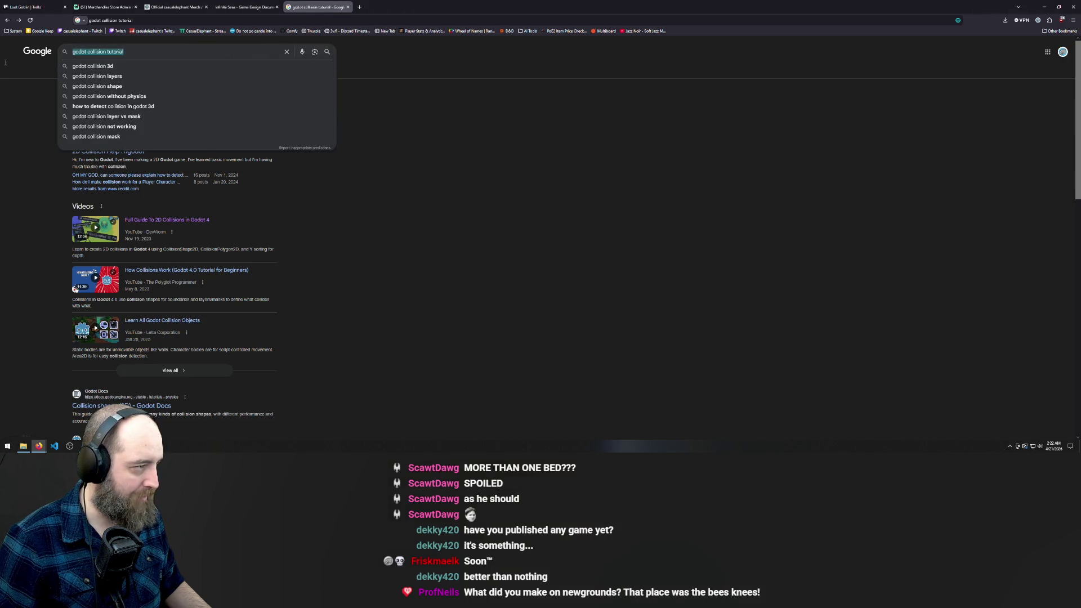
{"action": "type", "text": "god"}
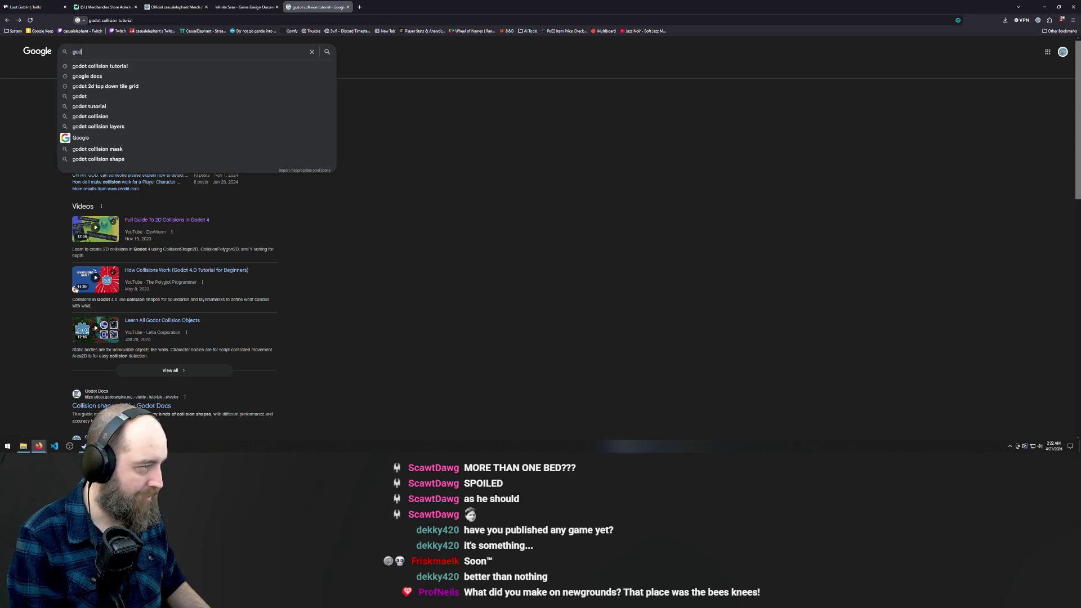
{"action": "type", "text": "ot 2d top down tile grid"}
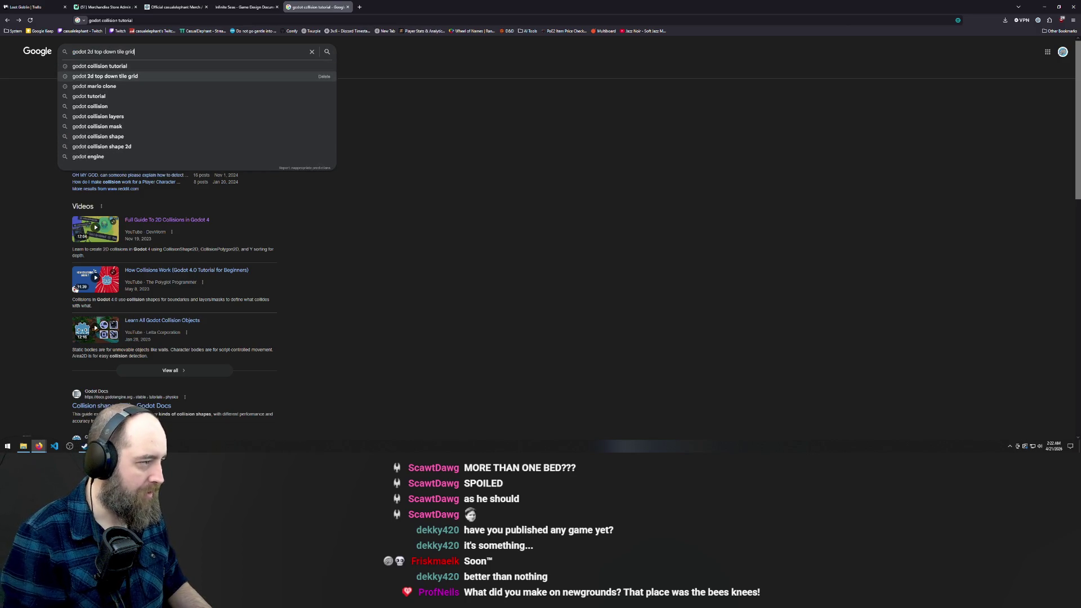
{"action": "key", "text": "BackSpace"}
{"action": "key", "text": "BackSpace"}
{"action": "key", "text": "BackSpace"}
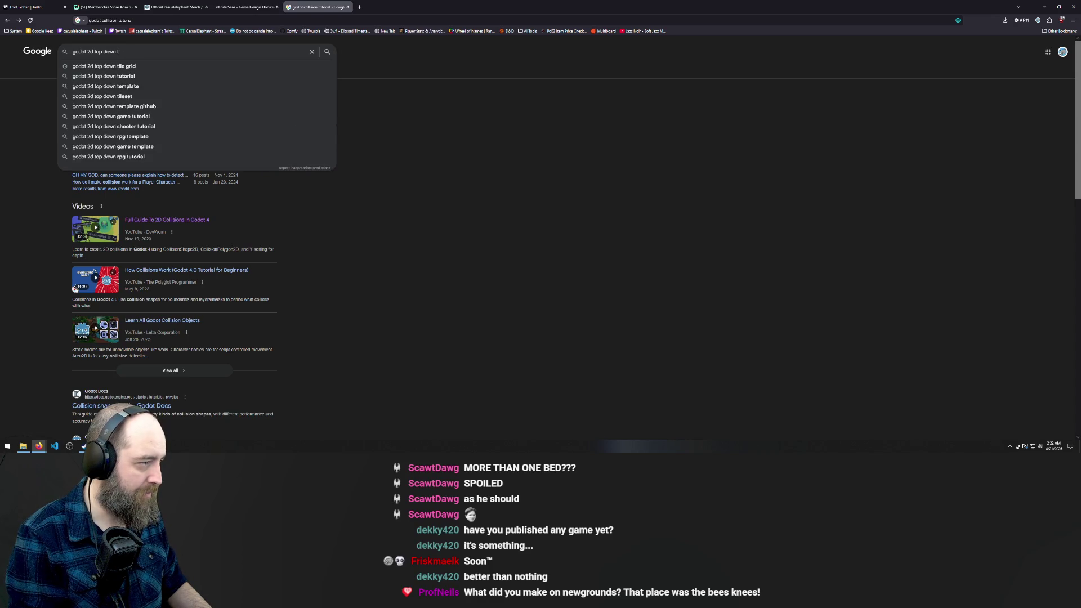
{"action": "key", "text": "Return"}
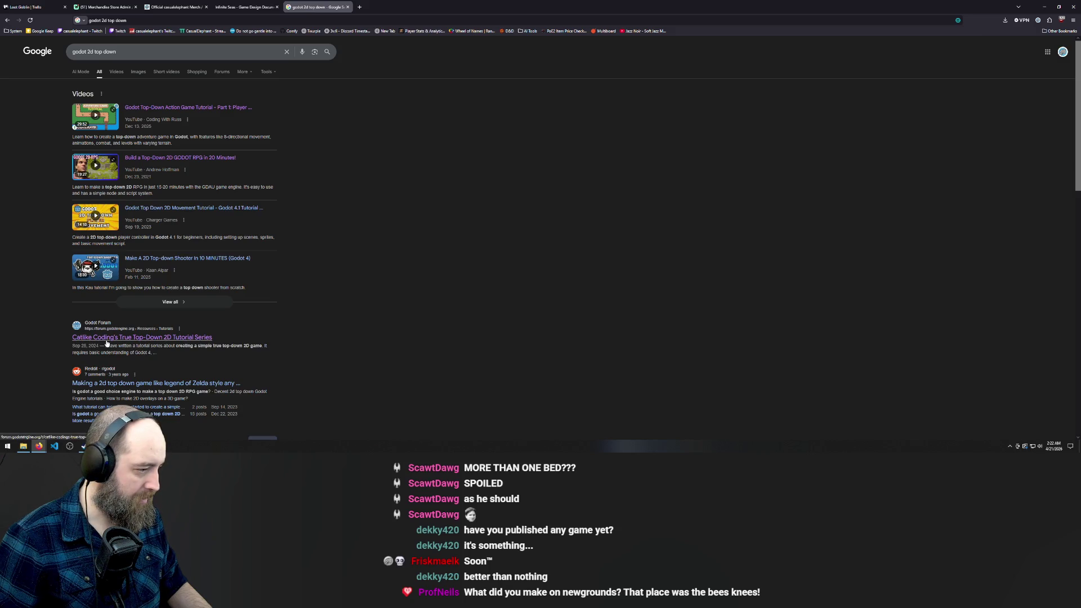
{"action": "left_click", "coordinate": [96, 338]}
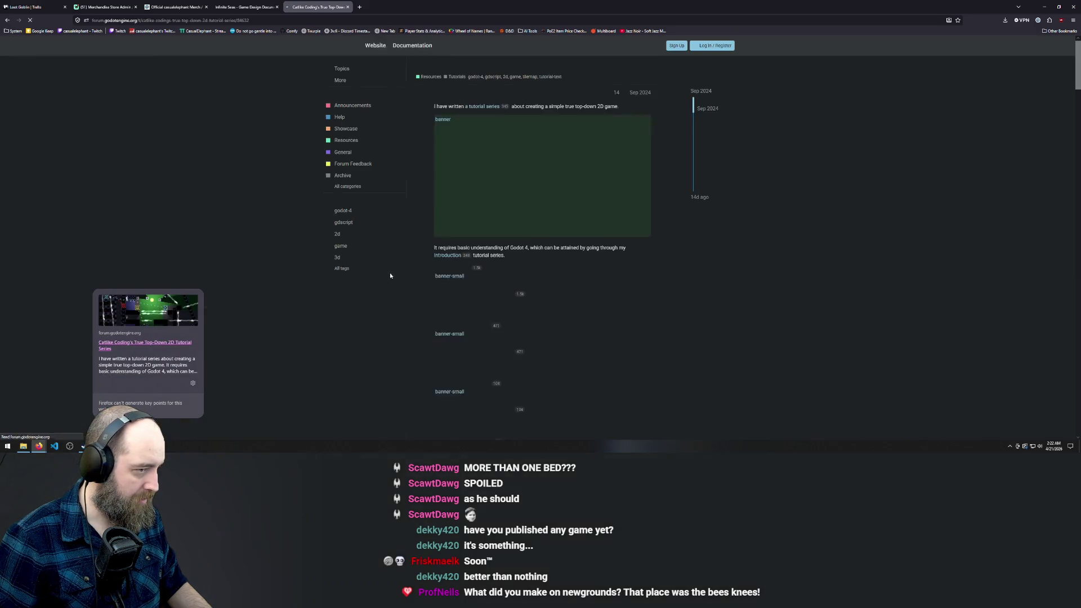
{"action": "scroll", "coordinate": [358, 219], "scroll_direction": "down", "scroll_amount": 2}
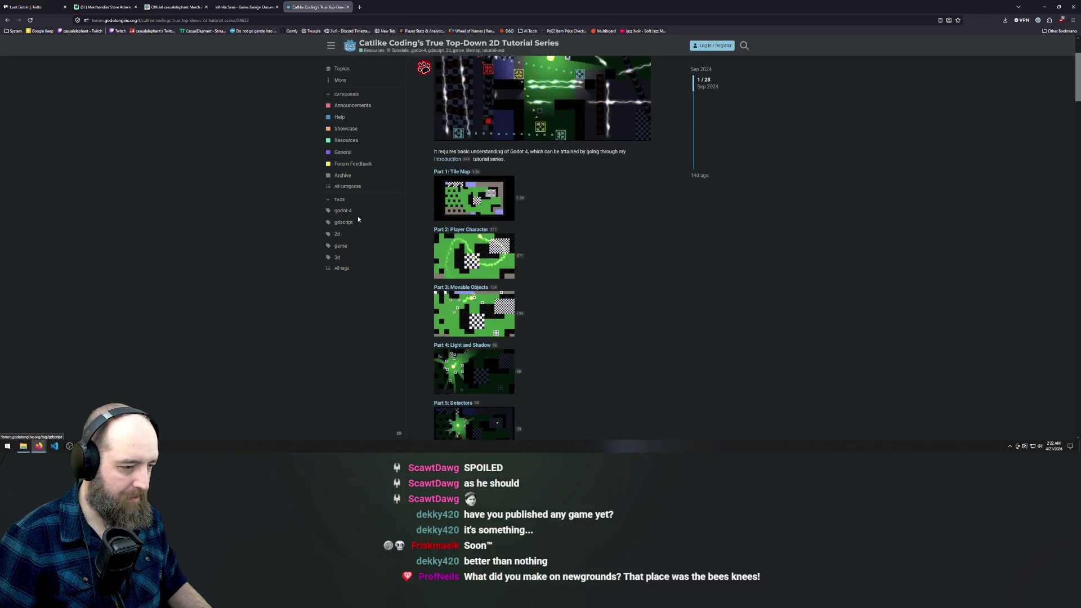
{"action": "scroll", "coordinate": [358, 219], "scroll_direction": "down", "scroll_amount": 1}
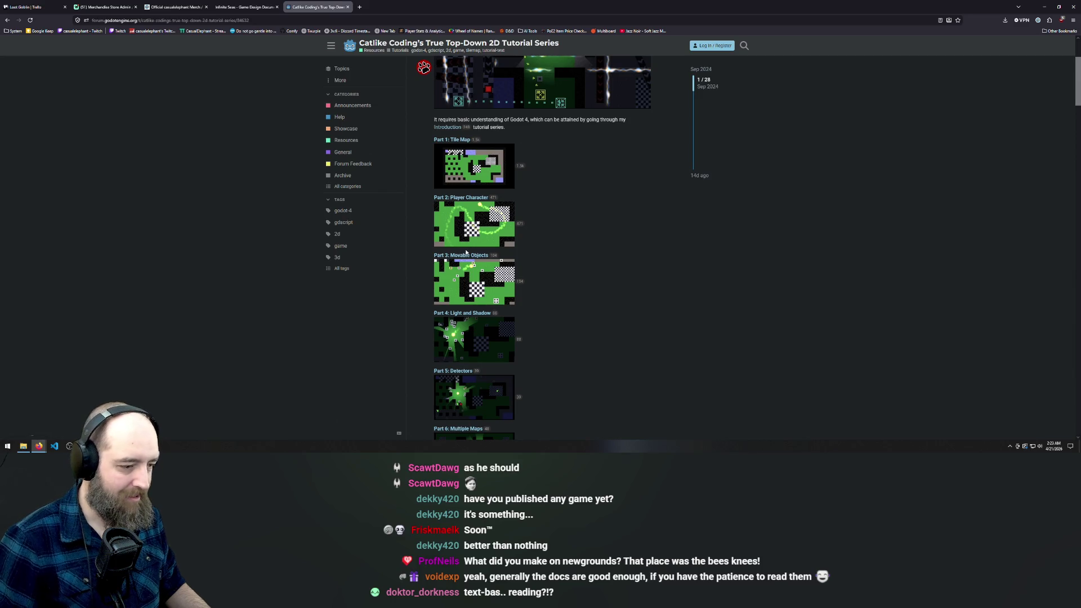
{"action": "scroll", "coordinate": [466, 251], "scroll_direction": "down", "scroll_amount": 1}
{"action": "scroll", "coordinate": [506, 237], "scroll_direction": "up", "scroll_amount": 2}
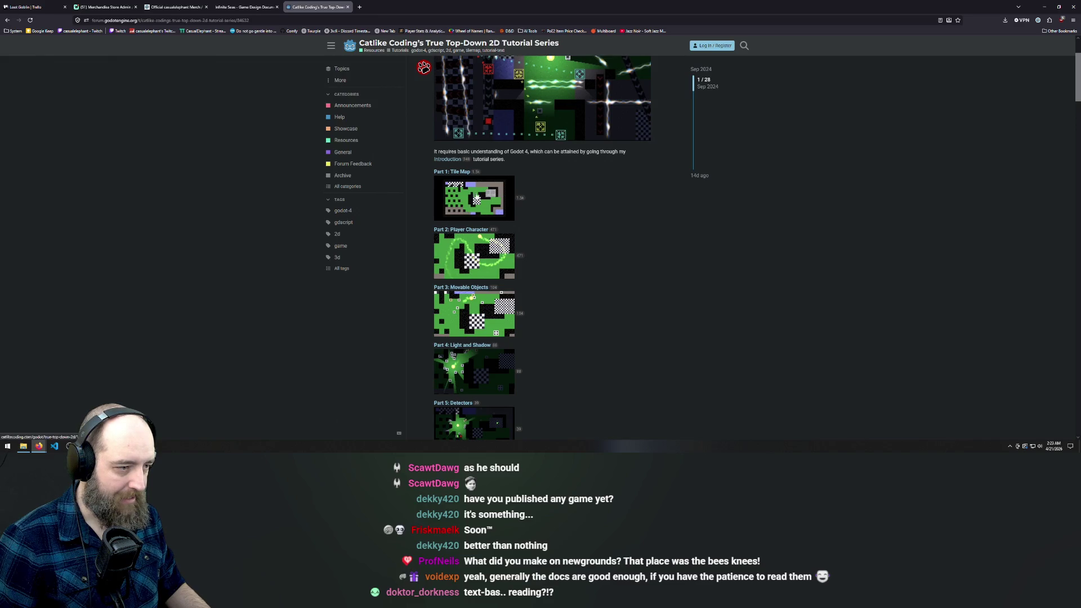
{"action": "scroll", "coordinate": [522, 146], "scroll_direction": "up", "scroll_amount": 3}
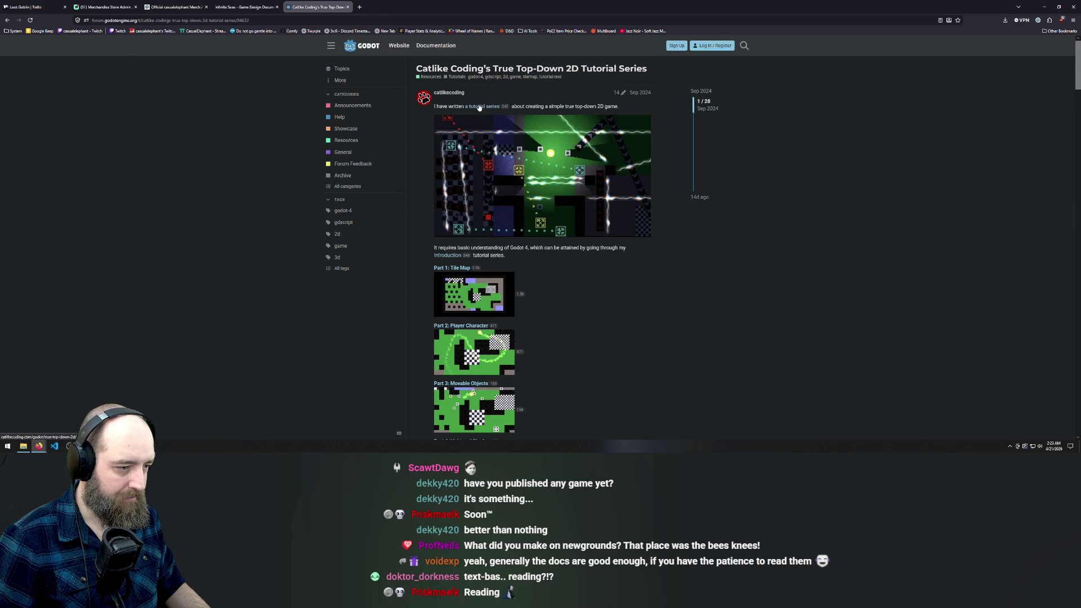
{"action": "left_click", "coordinate": [464, 355]}
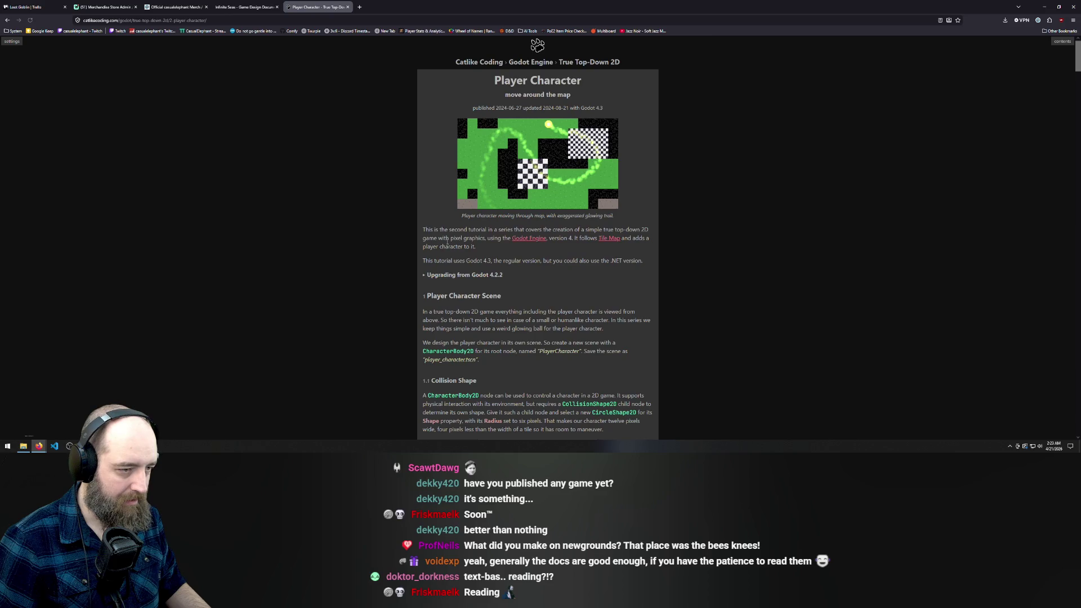
Step: Read through Hitting Walls, Glowing Trail, Material and Texture to Process Material, then return to Godot
{"action": "scroll", "coordinate": [566, 310], "scroll_direction": "down", "scroll_amount": 2}
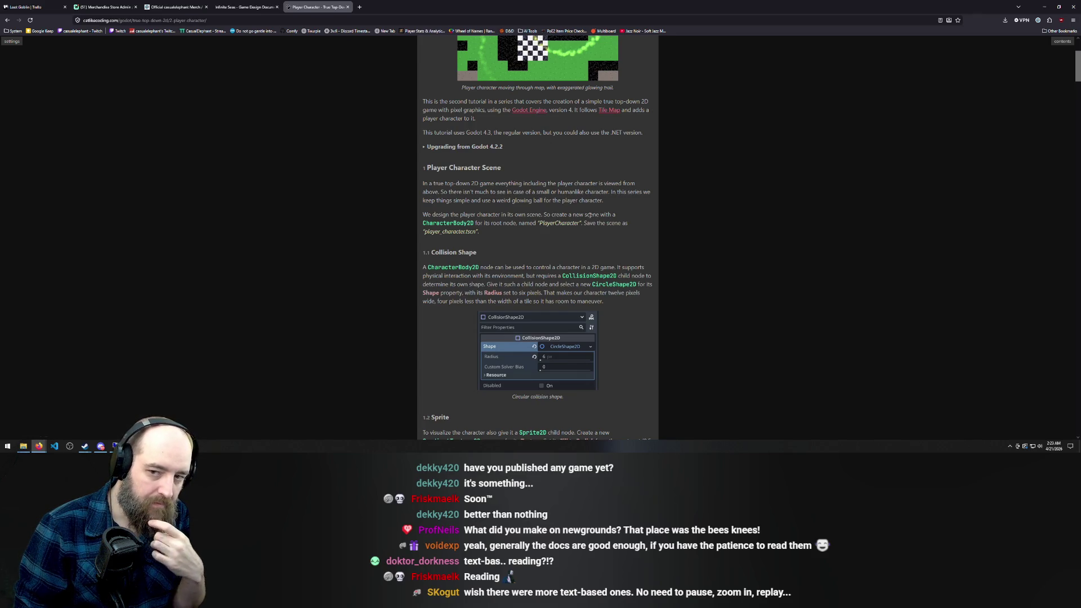
{"action": "scroll", "coordinate": [631, 248], "scroll_direction": "down", "scroll_amount": 2}
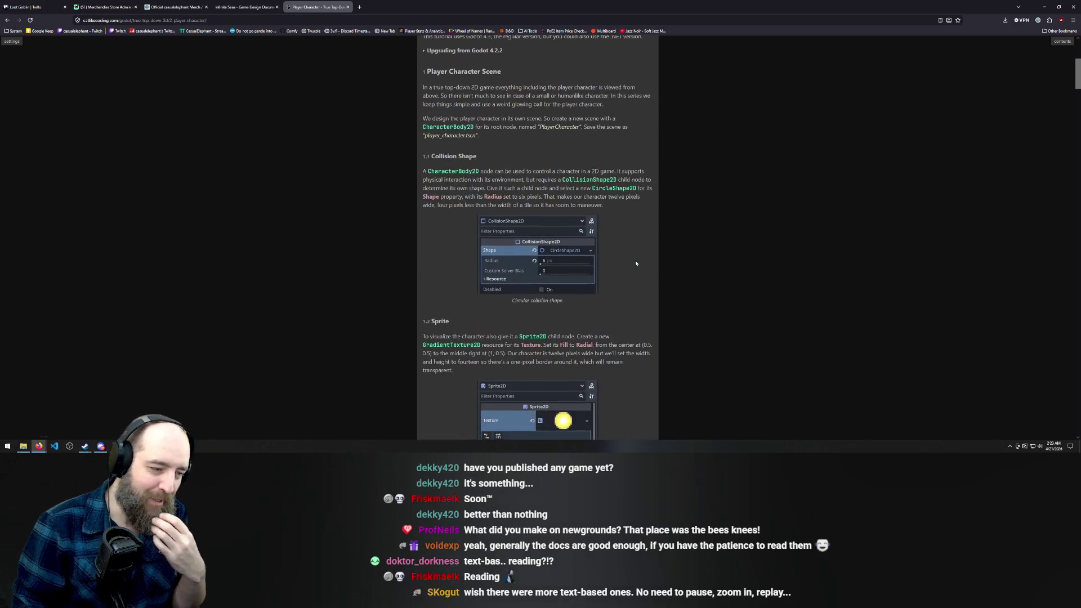
{"action": "scroll", "coordinate": [635, 259], "scroll_direction": "down", "scroll_amount": 1}
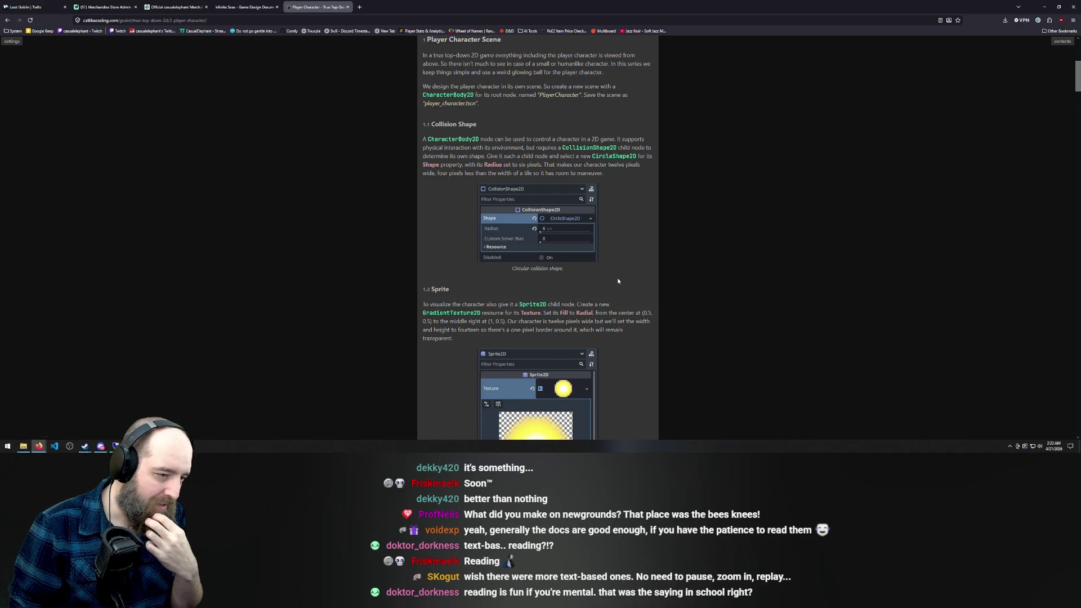
{"action": "scroll", "coordinate": [628, 300], "scroll_direction": "down", "scroll_amount": 1}
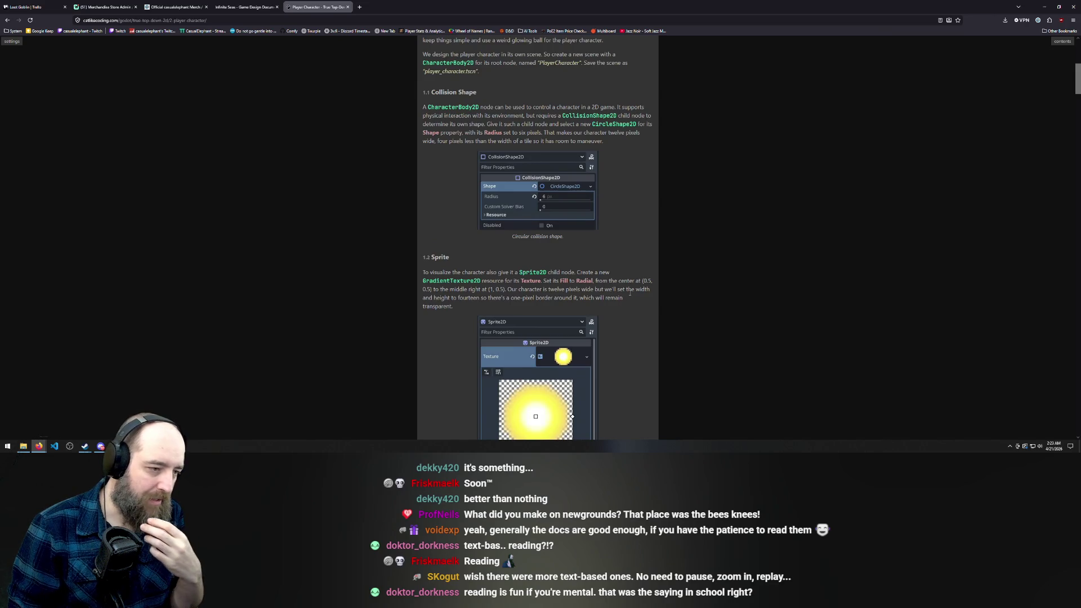
{"action": "scroll", "coordinate": [630, 293], "scroll_direction": "down", "scroll_amount": 1}
{"action": "scroll", "coordinate": [629, 295], "scroll_direction": "down", "scroll_amount": 10}
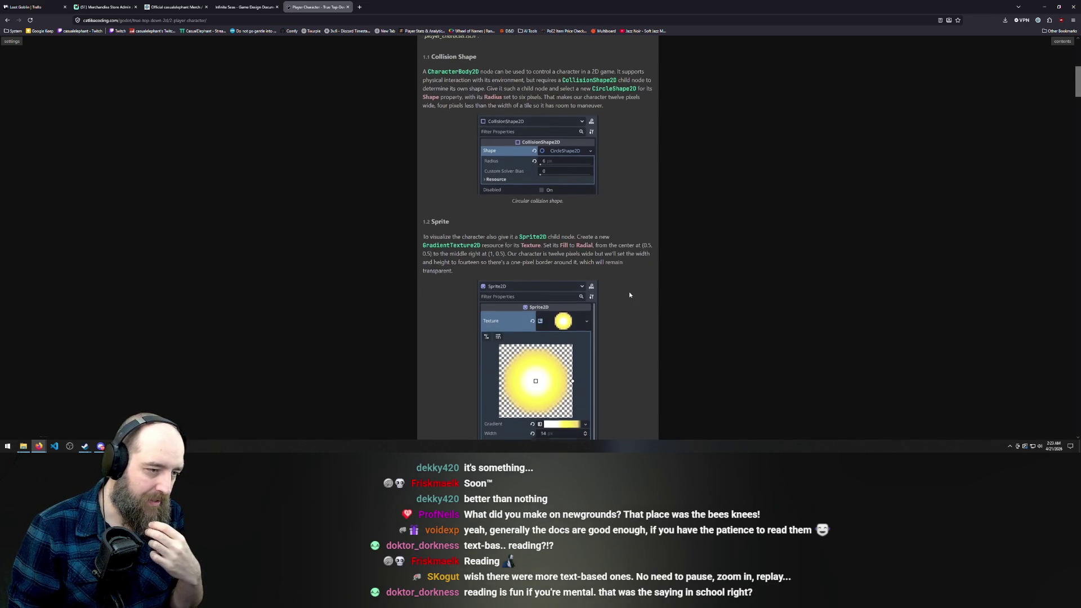
{"action": "scroll", "coordinate": [629, 293], "scroll_direction": "down", "scroll_amount": 8}
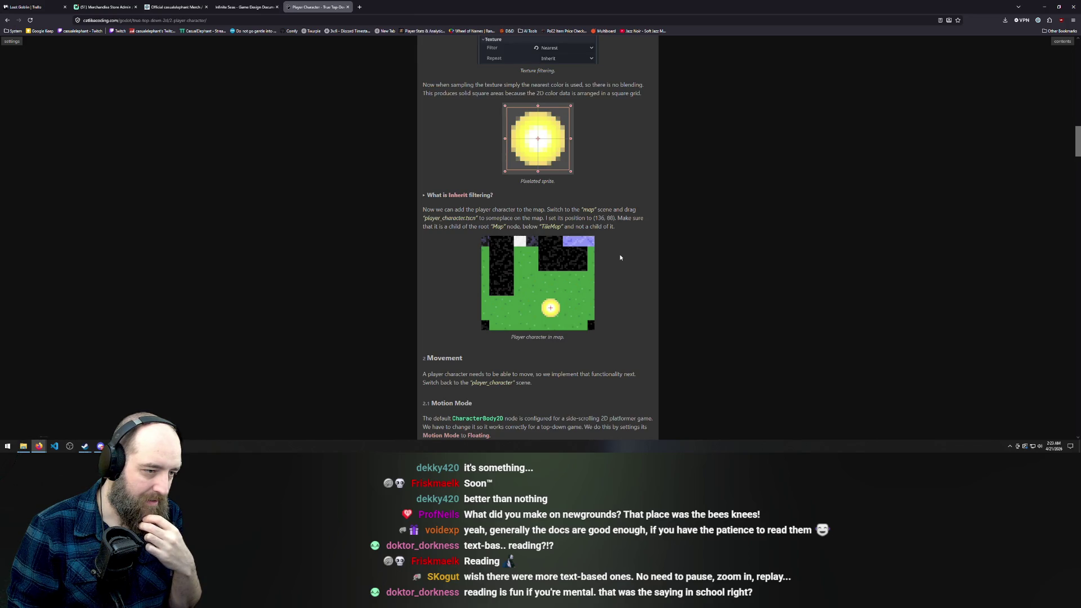
{"action": "scroll", "coordinate": [620, 258], "scroll_direction": "down", "scroll_amount": 6}
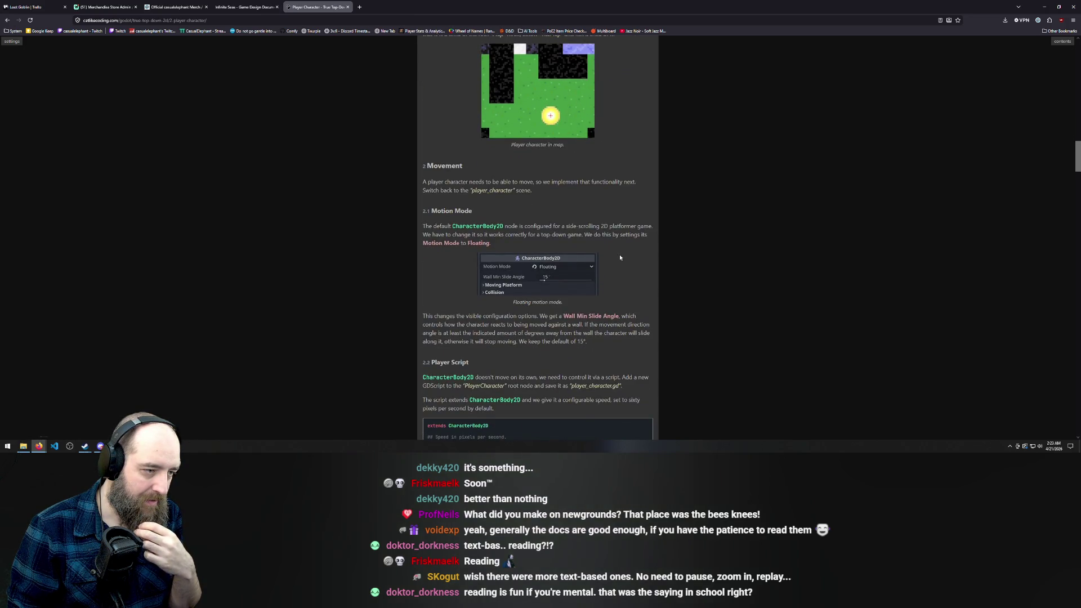
{"action": "scroll", "coordinate": [620, 257], "scroll_direction": "down", "scroll_amount": 6}
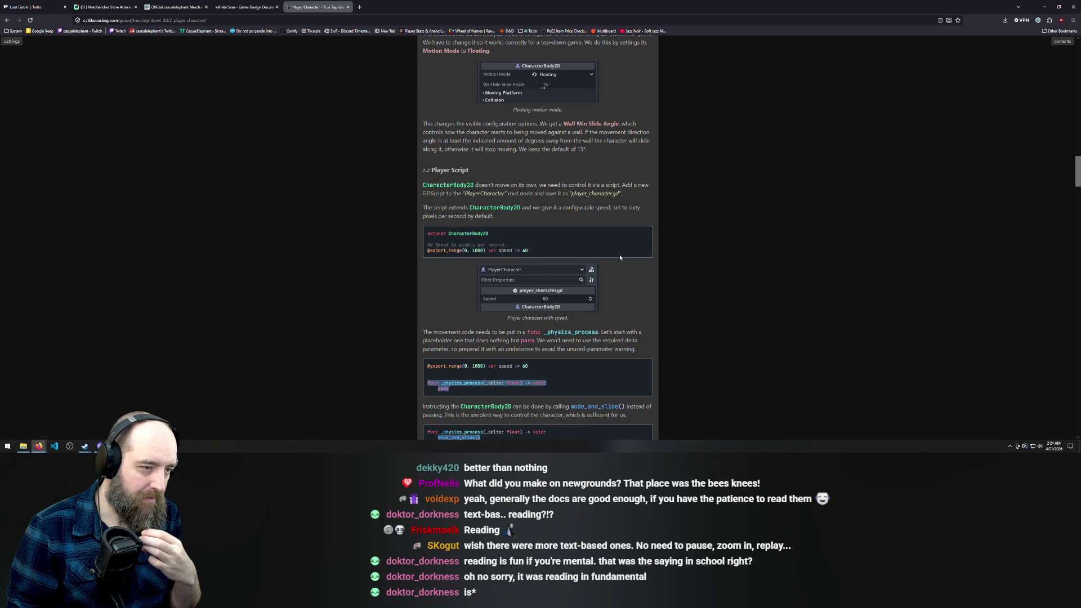
{"action": "scroll", "coordinate": [620, 257], "scroll_direction": "down", "scroll_amount": 1}
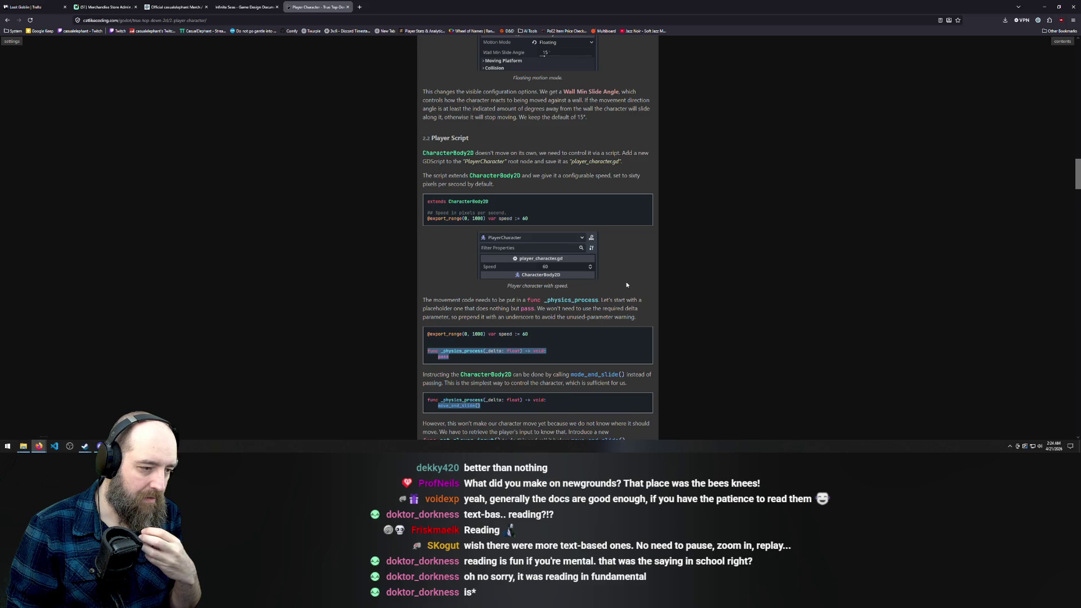
{"action": "scroll", "coordinate": [644, 278], "scroll_direction": "down", "scroll_amount": 1}
{"action": "scroll", "coordinate": [638, 263], "scroll_direction": "down", "scroll_amount": 3}
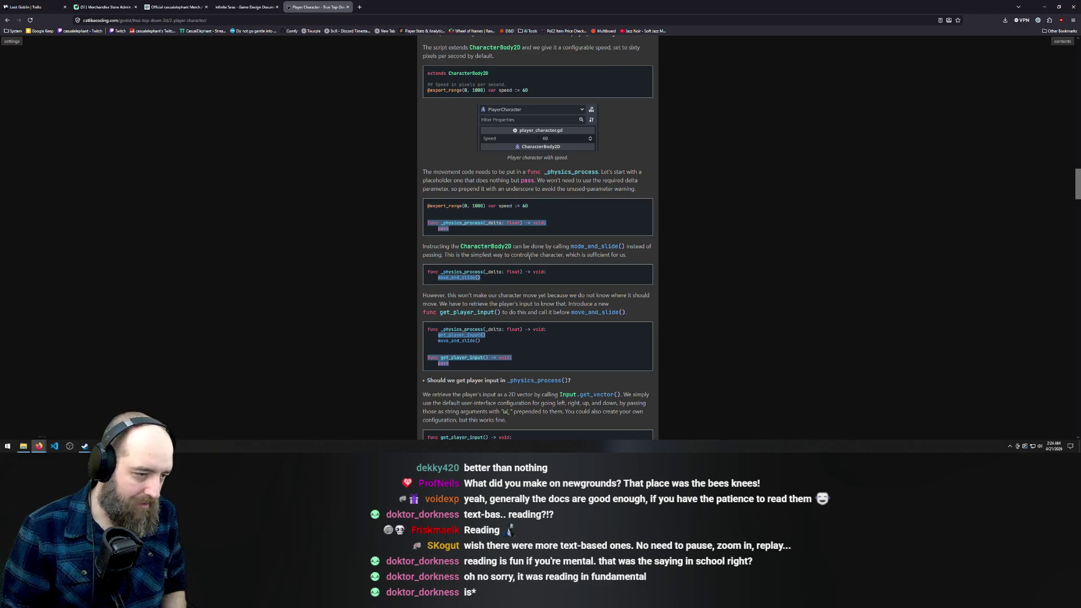
{"action": "scroll", "coordinate": [513, 253], "scroll_direction": "down", "scroll_amount": 4}
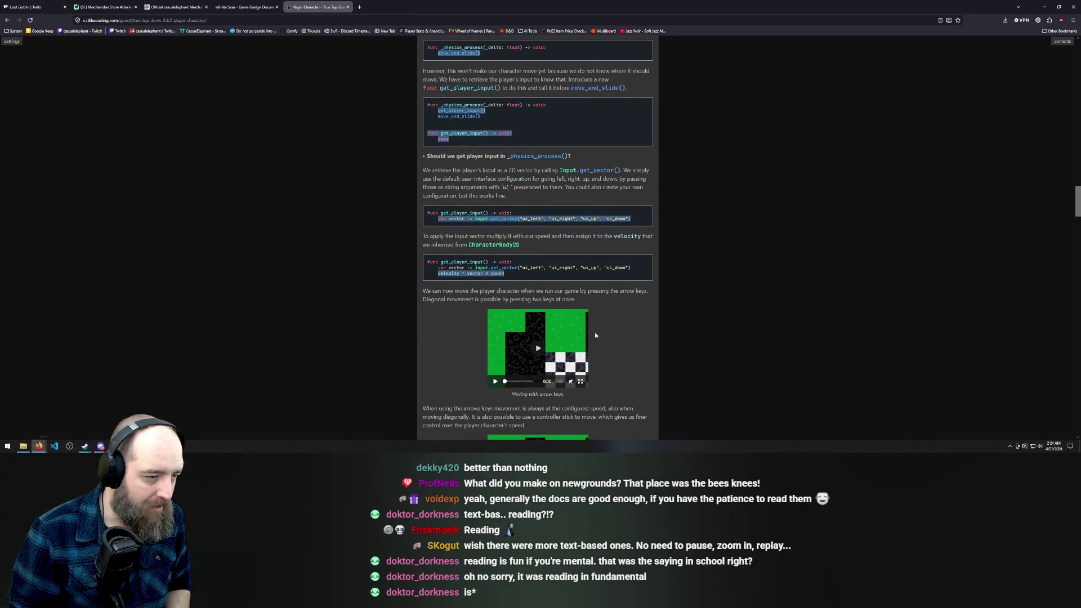
{"action": "scroll", "coordinate": [596, 335], "scroll_direction": "down", "scroll_amount": 8}
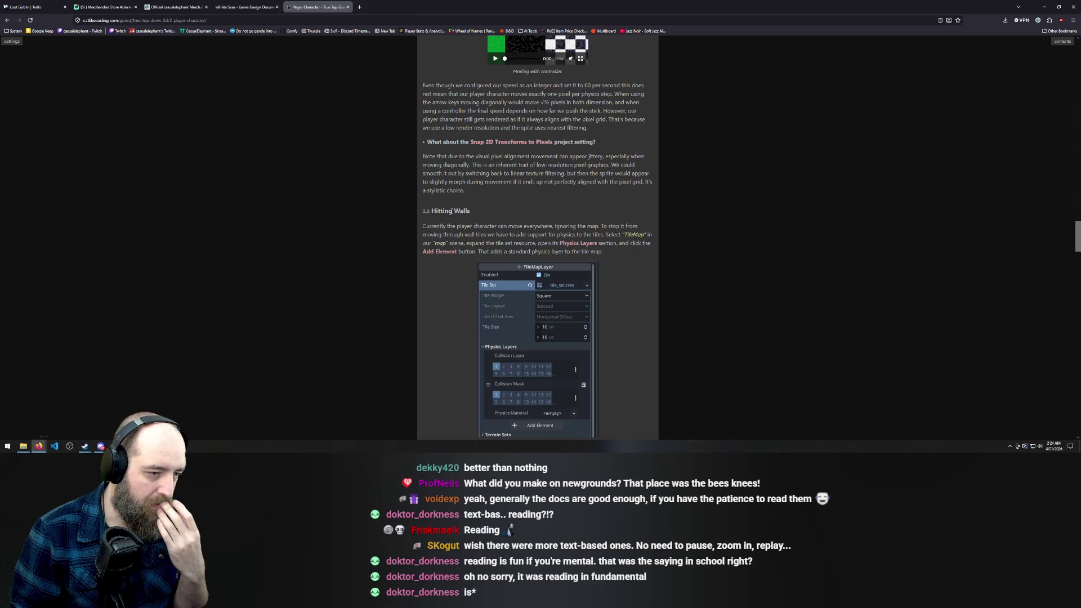
{"action": "scroll", "coordinate": [443, 259], "scroll_direction": "down", "scroll_amount": 4}
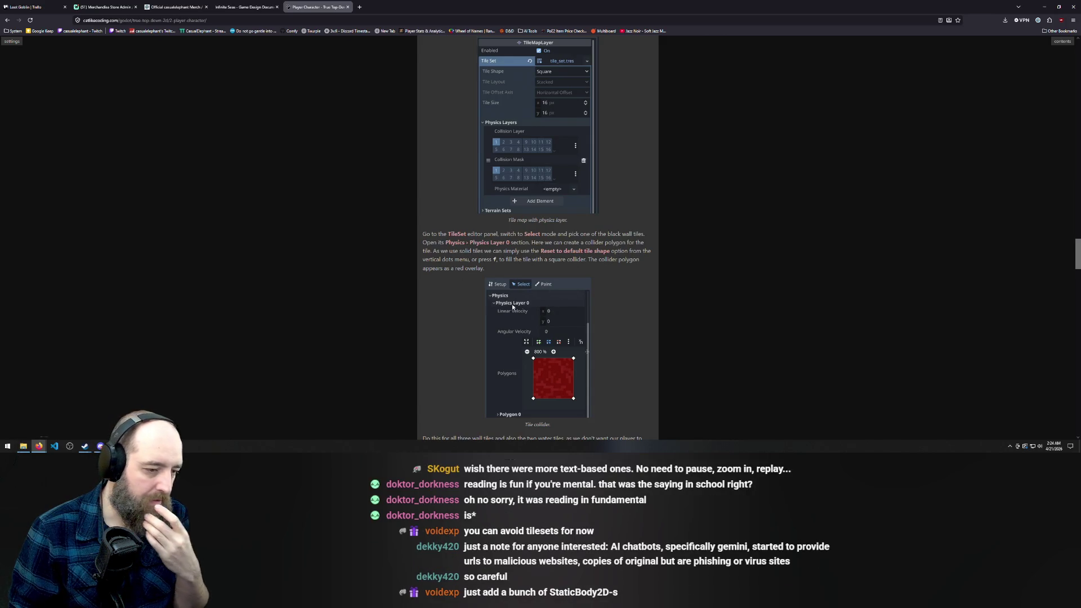
{"action": "scroll", "coordinate": [436, 302], "scroll_direction": "down", "scroll_amount": 2}
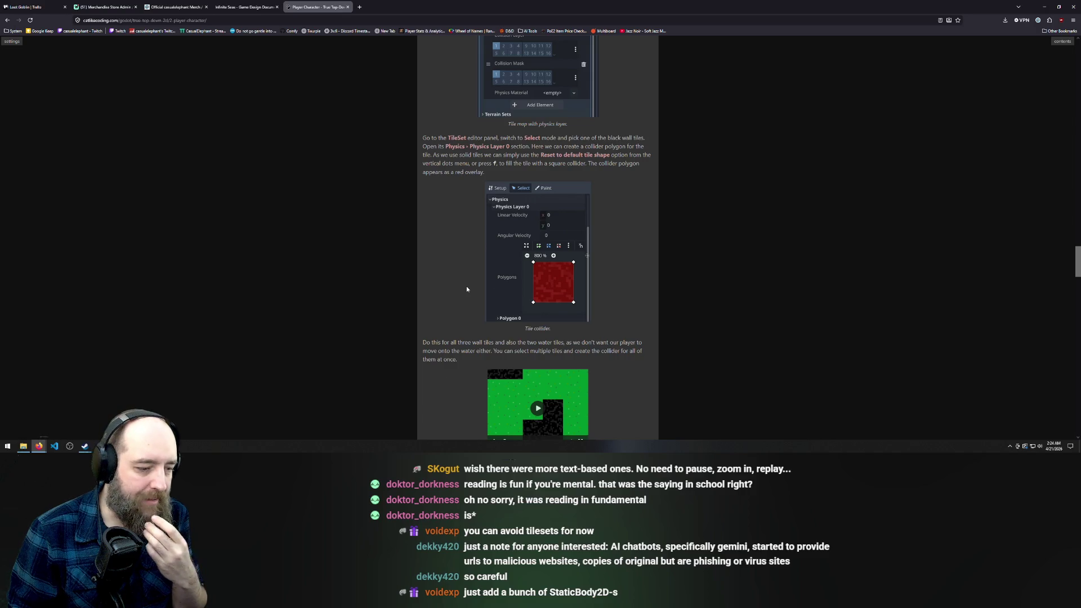
{"action": "scroll", "coordinate": [467, 289], "scroll_direction": "down", "scroll_amount": 2}
{"action": "scroll", "coordinate": [466, 289], "scroll_direction": "down", "scroll_amount": 1}
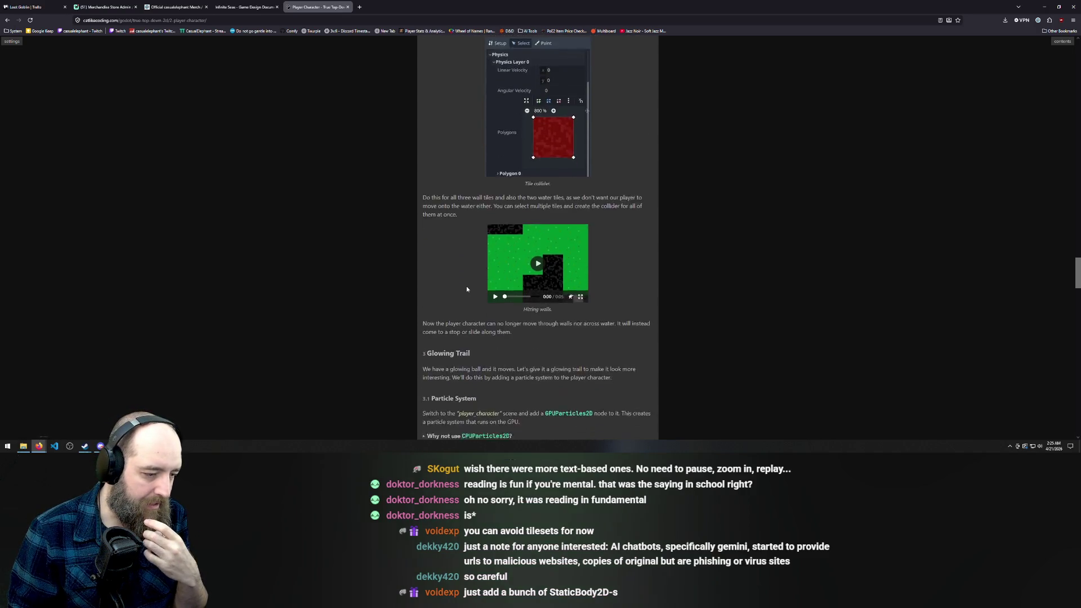
{"action": "scroll", "coordinate": [467, 289], "scroll_direction": "down", "scroll_amount": 3}
{"action": "scroll", "coordinate": [467, 290], "scroll_direction": "down", "scroll_amount": 3}
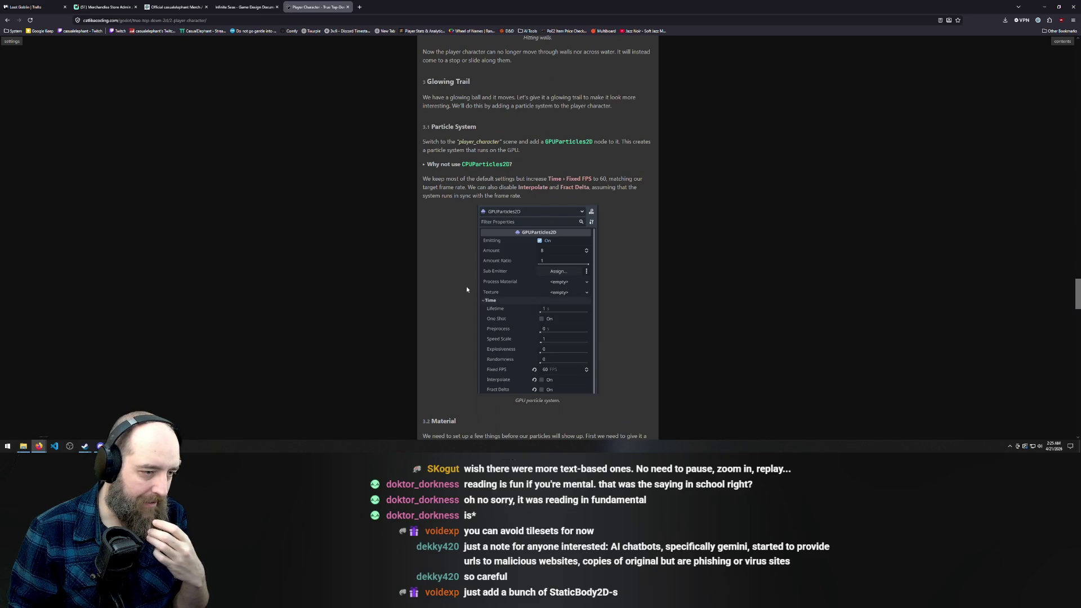
{"action": "scroll", "coordinate": [467, 289], "scroll_direction": "down", "scroll_amount": 5}
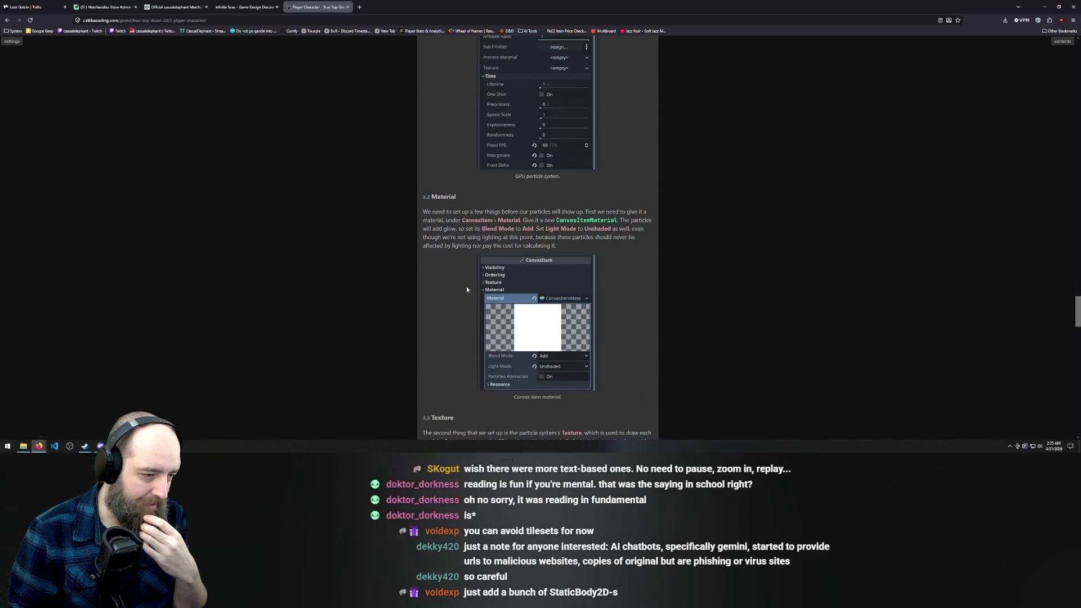
{"action": "scroll", "coordinate": [466, 289], "scroll_direction": "down", "scroll_amount": 5}
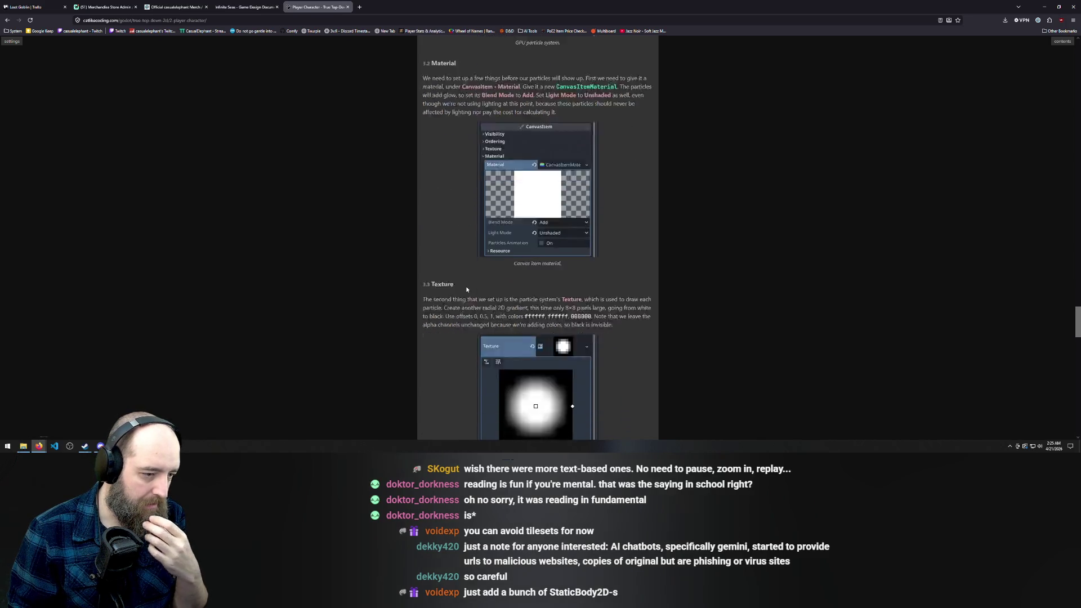
{"action": "scroll", "coordinate": [466, 290], "scroll_direction": "down", "scroll_amount": 5}
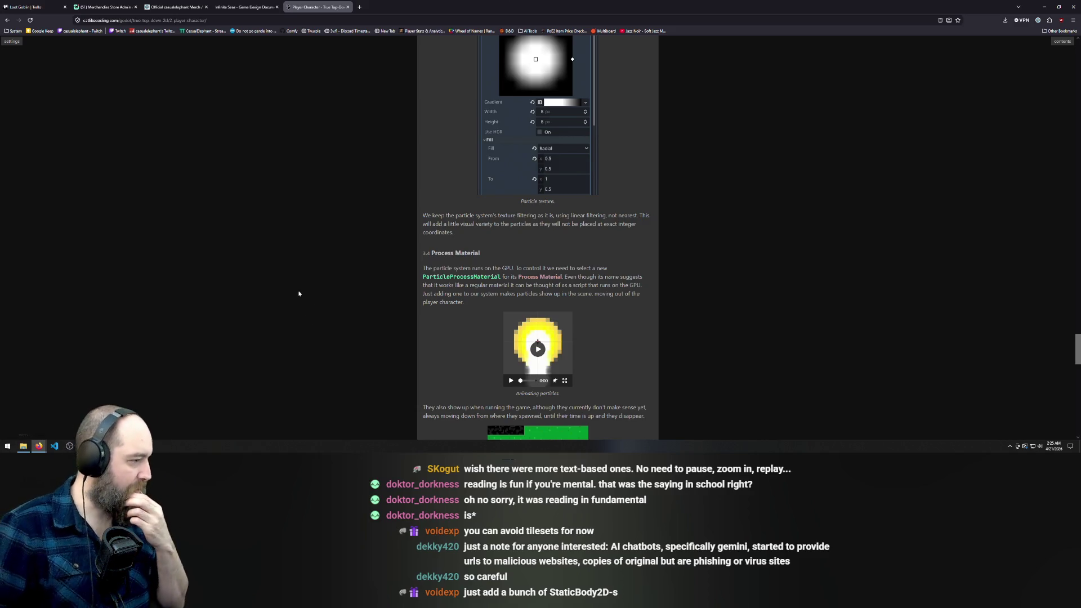
{"action": "key", "text": "alt+Tab"}
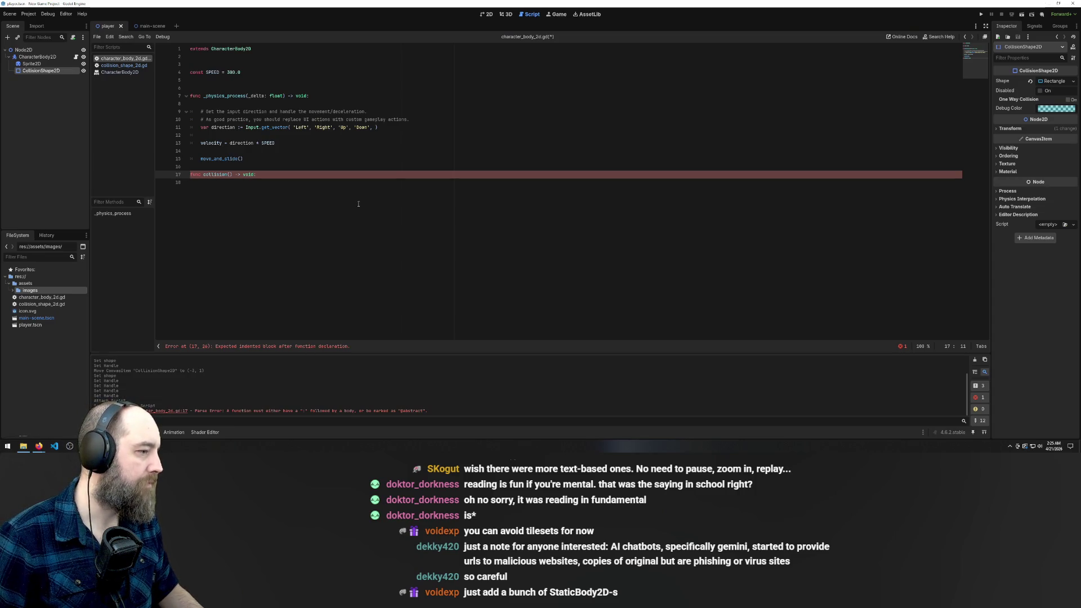
Step: Leave the character_body_2d.gd script for the 2D view of the player scene
{"action": "left_click", "coordinate": [272, 222]}
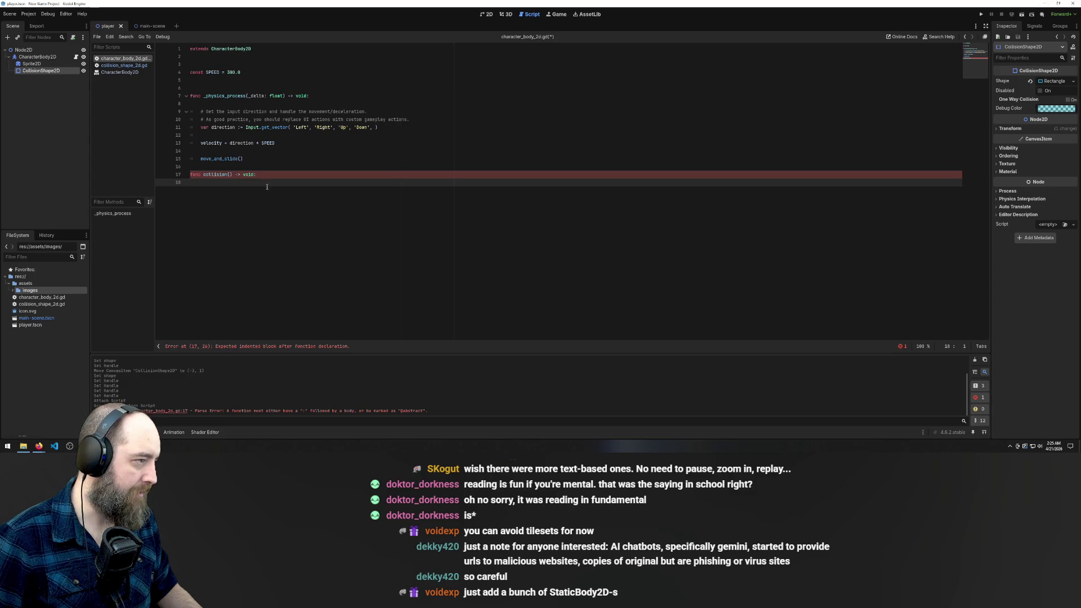
{"action": "left_click", "coordinate": [145, 26]}
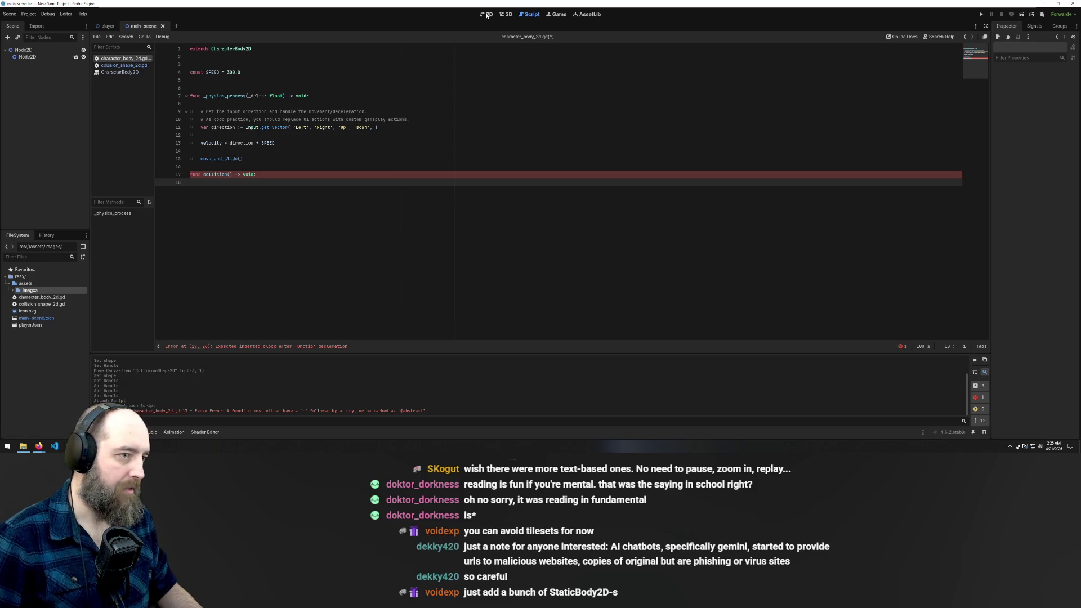
{"action": "key", "text": "ctrl+F1"}
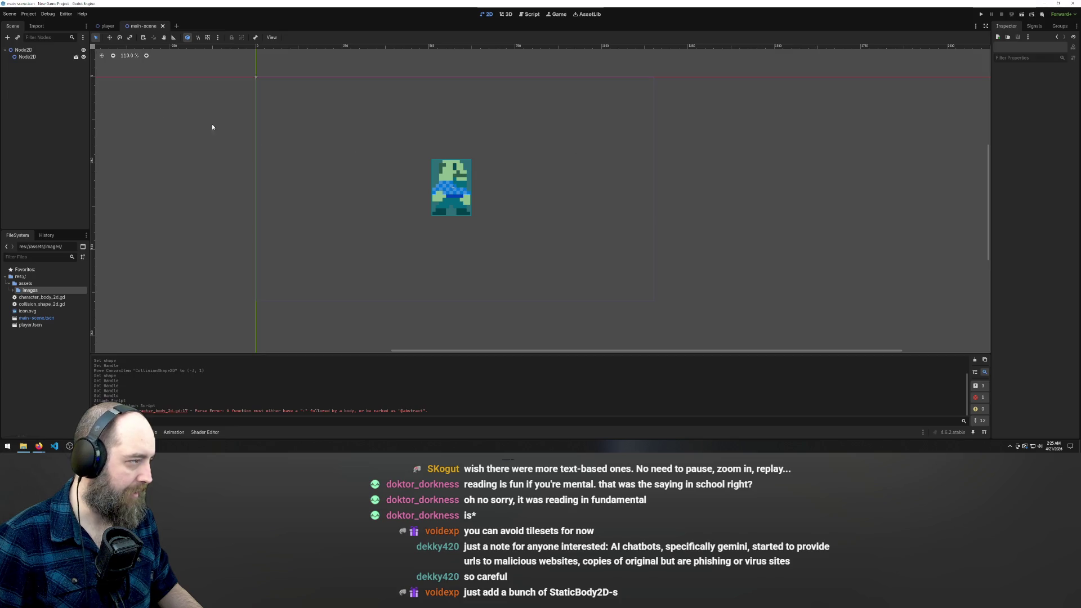
{"action": "left_click", "coordinate": [107, 26]}
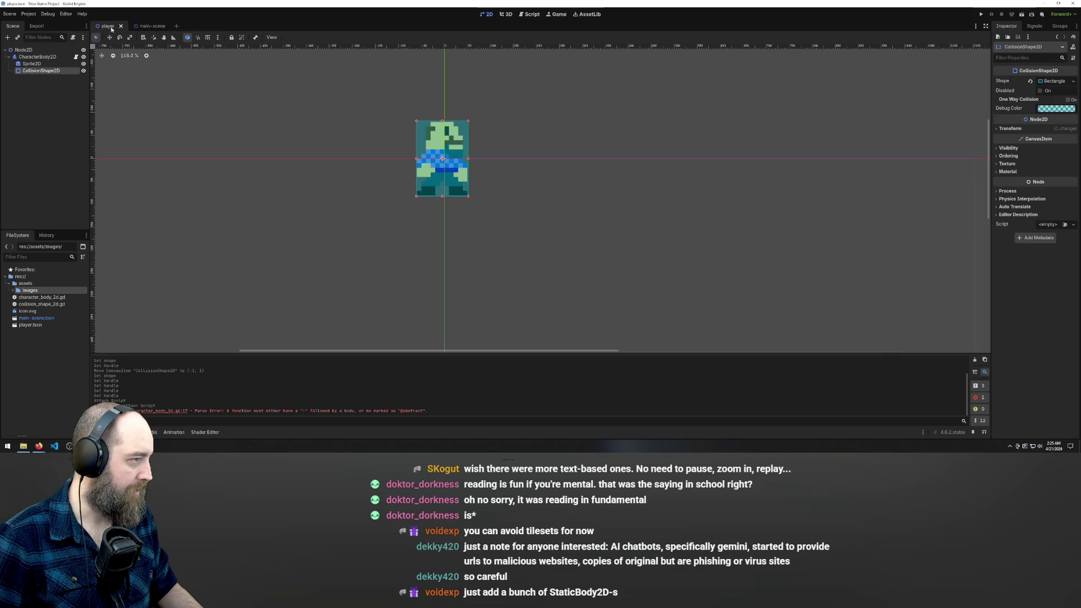
{"action": "right_click", "coordinate": [205, 25]}
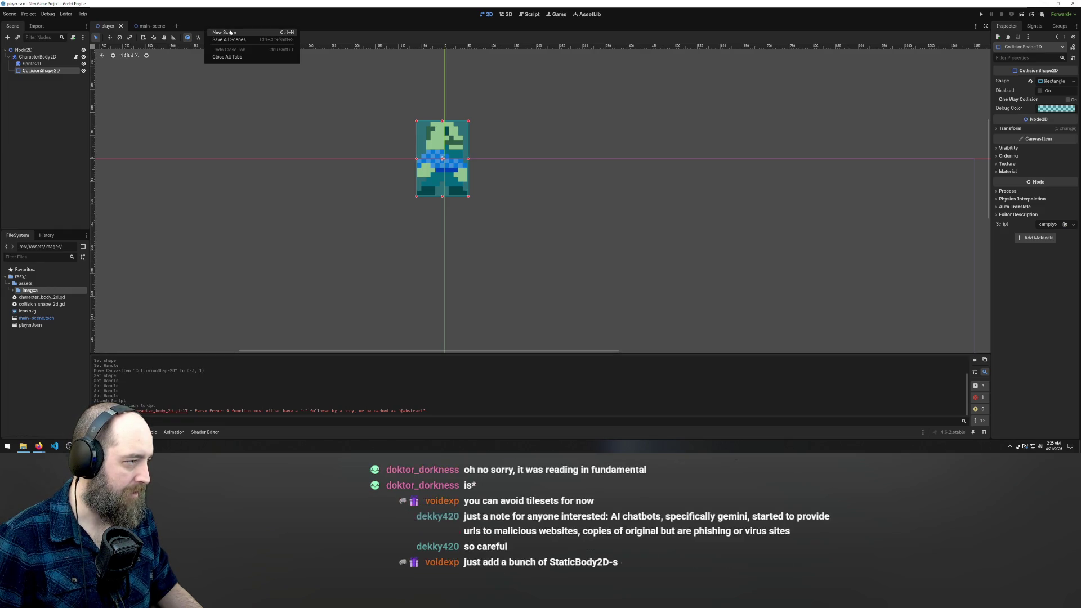
Step: Create a new empty scene and give it a Node2D 2D Scene root
{"action": "left_click", "coordinate": [230, 32]}
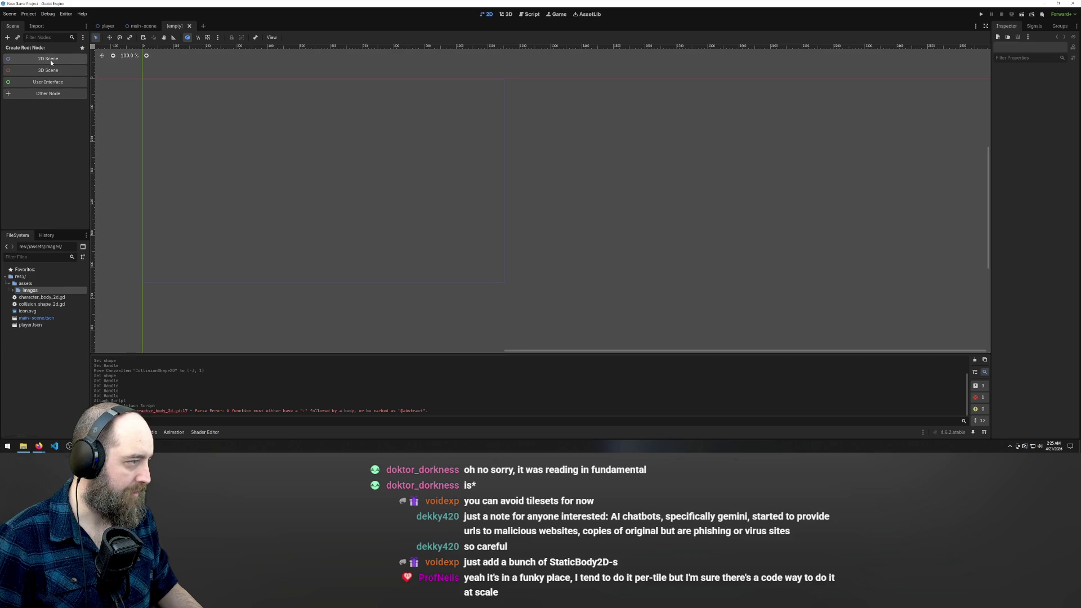
{"action": "right_click", "coordinate": [174, 29]}
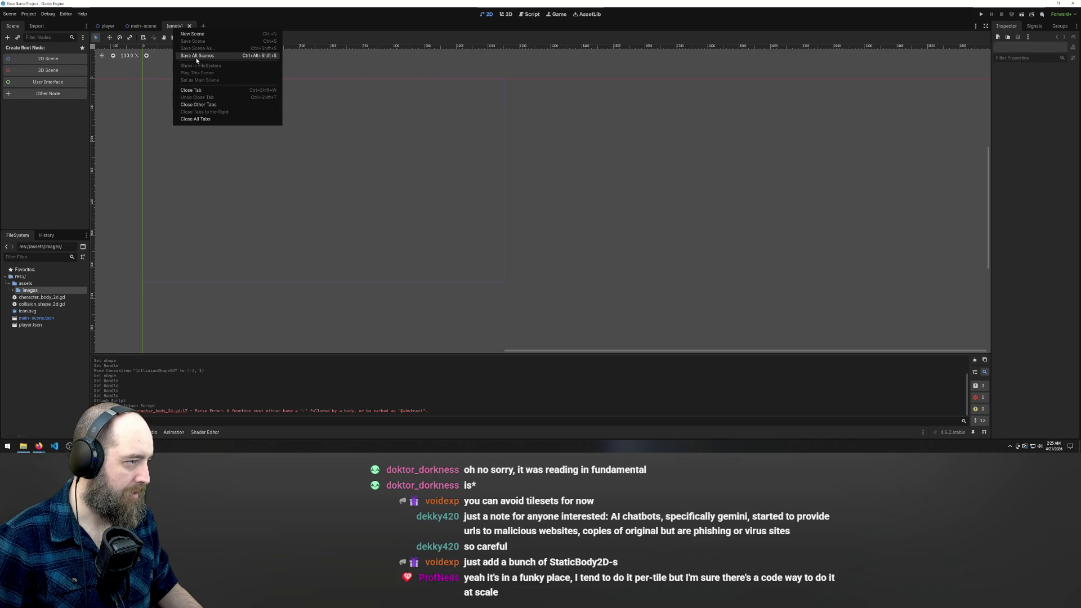
{"action": "left_click", "coordinate": [112, 57]}
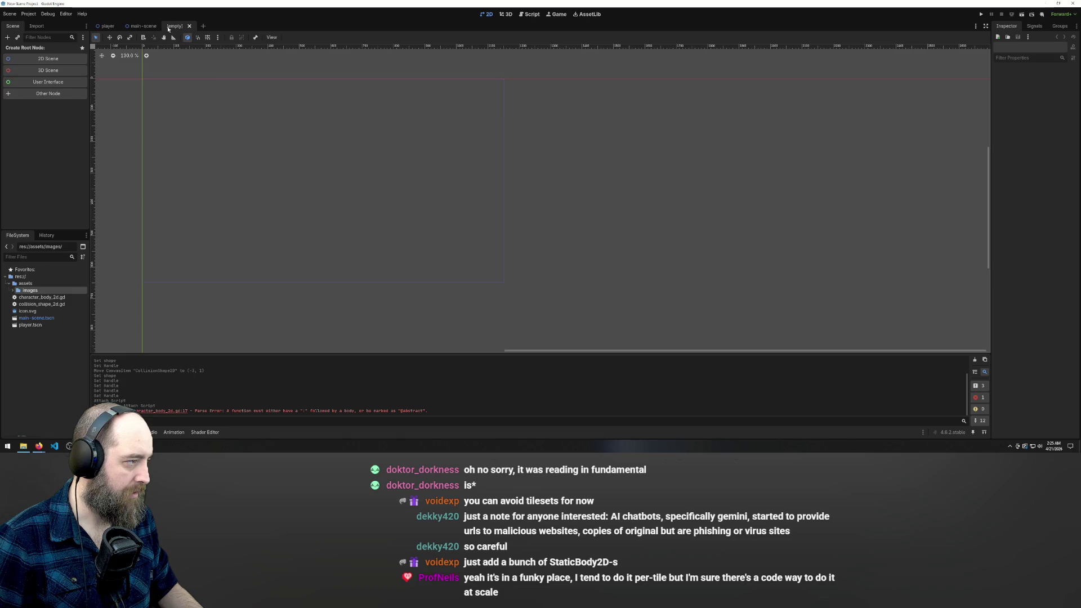
{"action": "left_click", "coordinate": [39, 57]}
Step: Save the new scene as loot.tscn in the project folder
{"action": "right_click", "coordinate": [183, 26]}
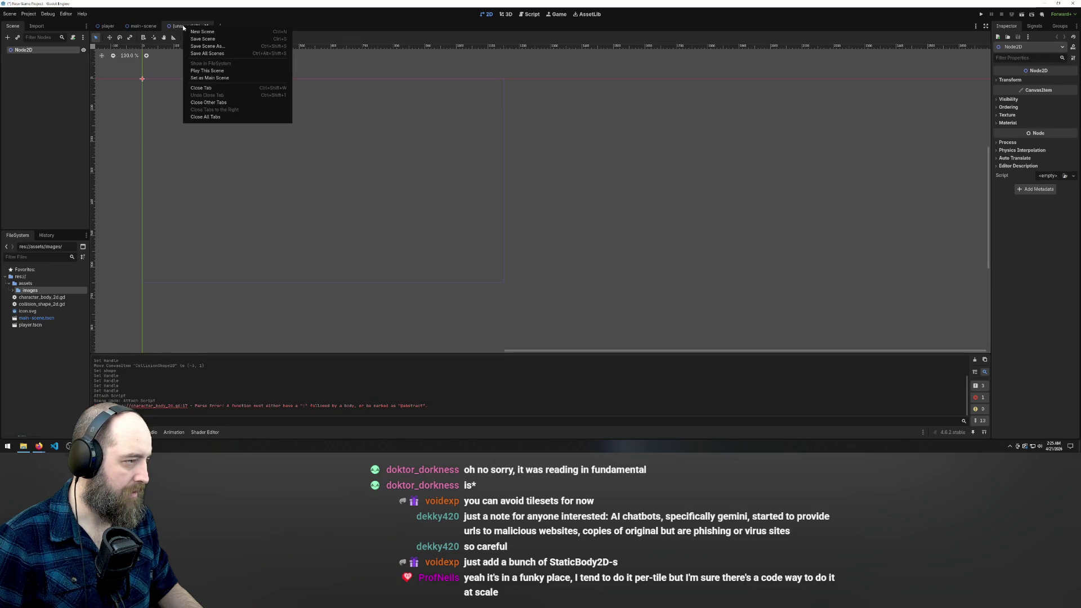
{"action": "left_click", "coordinate": [217, 41]}
{"action": "type", "text": "level"}
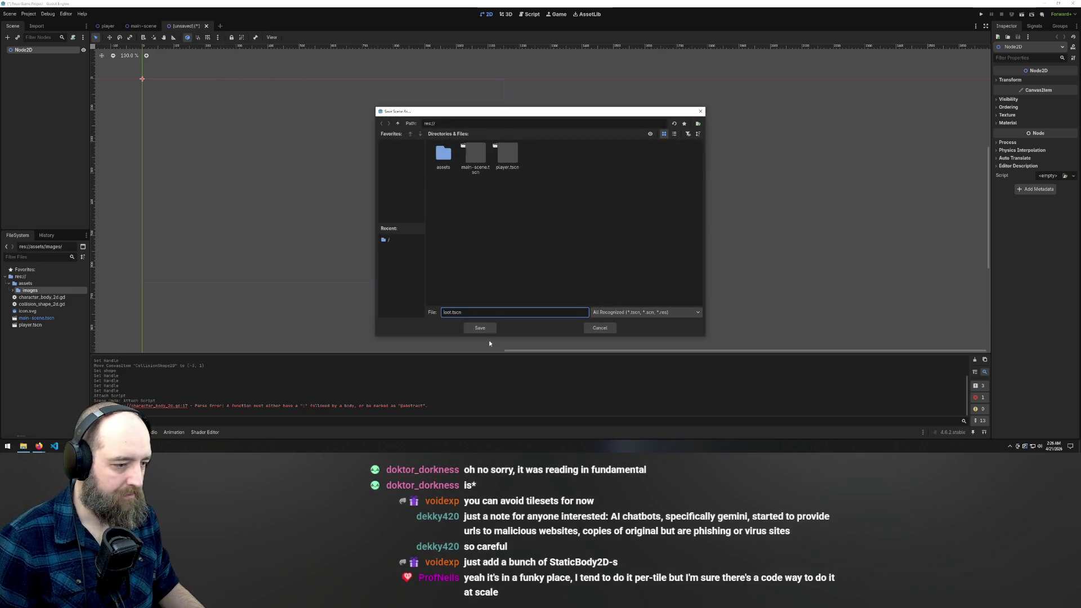
{"action": "left_click", "coordinate": [480, 327]}
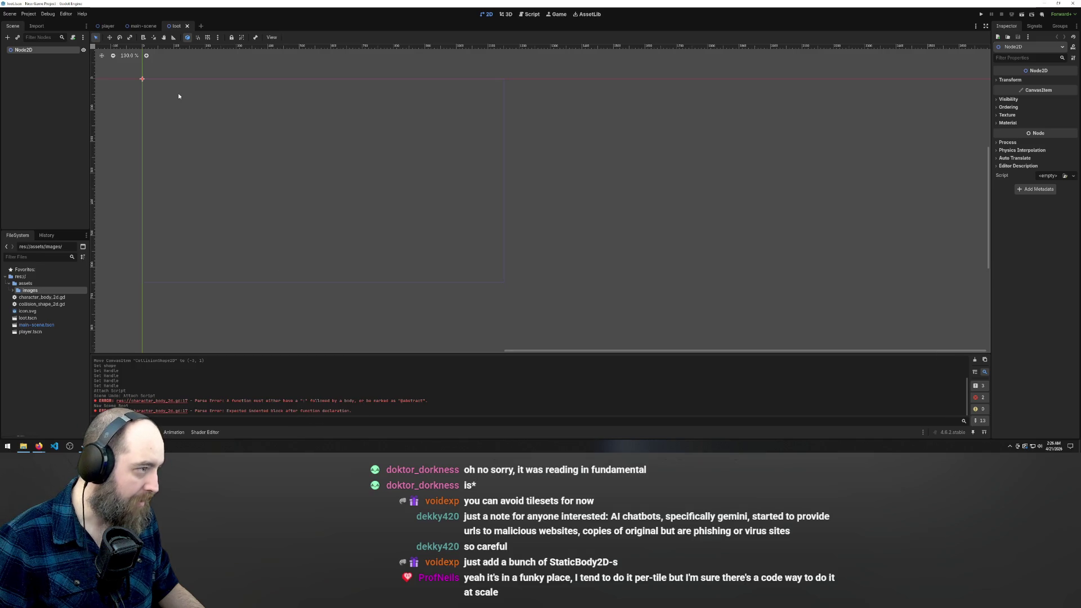
Step: Run the project, then delete the broken func collision() lines from the player script
{"action": "key", "text": "F5"}
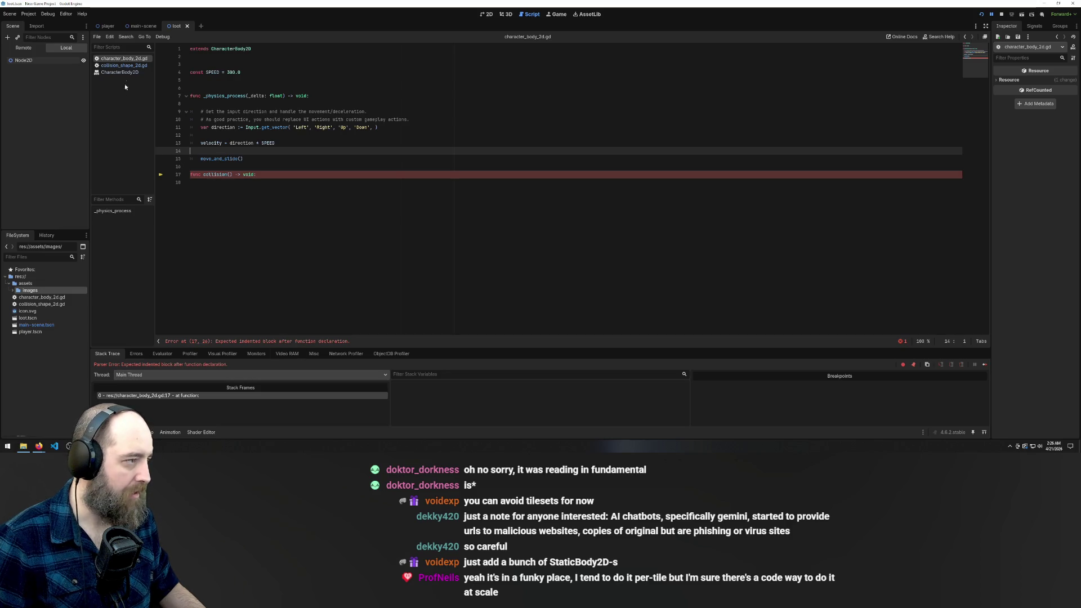
{"action": "left_click_drag", "start_coordinate": [257, 175], "coordinate": [173, 170]}
{"action": "key", "text": "BackSpace"}
{"action": "key", "text": "BackSpace"}
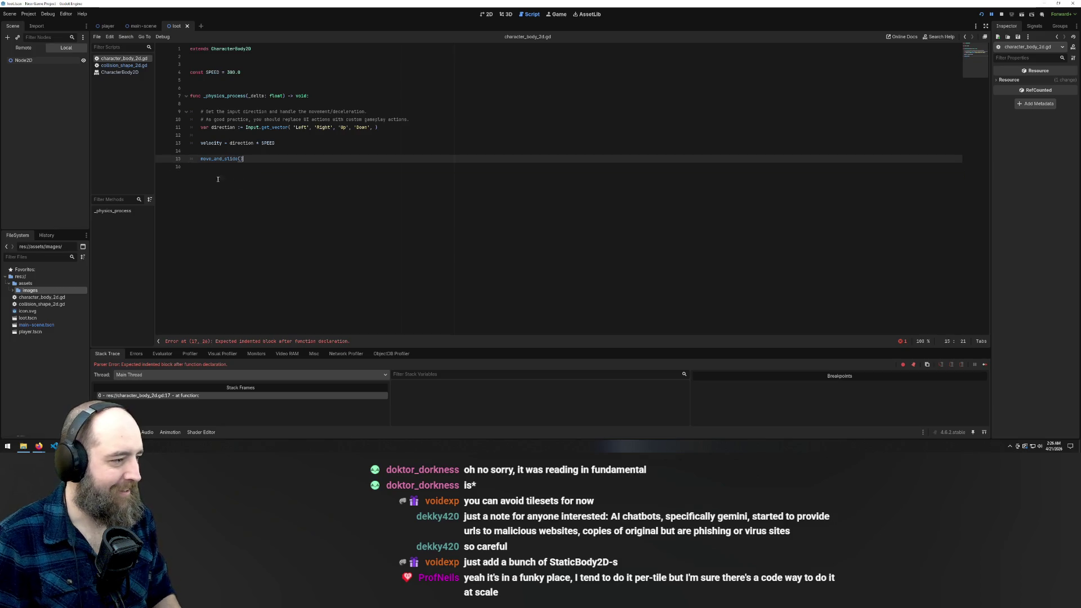
Step: Run the game again and move the character around with the arrow keys to test movement
{"action": "key", "text": "F5"}
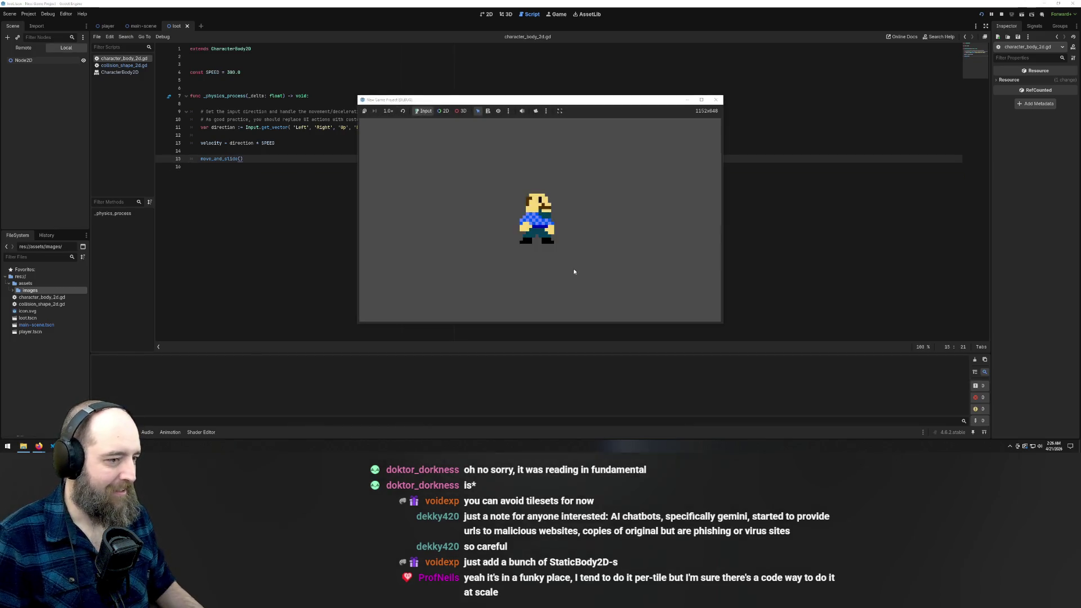
{"action": "key", "text": "Left"}
{"action": "key", "text": "Right"}
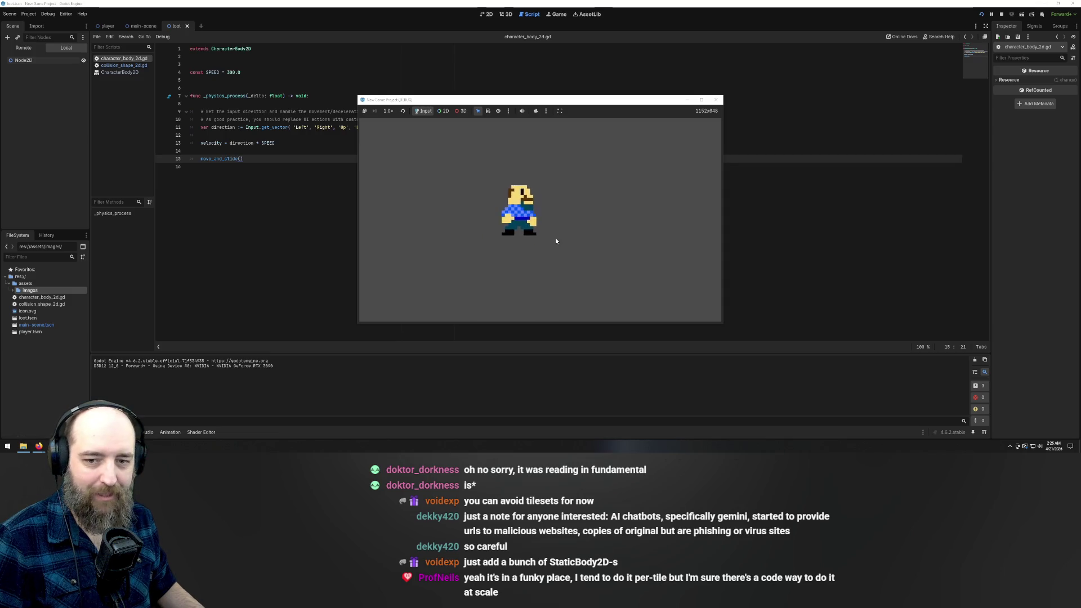
{"action": "key", "text": "Up"}
{"action": "key", "text": "Right"}
{"action": "key", "text": "Left"}
{"action": "key", "text": "Down"}
{"action": "key", "text": "Up"}
{"action": "key", "text": "Left"}
{"action": "key", "text": "Down"}
{"action": "key", "text": "Right"}
{"action": "key", "text": "Left"}
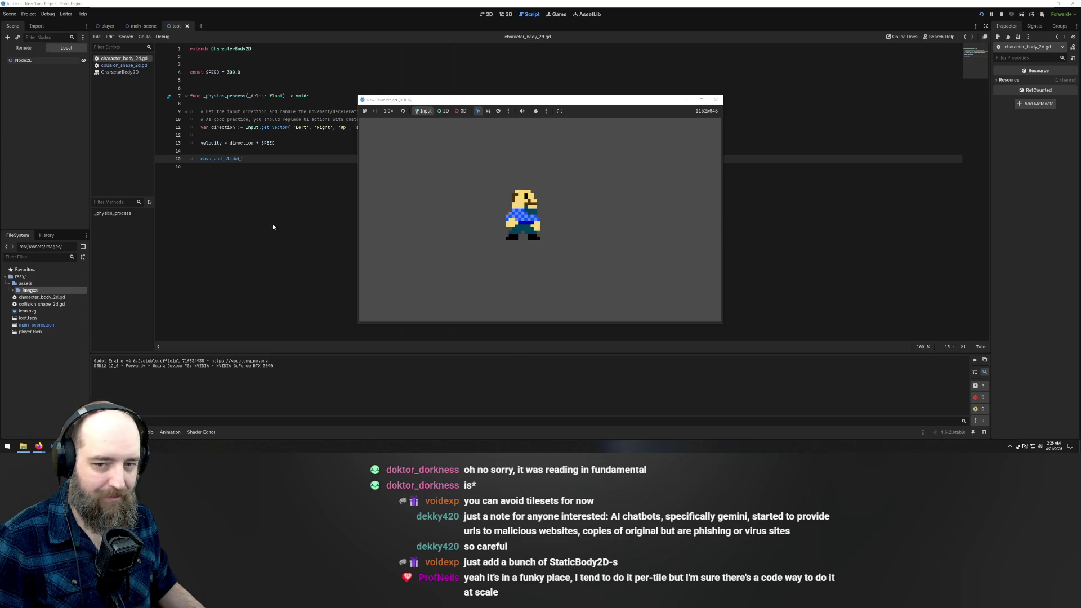
{"action": "key", "text": "Left"}
{"action": "key", "text": "Right"}
{"action": "key", "text": "Down"}
{"action": "key", "text": "Left"}
{"action": "key", "text": "Up"}
{"action": "key", "text": "Down"}
{"action": "key", "text": "Down"}
{"action": "key", "text": "Left"}
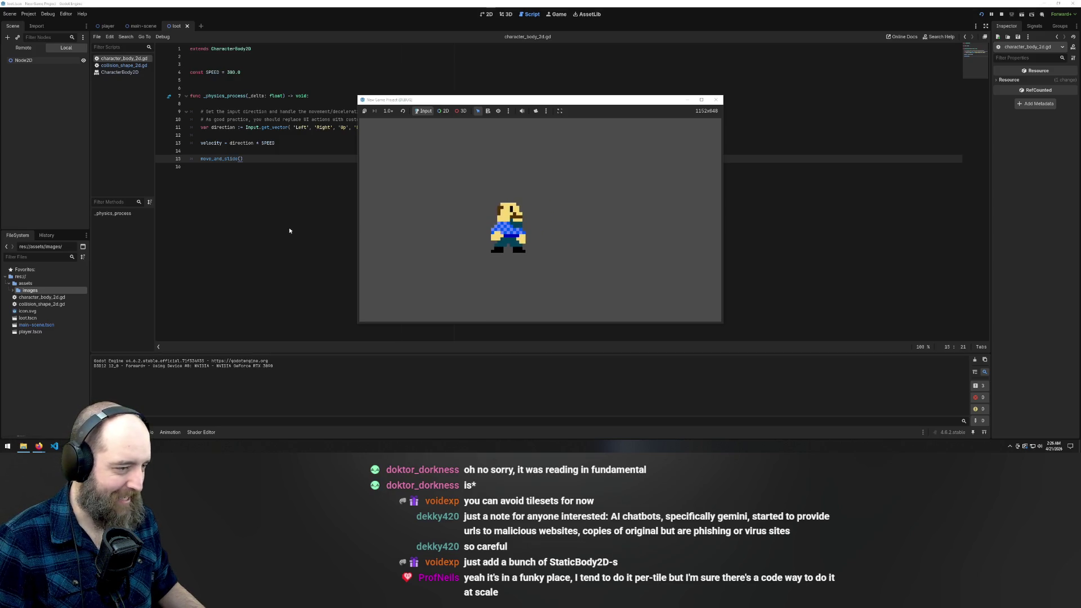
{"action": "left_click", "coordinate": [289, 226]}
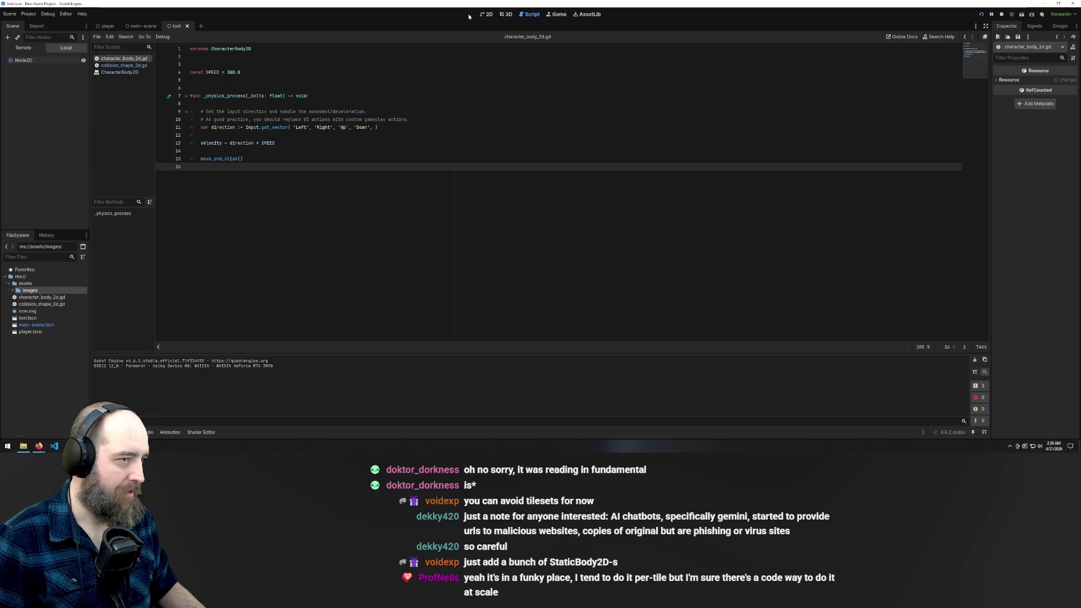
Step: Bring the loot scene up in the 2D workspace with its Node2D root selected
{"action": "left_click", "coordinate": [488, 14]}
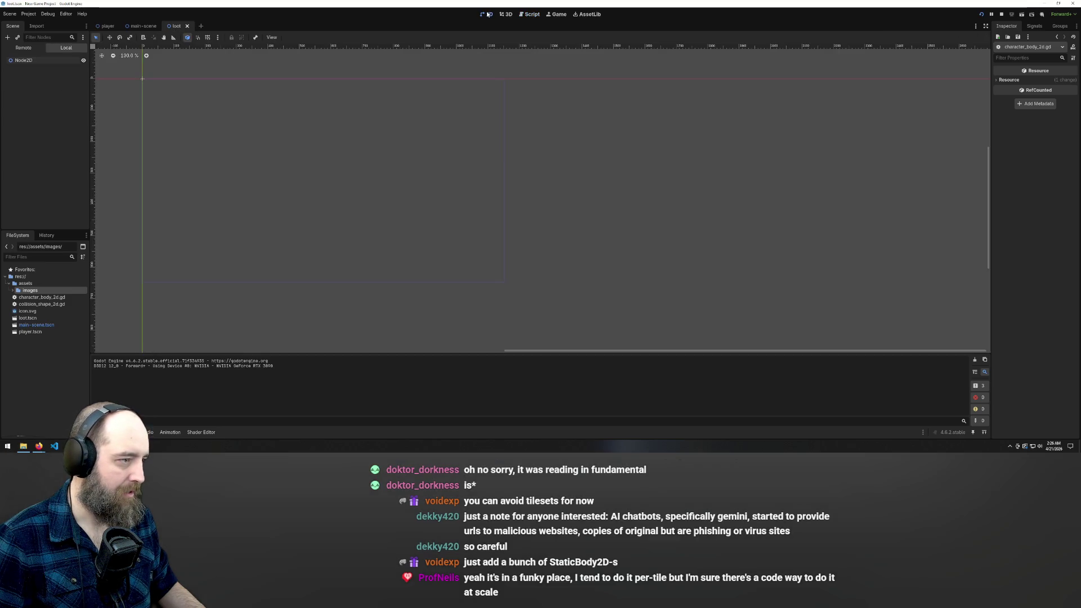
{"action": "left_click", "coordinate": [33, 60]}
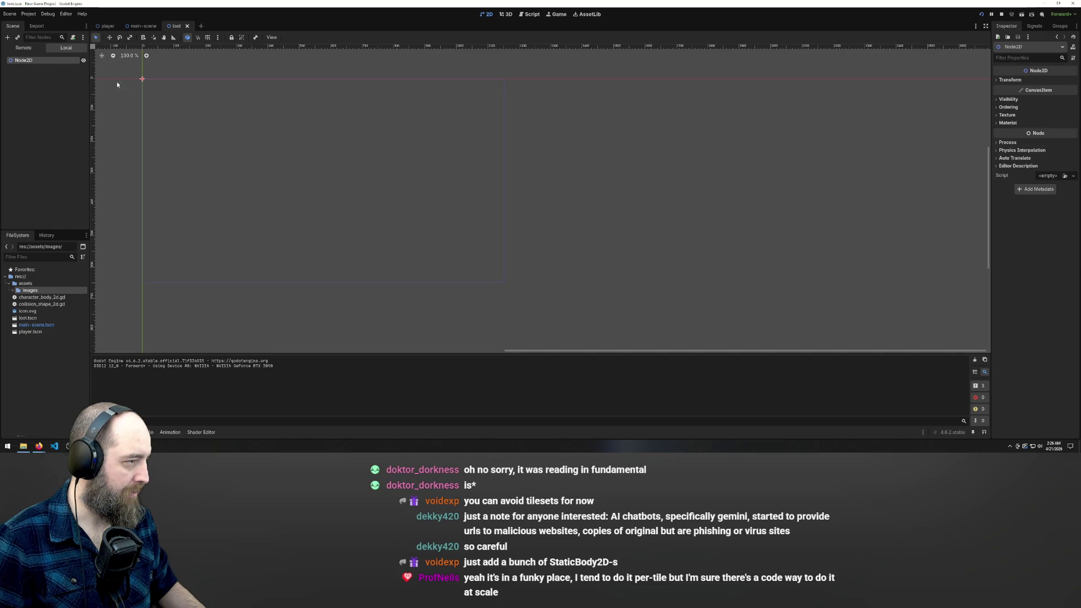
{"action": "left_click", "coordinate": [532, 14]}
{"action": "left_click", "coordinate": [144, 26]}
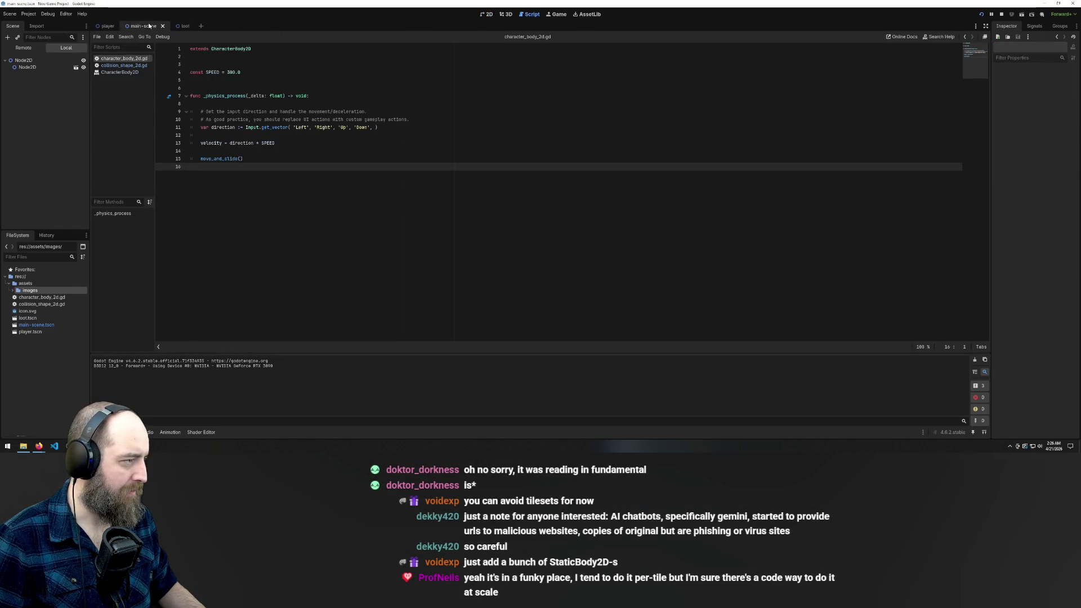
{"action": "left_click", "coordinate": [107, 26]}
{"action": "left_click", "coordinate": [176, 26]}
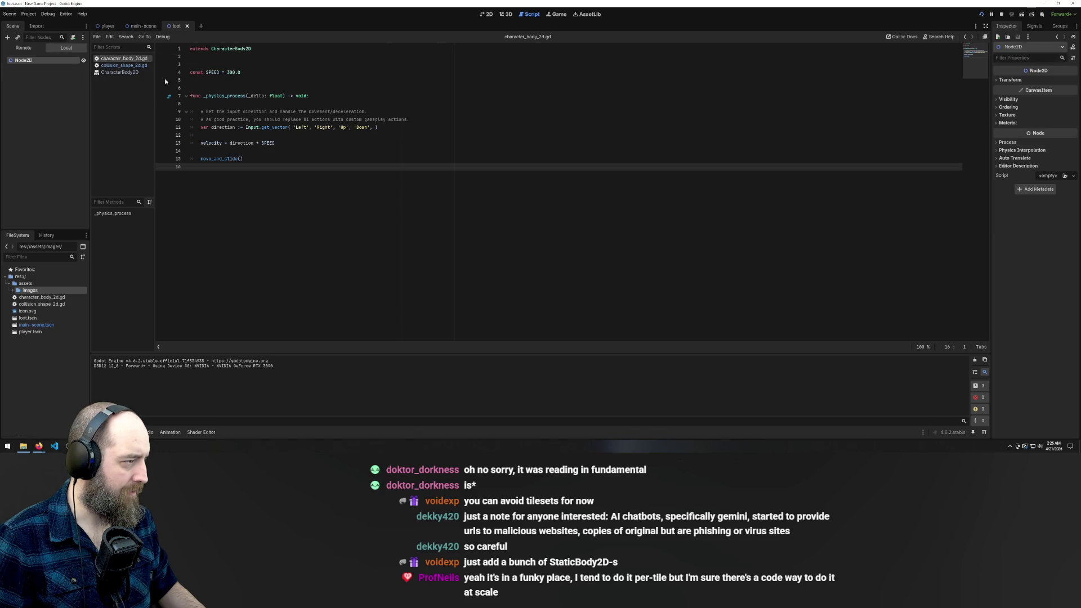
{"action": "left_click", "coordinate": [487, 14]}
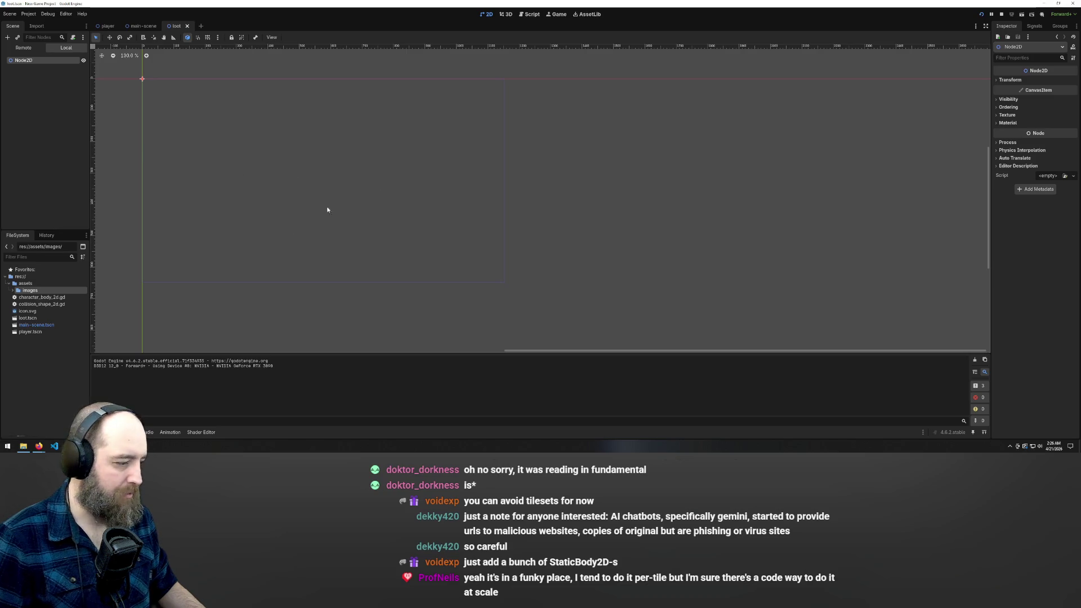
{"action": "left_click", "coordinate": [23, 446]}
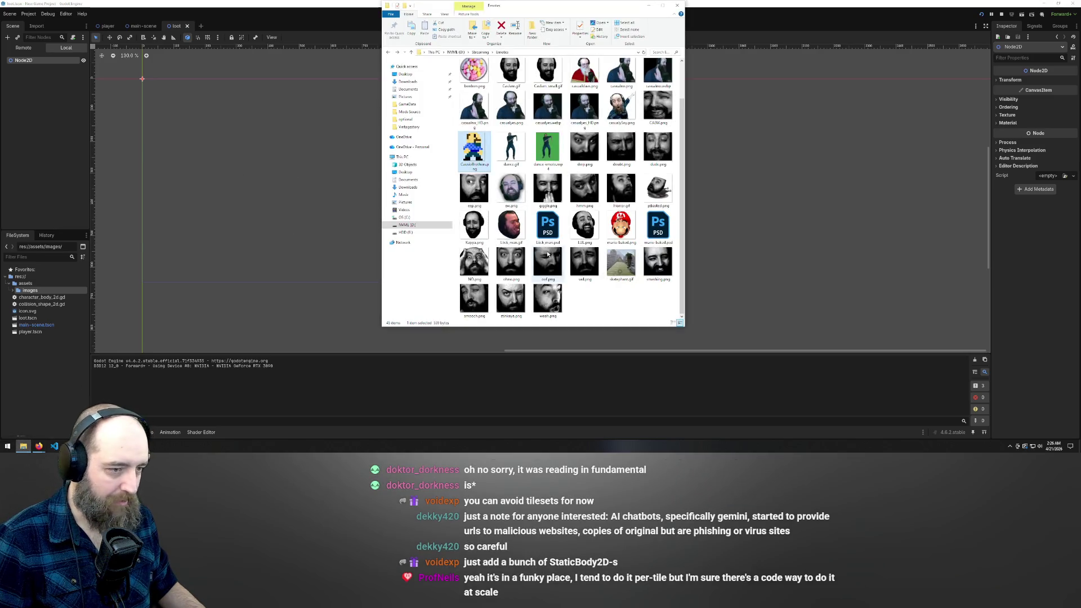
{"action": "left_click", "coordinate": [191, 115]}
Step: Add an Area2D child node under the loot scene's Node2D root
{"action": "right_click", "coordinate": [41, 76]}
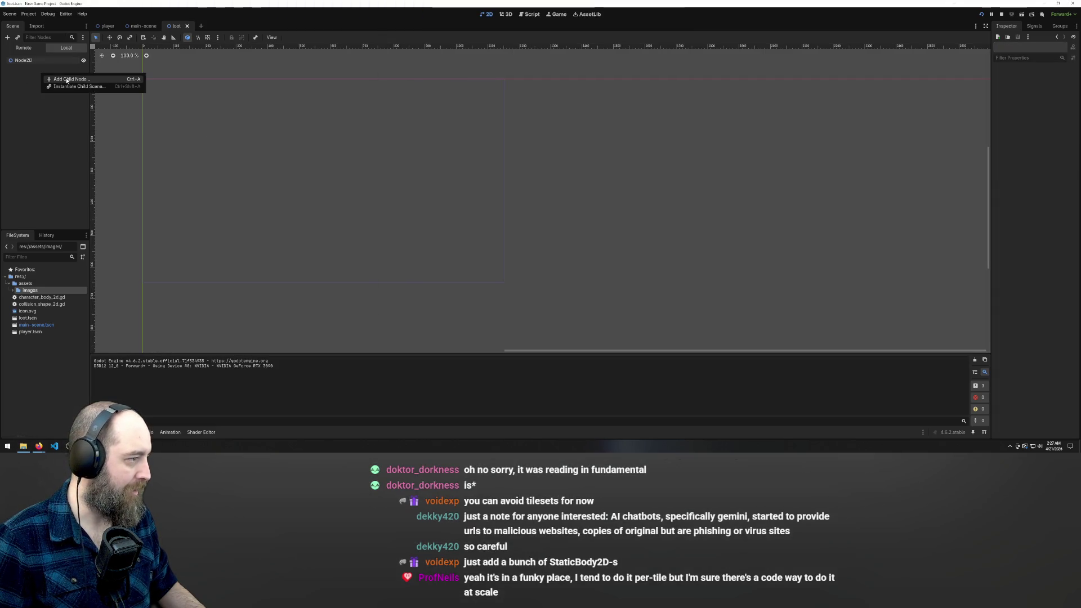
{"action": "left_click", "coordinate": [66, 79]}
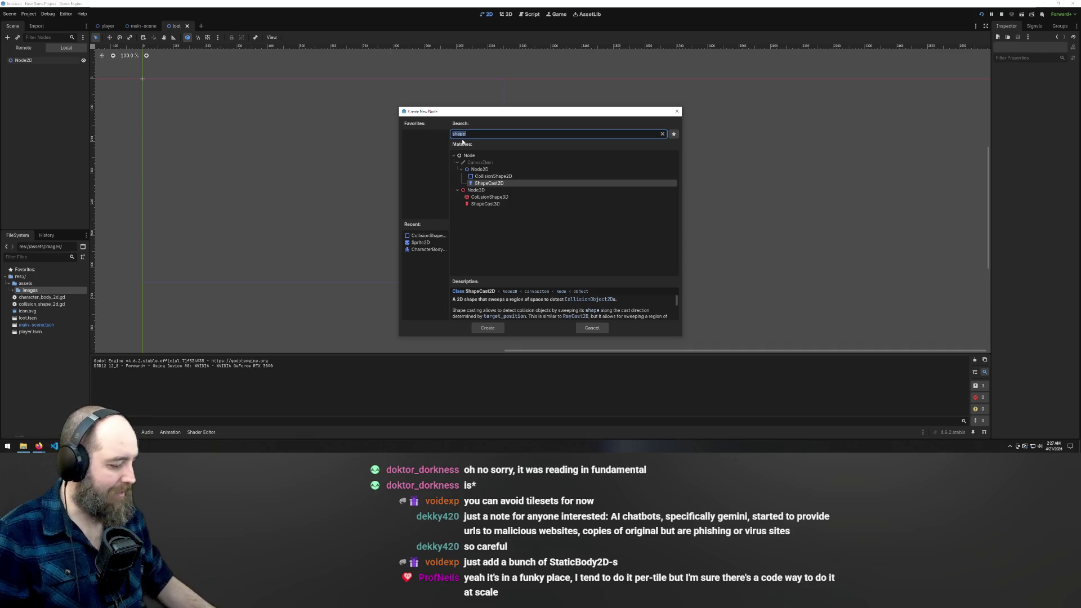
{"action": "type", "text": "area"}
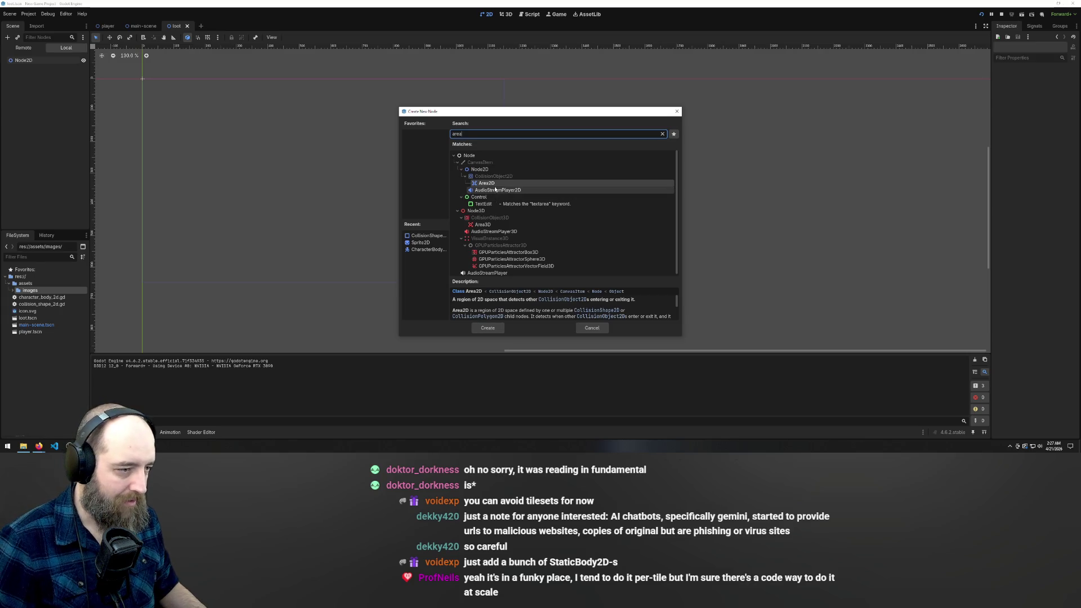
{"action": "left_click", "coordinate": [493, 184]}
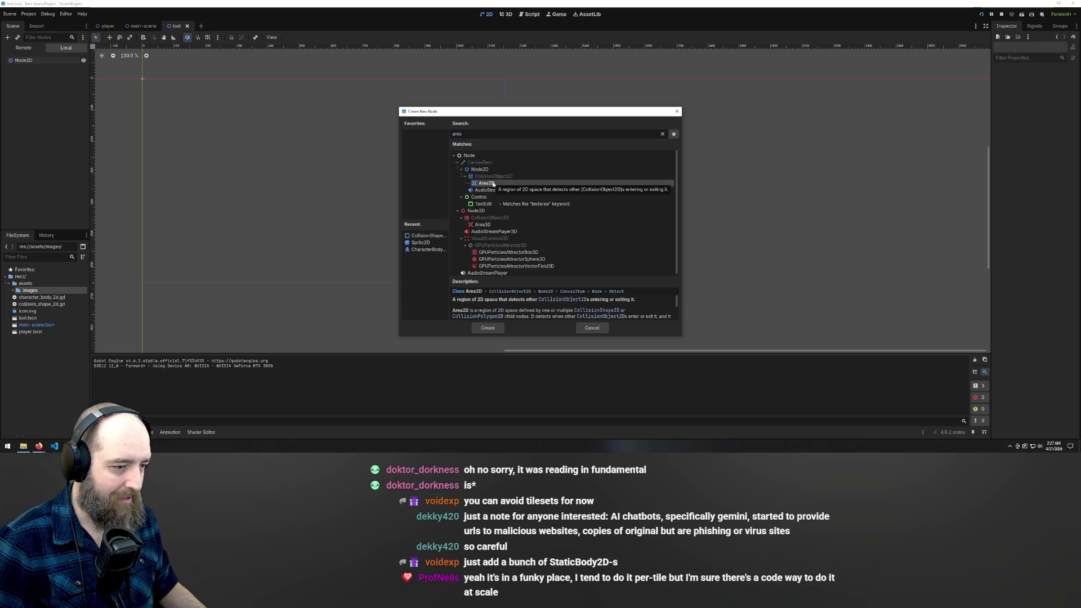
{"action": "left_click", "coordinate": [476, 329]}
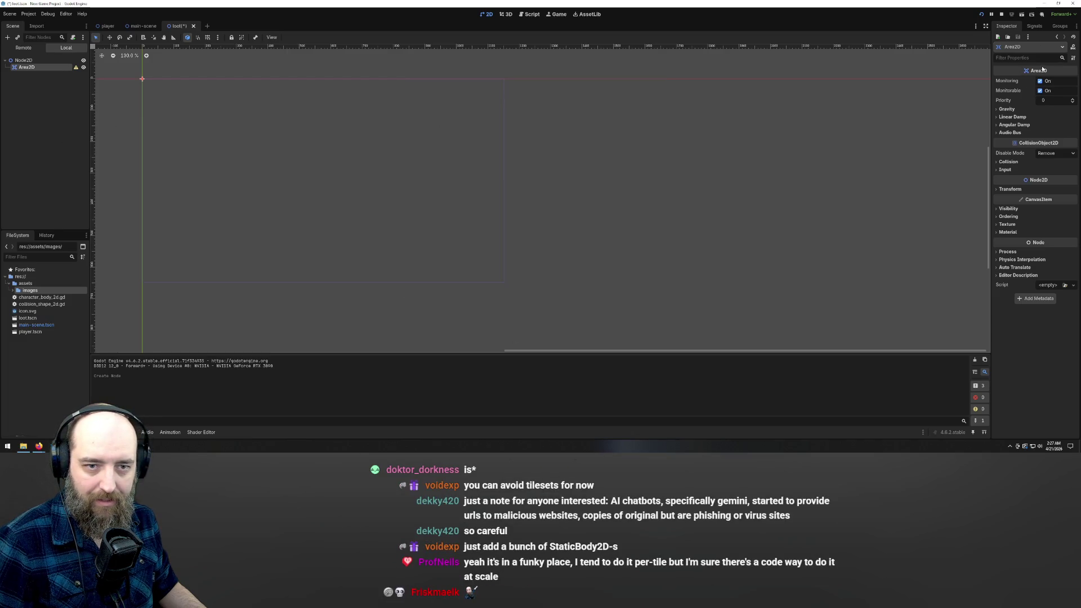
{"action": "mouse_move", "coordinate": [1042, 68]}
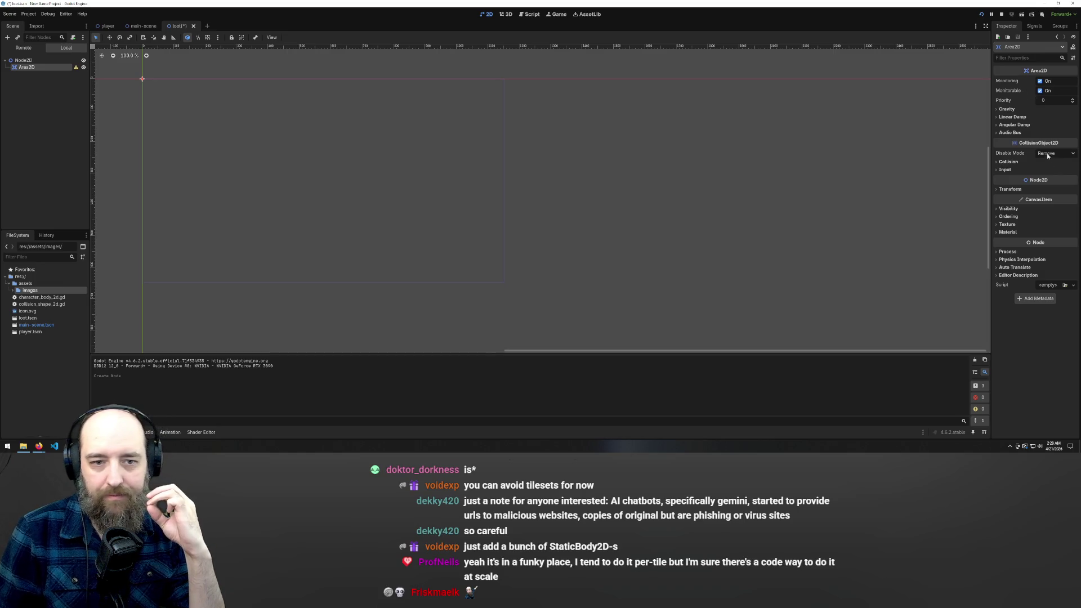
{"action": "mouse_move", "coordinate": [1030, 147]}
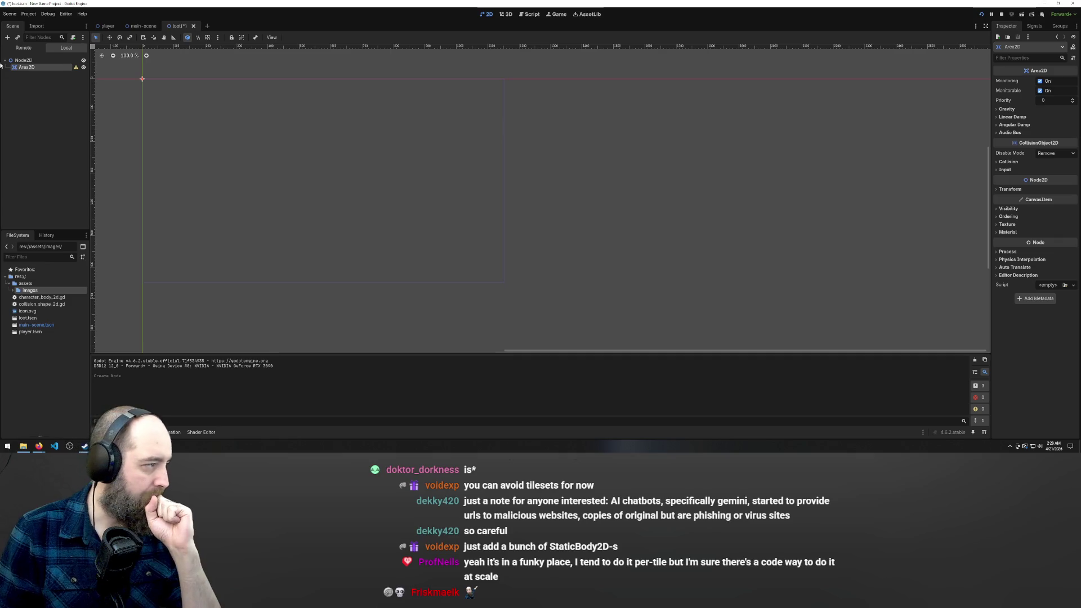
Step: Search 'shape' for an Area2D child but cancel, then inspect the player scene's CollisionShape2D
{"action": "right_click", "coordinate": [37, 67]}
{"action": "left_click", "coordinate": [67, 72]}
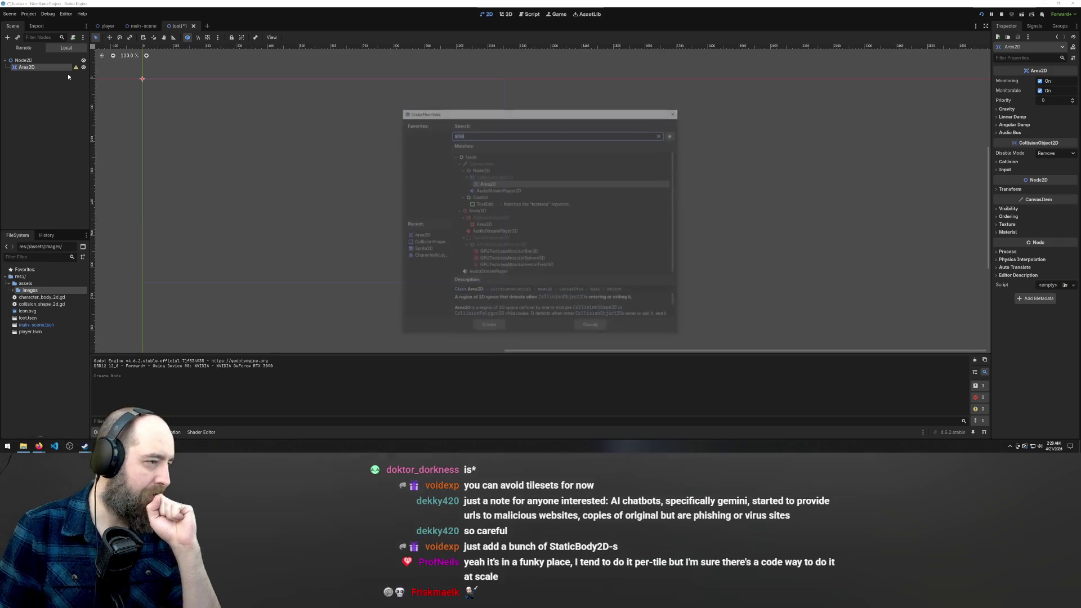
{"action": "type", "text": "shape"}
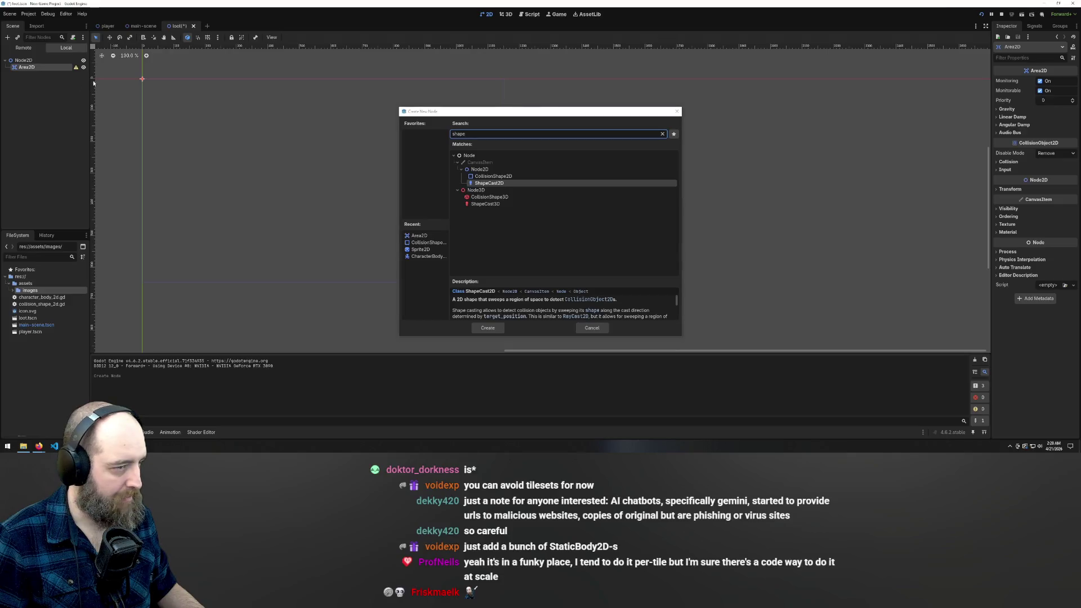
{"action": "left_click", "coordinate": [676, 111]}
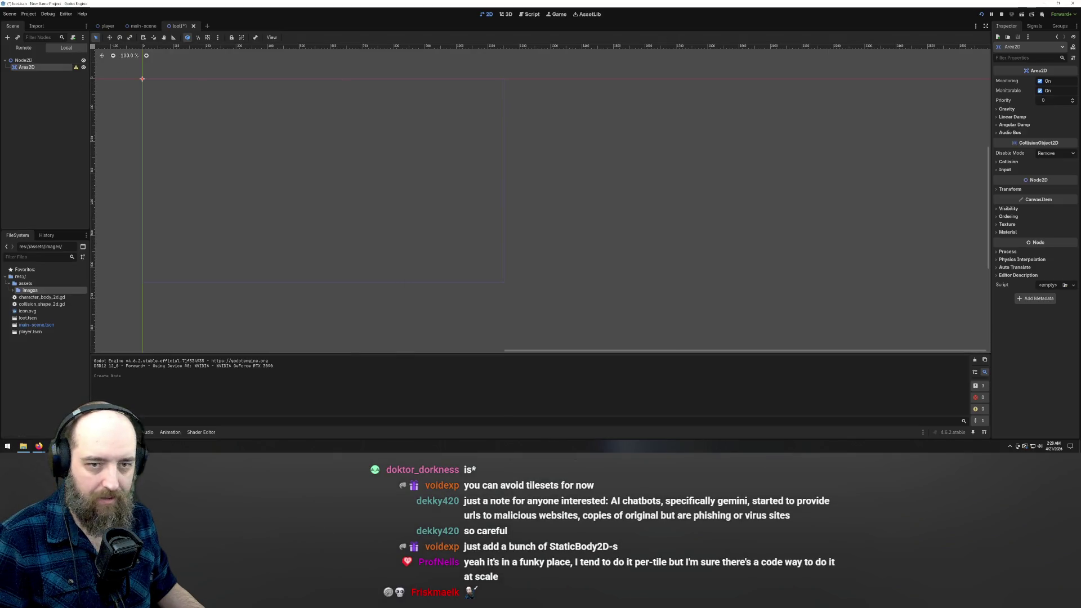
{"action": "left_click", "coordinate": [105, 26]}
{"action": "left_click", "coordinate": [42, 81]}
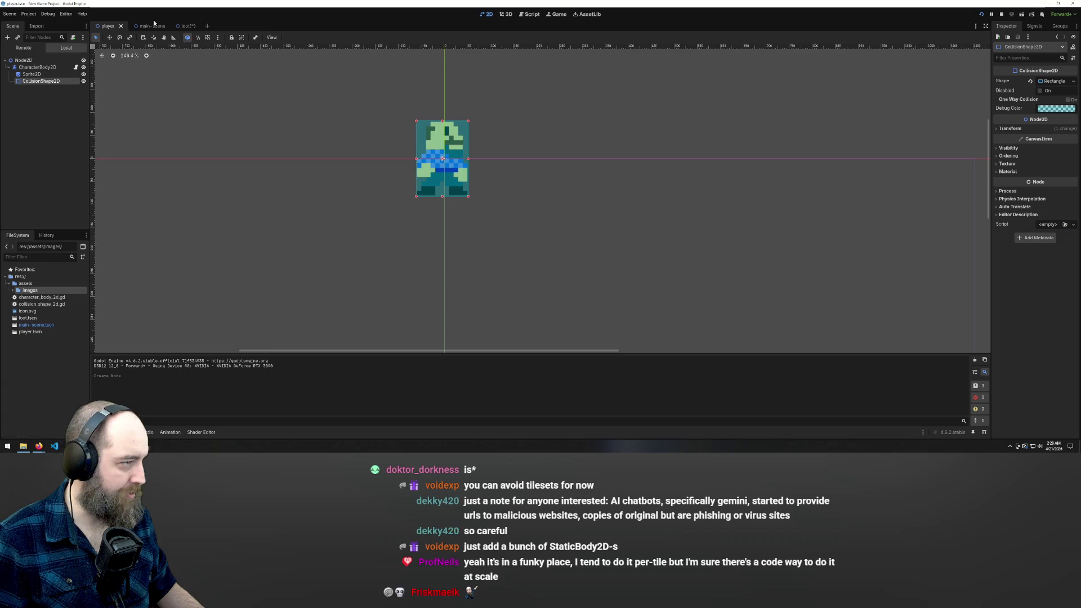
Step: Back in the loot scene, check the Area2D's Disable Mode options, leaving it on Remove
{"action": "left_click", "coordinate": [183, 25]}
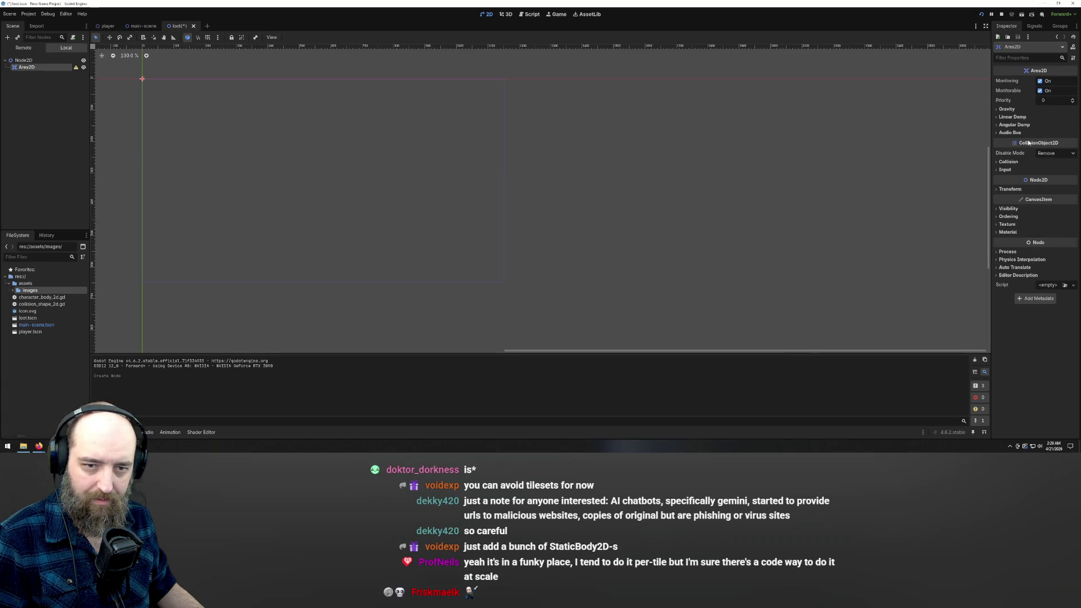
{"action": "left_click", "coordinate": [1057, 154]}
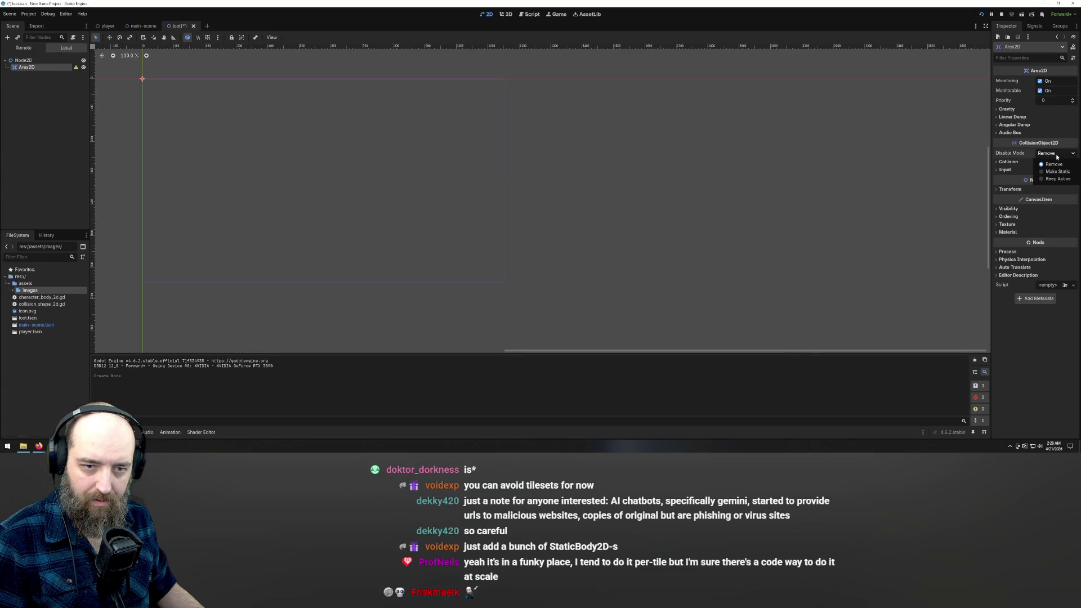
{"action": "left_click", "coordinate": [1053, 163]}
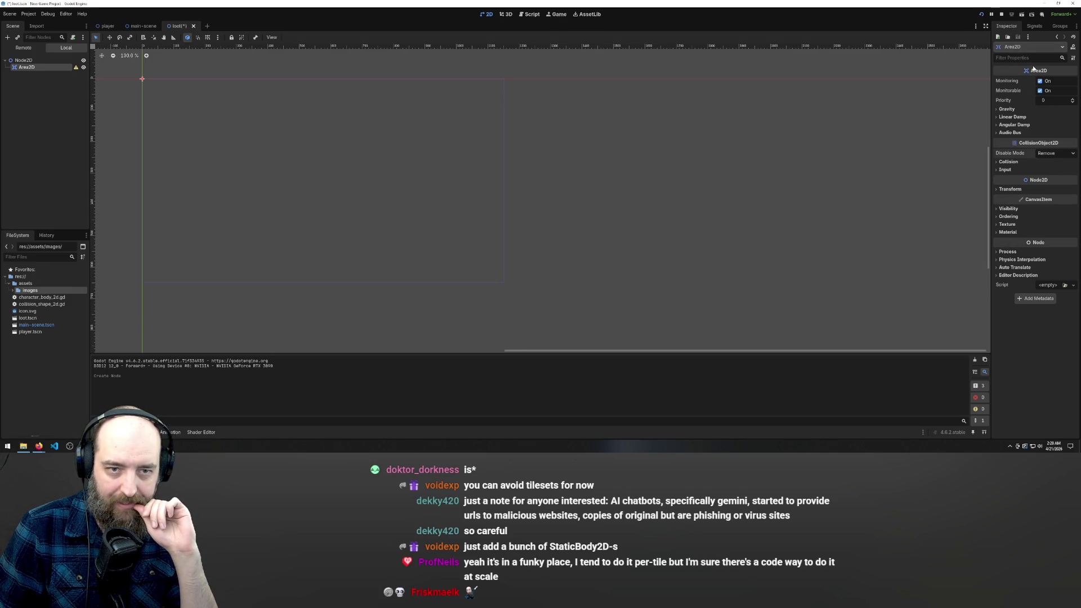
Step: Expand the Area2D's Gravity section, review Space Override without changing it, and collapse it again
{"action": "left_click", "coordinate": [1000, 111]}
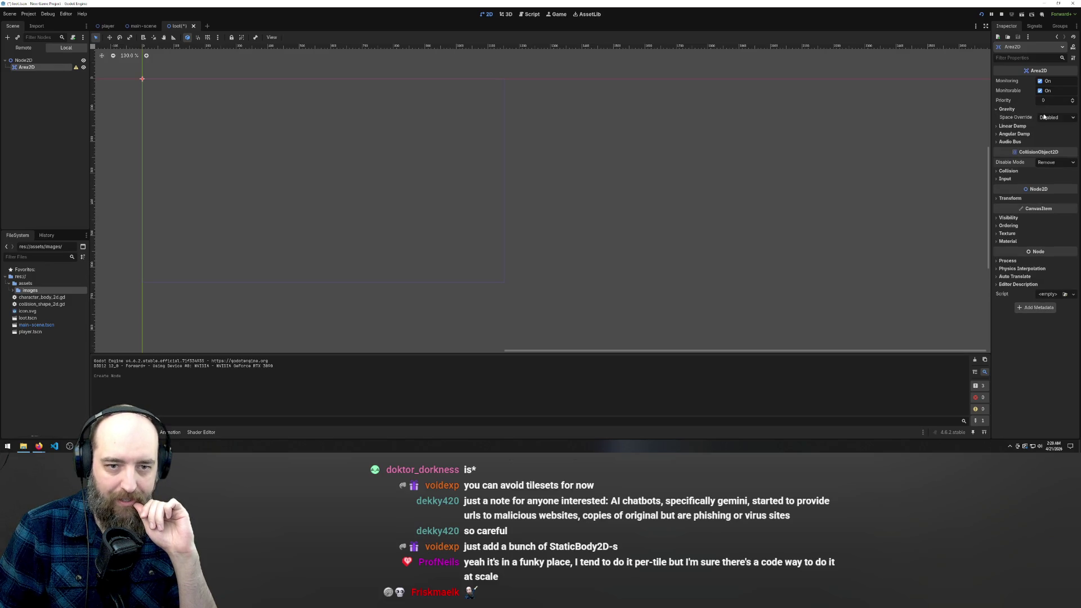
{"action": "left_click", "coordinate": [1044, 116]}
{"action": "left_click", "coordinate": [1007, 110]}
{"action": "left_click", "coordinate": [1006, 110]}
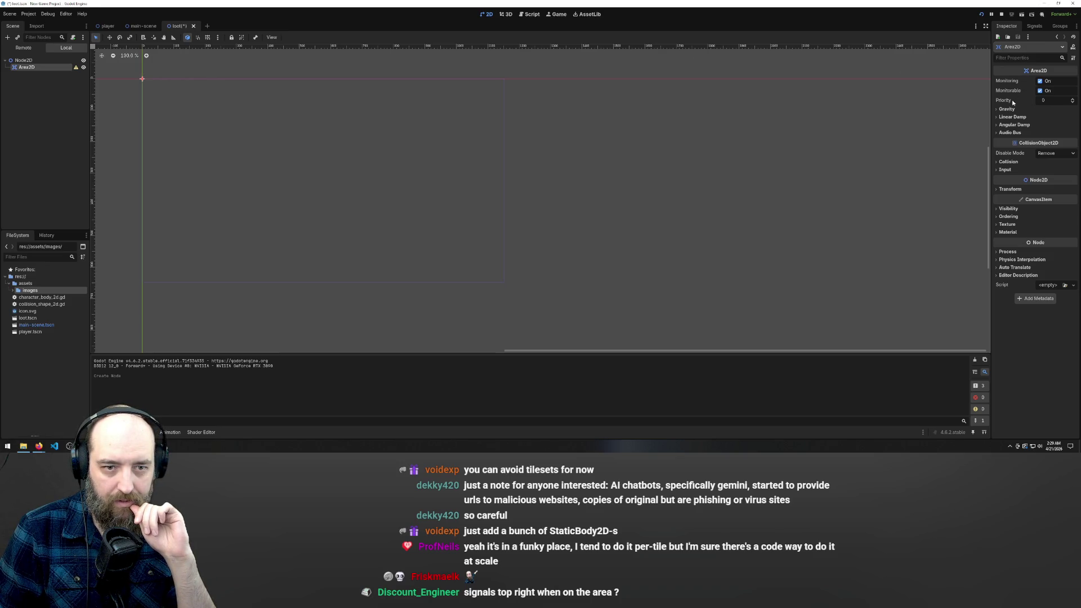
{"action": "left_click", "coordinate": [1039, 27]}
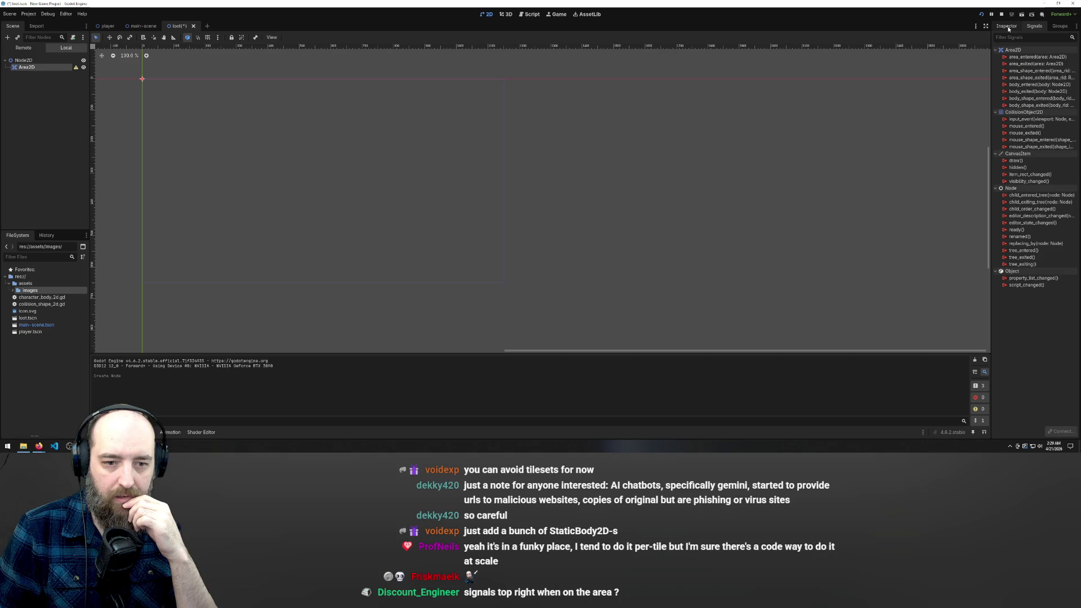
{"action": "left_click", "coordinate": [1062, 27]}
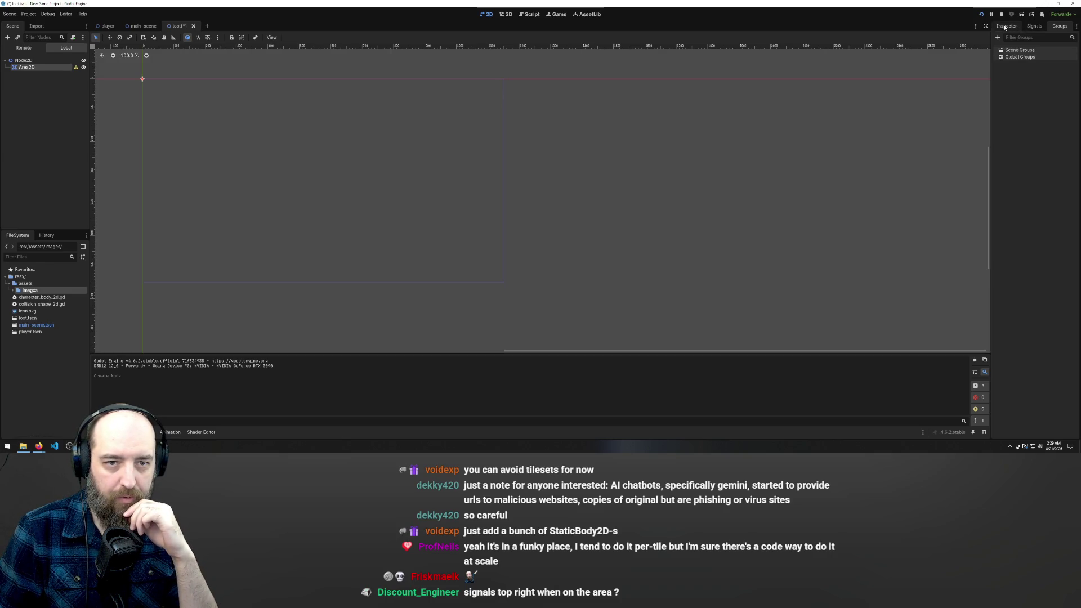
{"action": "left_click", "coordinate": [1006, 27]}
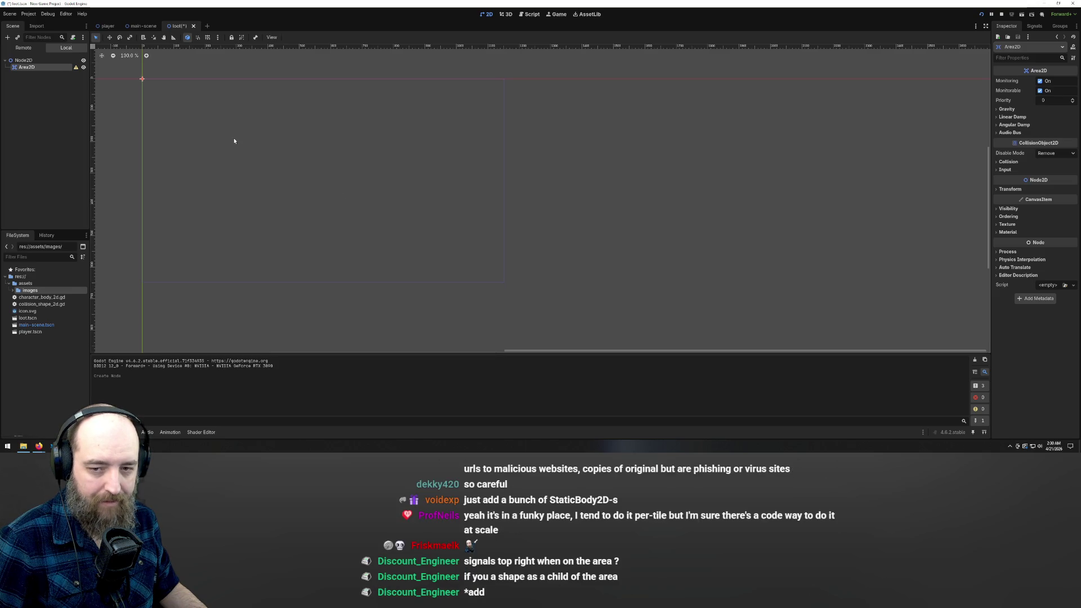
{"action": "right_click", "coordinate": [48, 69]}
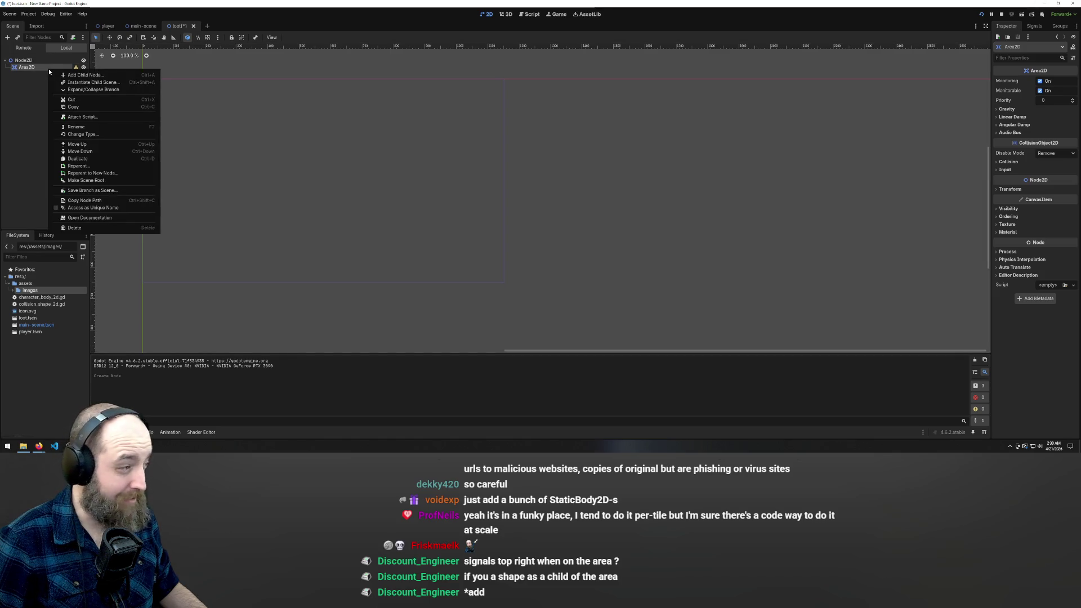
Step: Add a CollisionShape2D child under Area2D and select it
{"action": "left_click", "coordinate": [100, 76]}
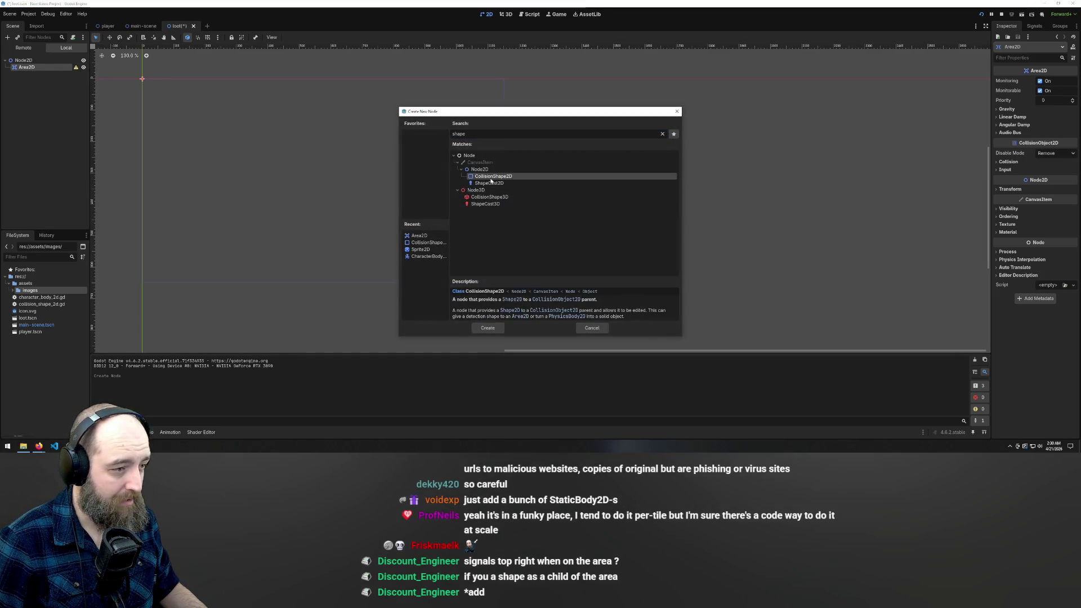
{"action": "double_click", "coordinate": [491, 179]}
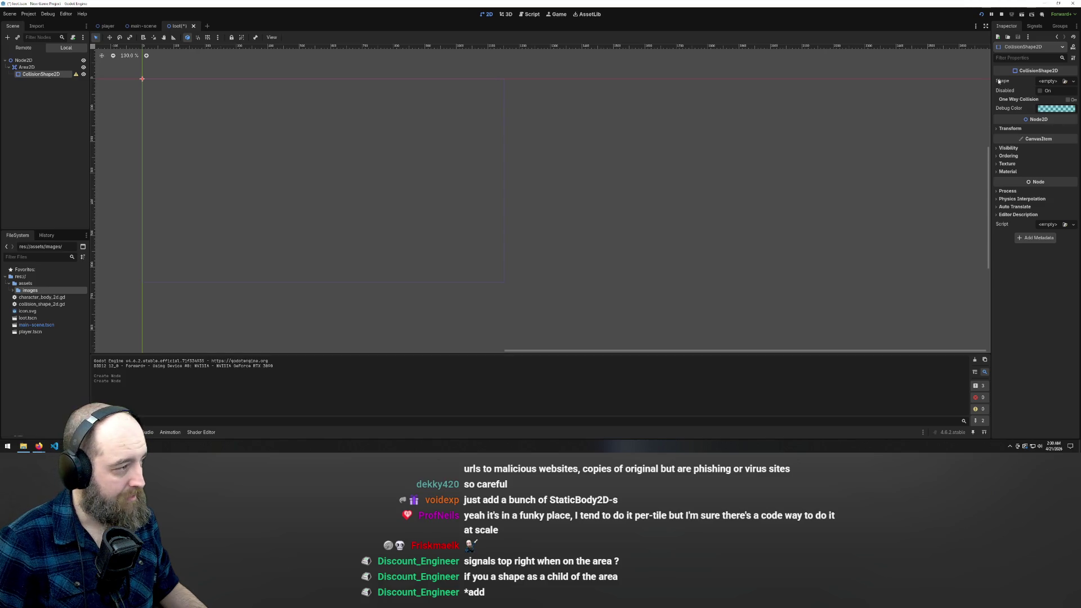
{"action": "left_click", "coordinate": [862, 212]}
{"action": "left_click", "coordinate": [43, 75]}
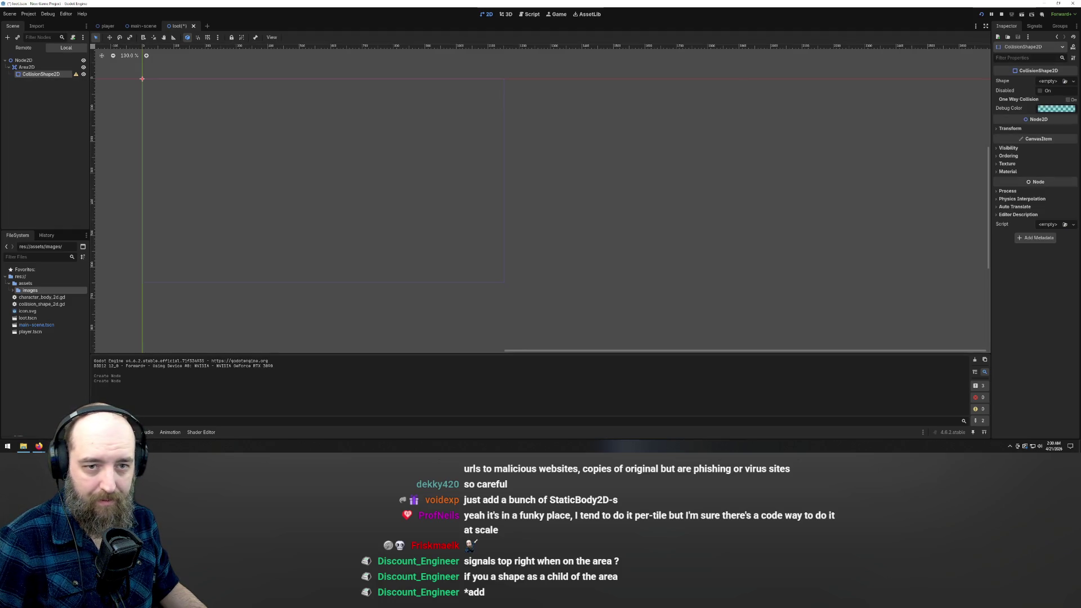
Step: Give the CollisionShape2D a new CircleShape2D and drag it into the game view rectangle
{"action": "left_click", "coordinate": [1066, 82]}
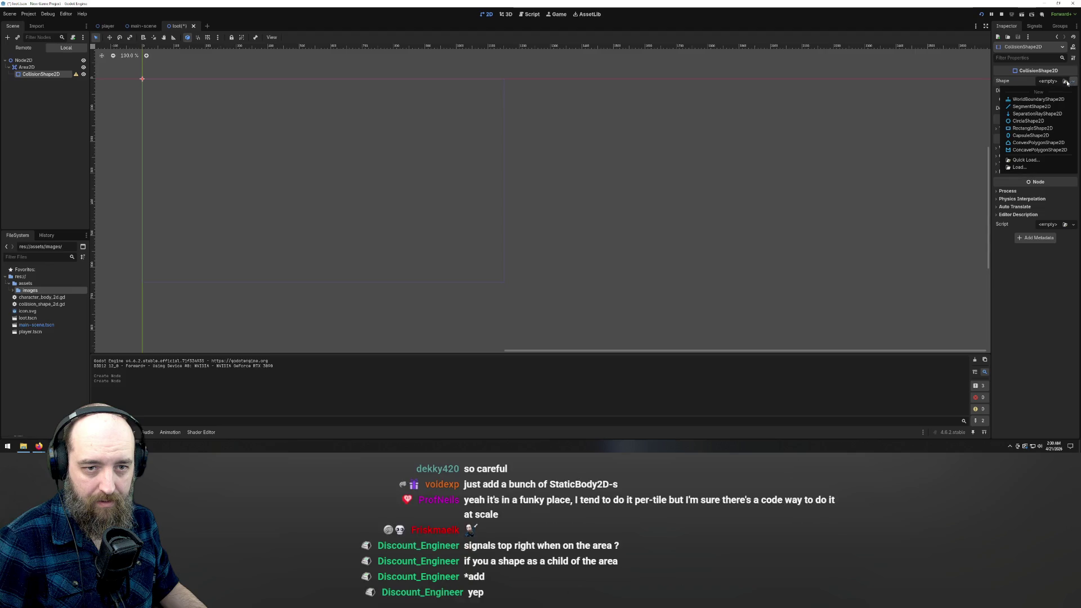
{"action": "left_click", "coordinate": [1028, 121]}
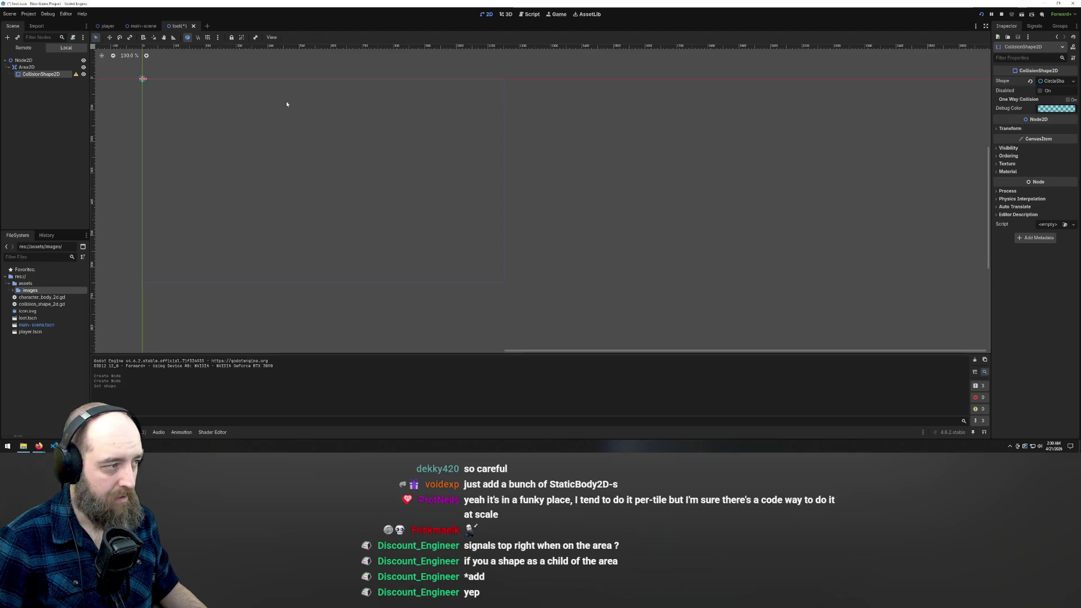
{"action": "mouse_move", "coordinate": [143, 79]}
{"action": "left_mouse_down"}
{"action": "mouse_move", "coordinate": [273, 159]}
{"action": "mouse_move", "coordinate": [318, 171]}
{"action": "left_mouse_up"}
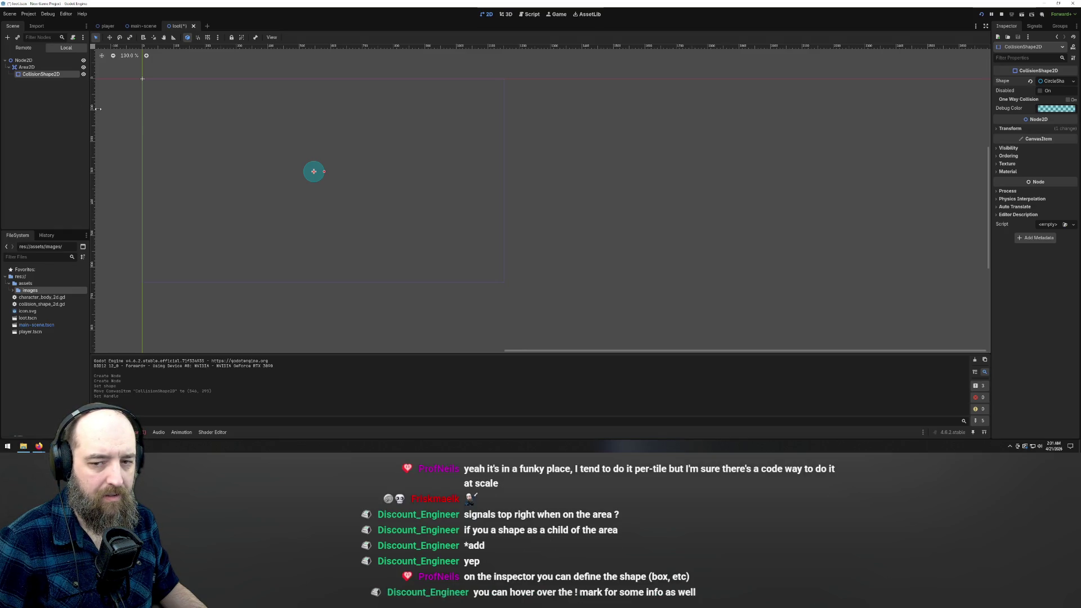
Step: Shift the collision circle right, save the loot scene, and glance at the player and main scenes
{"action": "left_click_drag", "start_coordinate": [325, 175], "coordinate": [430, 176]}
{"action": "left_click", "coordinate": [312, 160]}
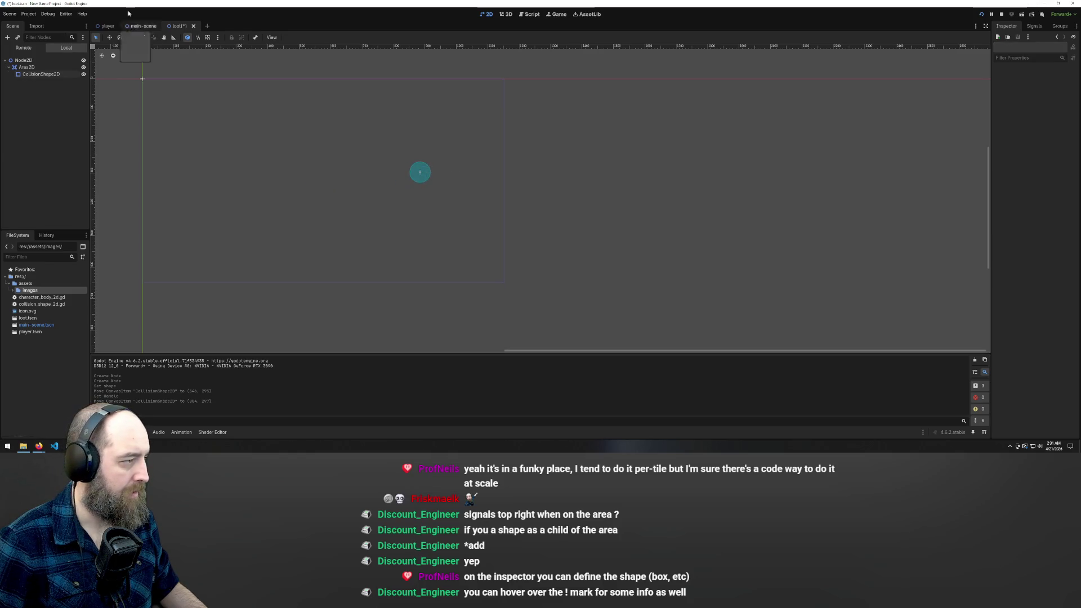
{"action": "key", "text": "ctrl+s"}
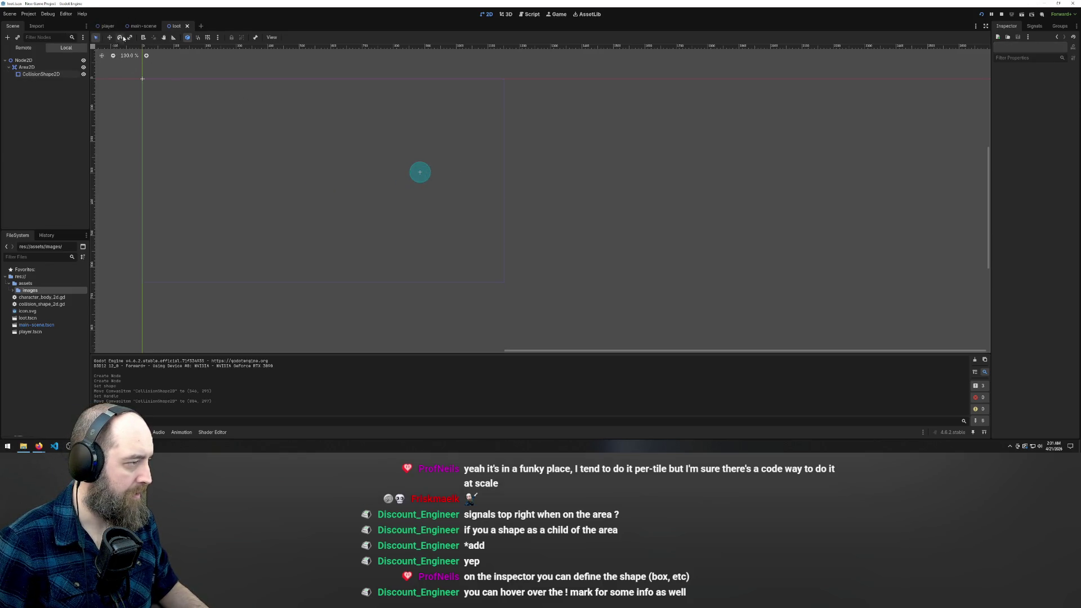
{"action": "left_click", "coordinate": [108, 26]}
{"action": "left_click", "coordinate": [148, 26]}
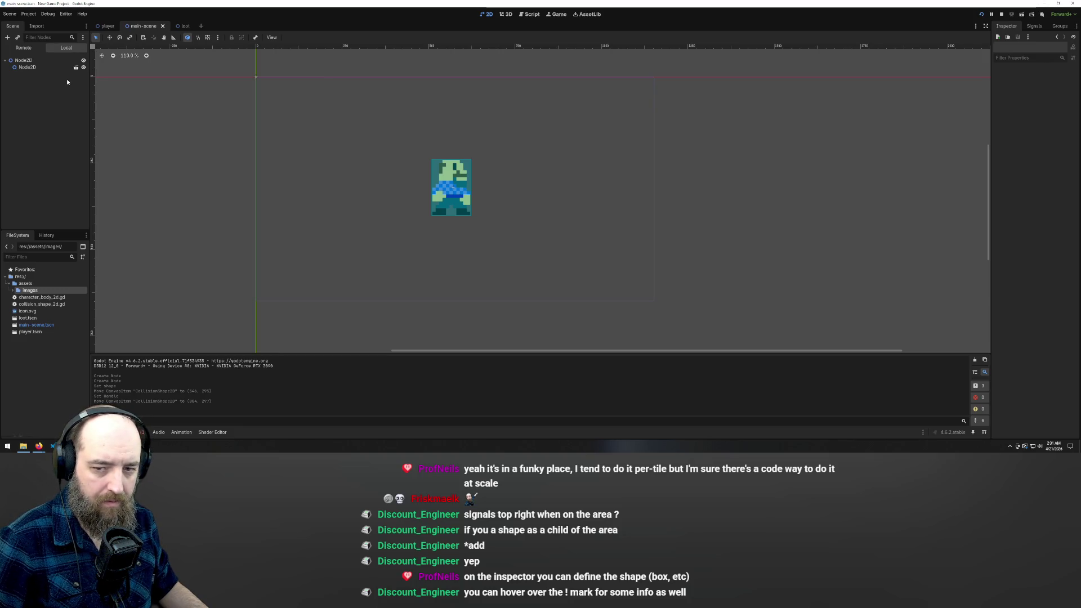
{"action": "left_click", "coordinate": [183, 26]}
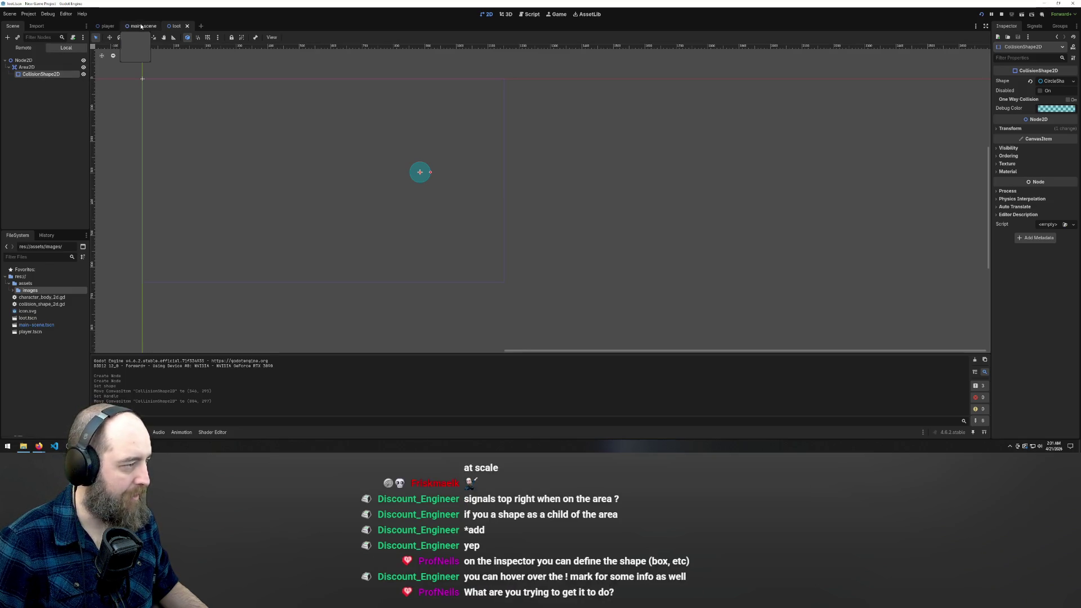
Step: Move the collision circle to the scene origin, then place the main-scene tab after loot
{"action": "left_click_drag", "start_coordinate": [431, 172], "coordinate": [433, 172]}
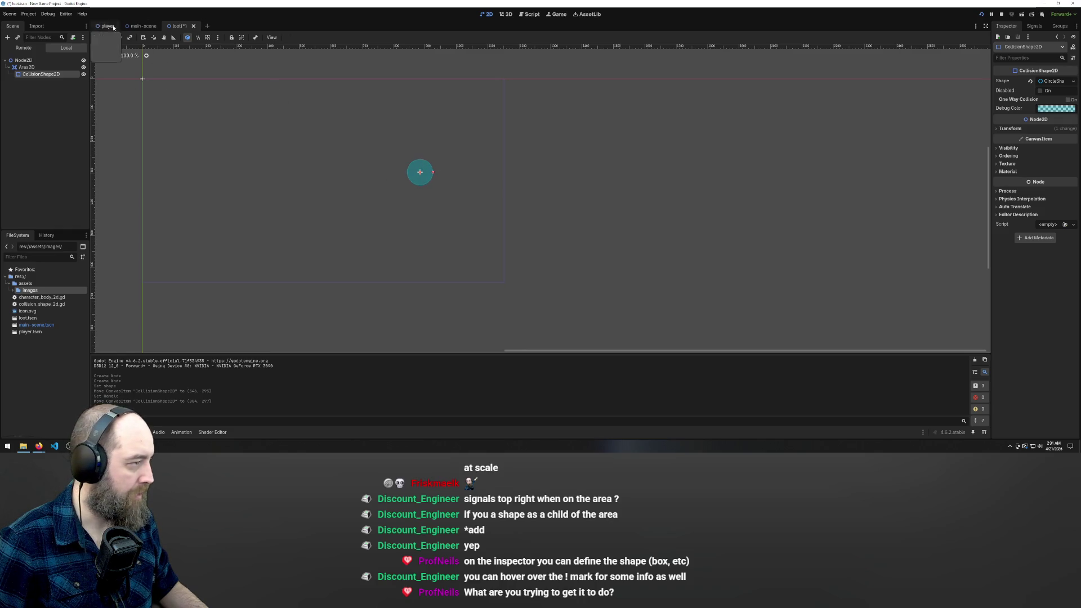
{"action": "key", "text": "ctrl+z"}
{"action": "key", "text": "ctrl+z"}
{"action": "key", "text": "ctrl+z"}
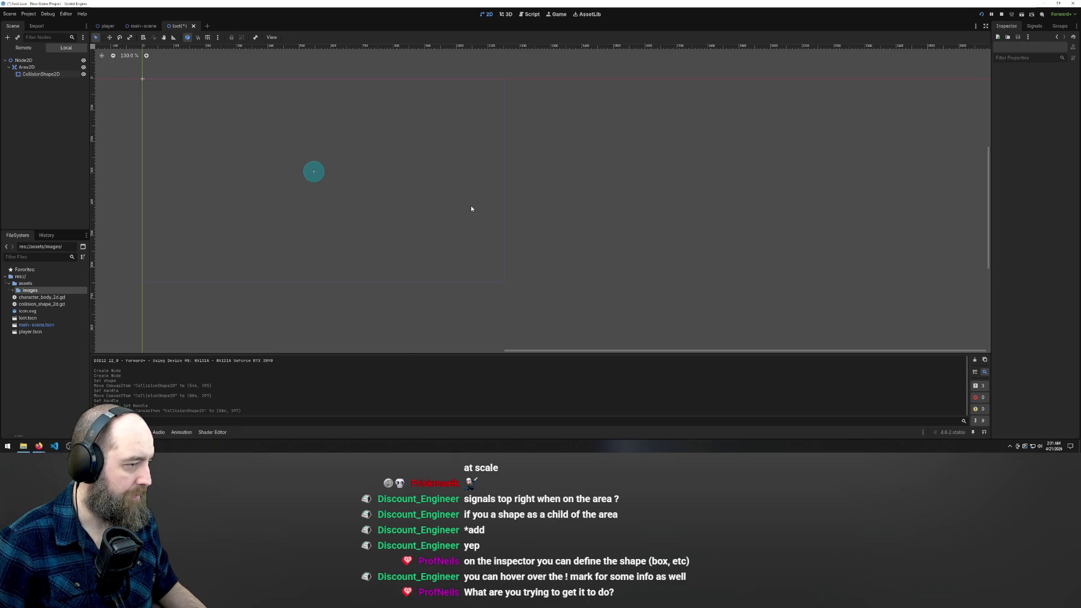
{"action": "left_click_drag", "start_coordinate": [314, 172], "coordinate": [143, 79]}
{"action": "right_click", "coordinate": [228, 130]}
{"action": "left_click", "coordinate": [174, 133]}
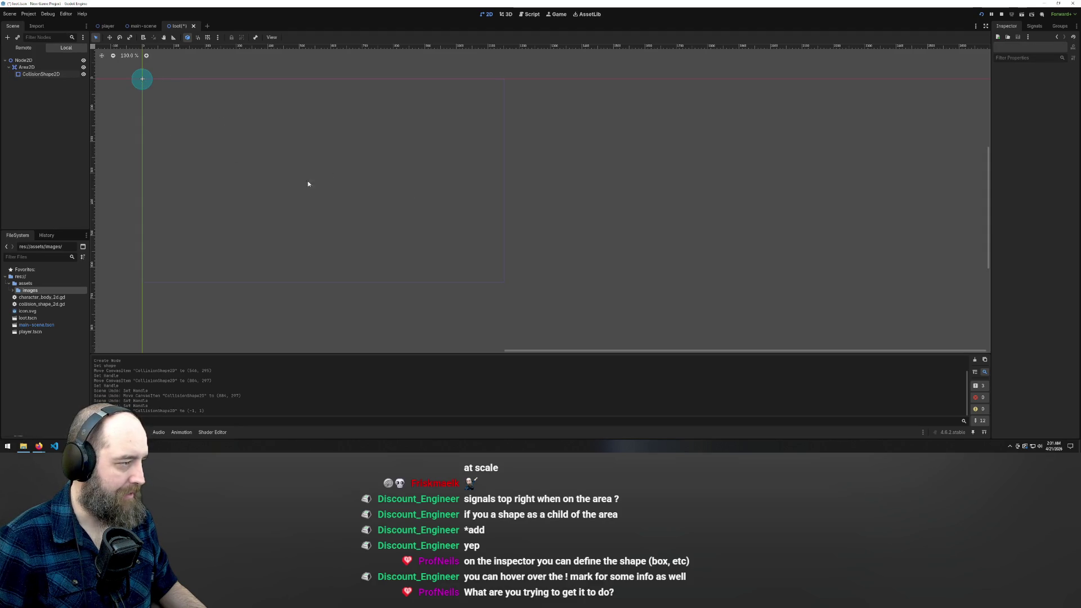
{"action": "scroll", "coordinate": [189, 121], "scroll_direction": "down", "scroll_amount": 2}
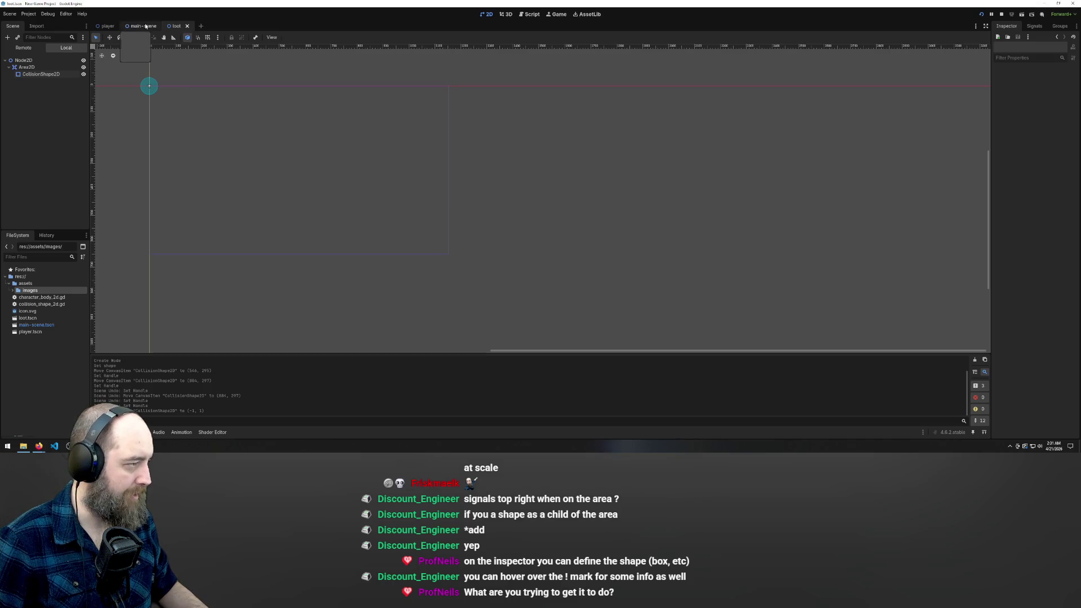
{"action": "left_click", "coordinate": [156, 27]}
{"action": "left_click_drag", "start_coordinate": [157, 29], "coordinate": [209, 25]}
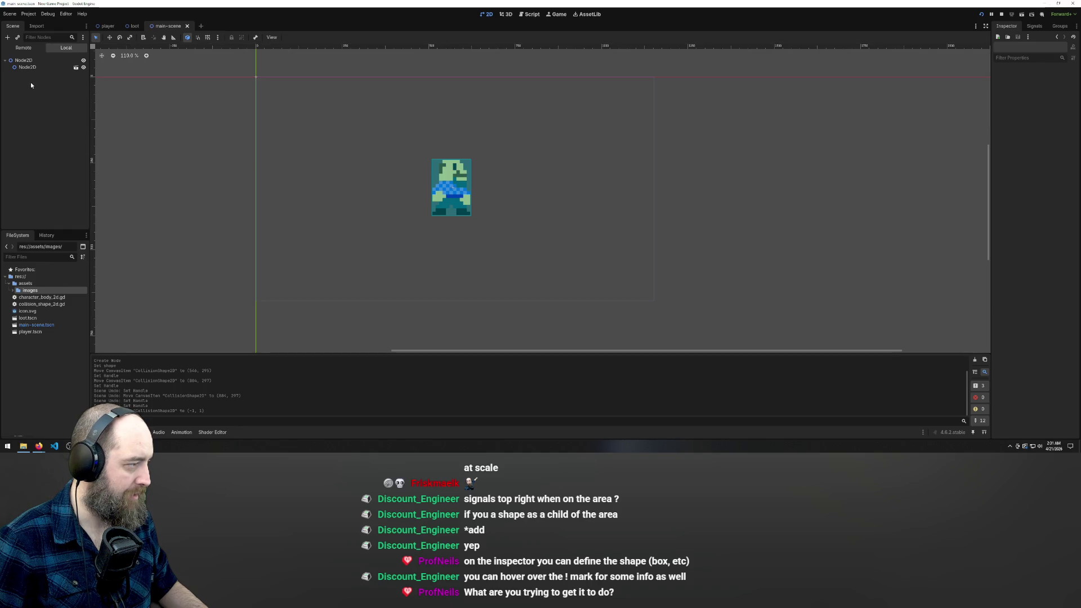
Step: Rename the main scene's child Node2D to Player
{"action": "right_click", "coordinate": [24, 68]}
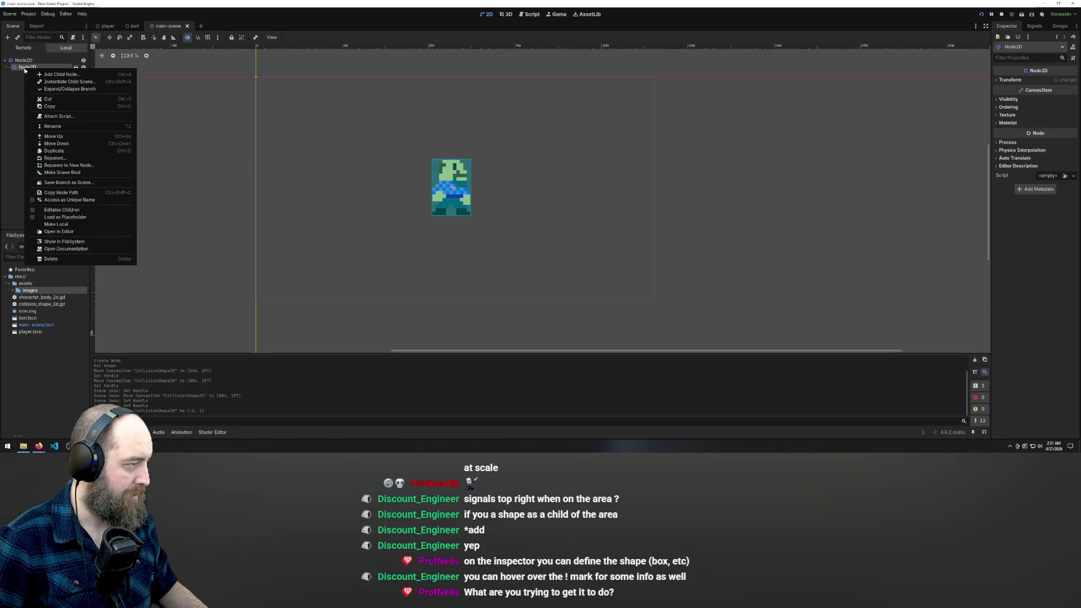
{"action": "left_click", "coordinate": [61, 126]}
{"action": "type", "text": "Player"}
{"action": "key", "text": "Return"}
{"action": "left_click", "coordinate": [36, 86]}
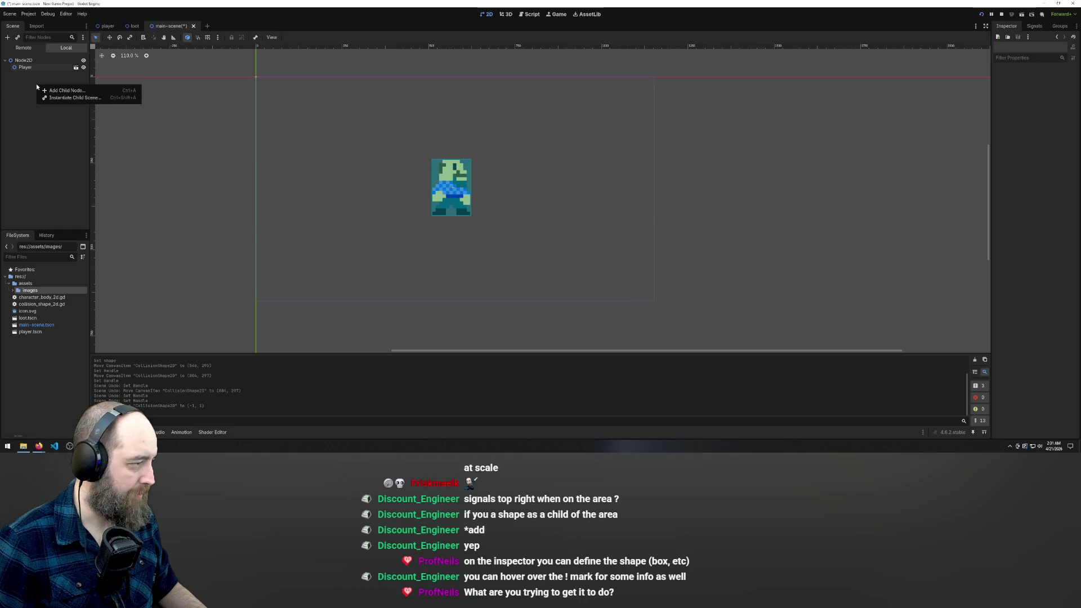
Step: Instance loot.tscn into the main scene, move it right of Player, and save
{"action": "key", "text": "ctrl+shift+a"}
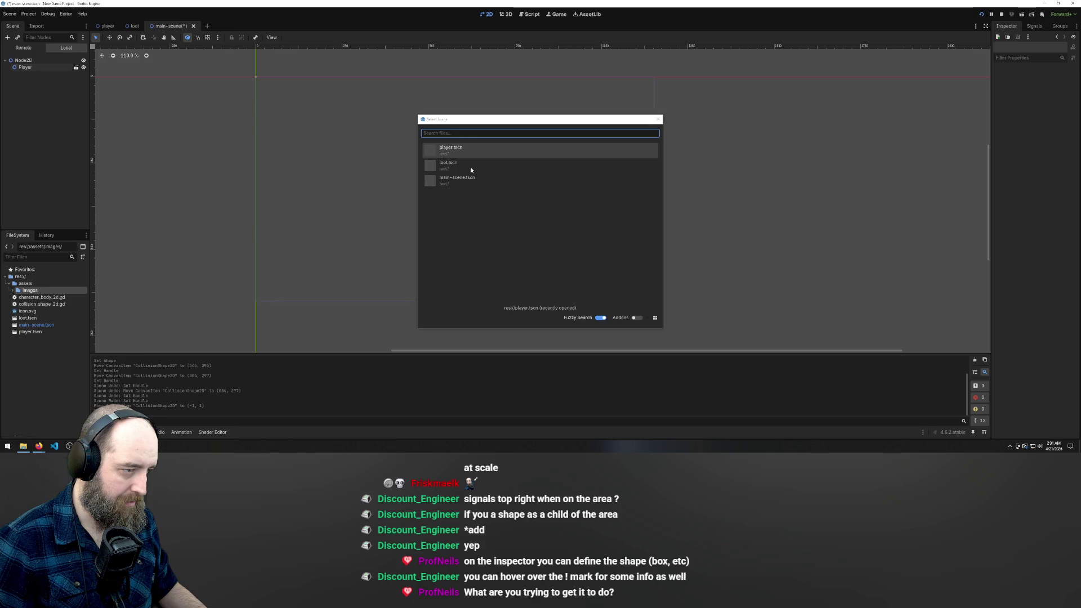
{"action": "double_click", "coordinate": [470, 166]}
{"action": "mouse_move", "coordinate": [255, 77]}
{"action": "left_mouse_down"}
{"action": "mouse_move", "coordinate": [509, 153]}
{"action": "mouse_move", "coordinate": [579, 192]}
{"action": "left_mouse_up"}
{"action": "key", "text": "ctrl+s"}
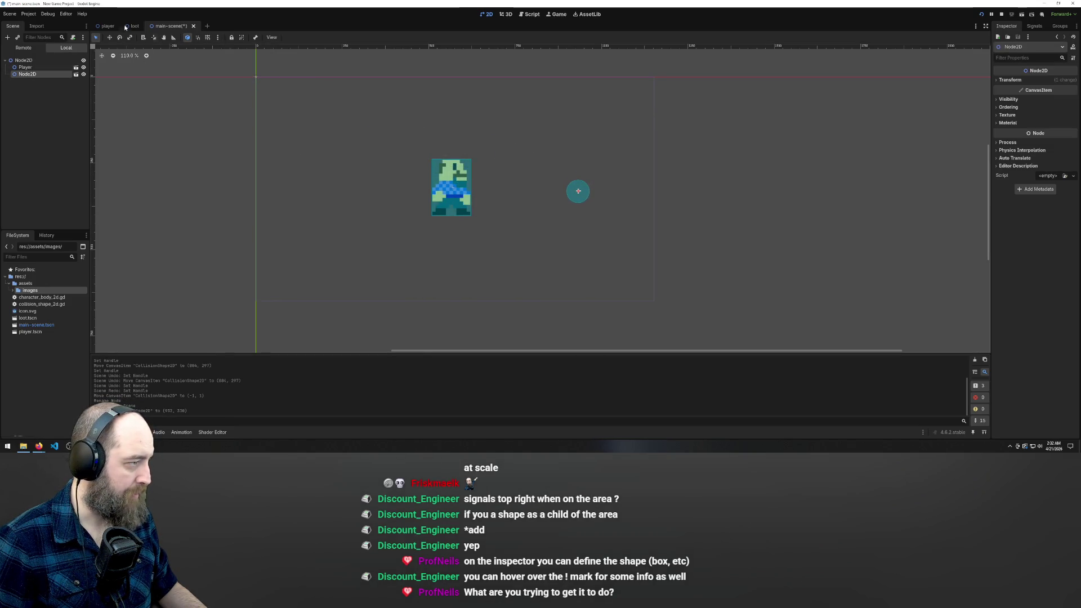
{"action": "left_click", "coordinate": [134, 27]}
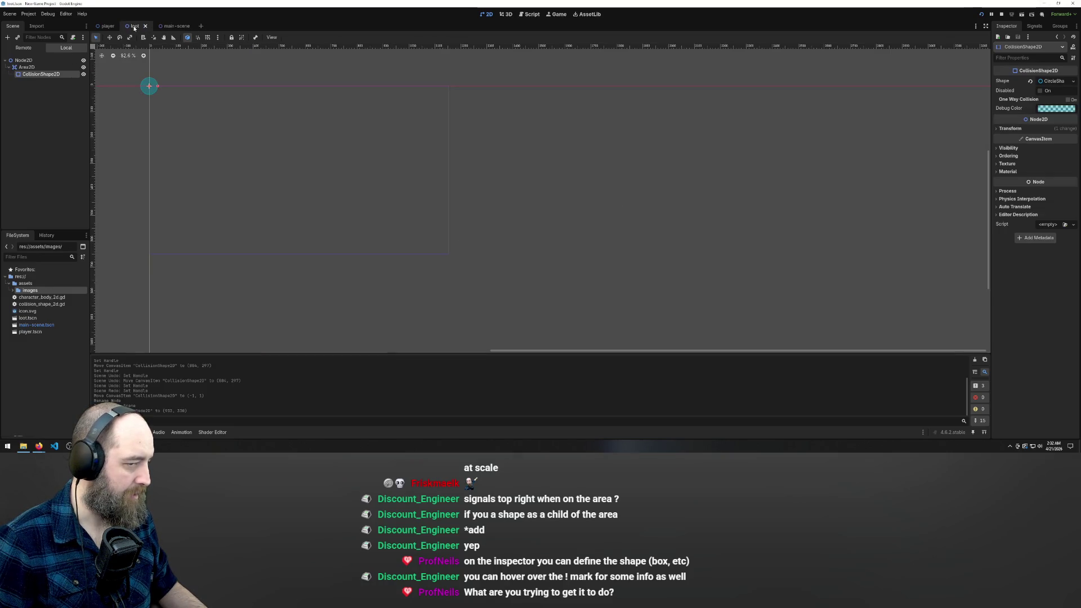
Step: Add a Sprite2D child under the loot's Area2D
{"action": "right_click", "coordinate": [24, 69]}
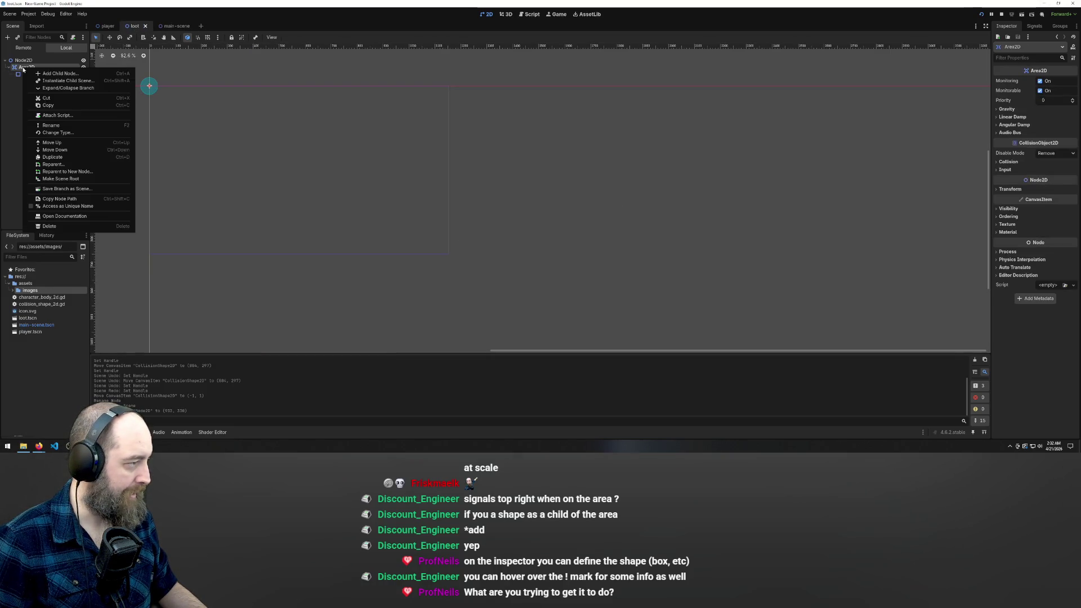
{"action": "left_click", "coordinate": [63, 72]}
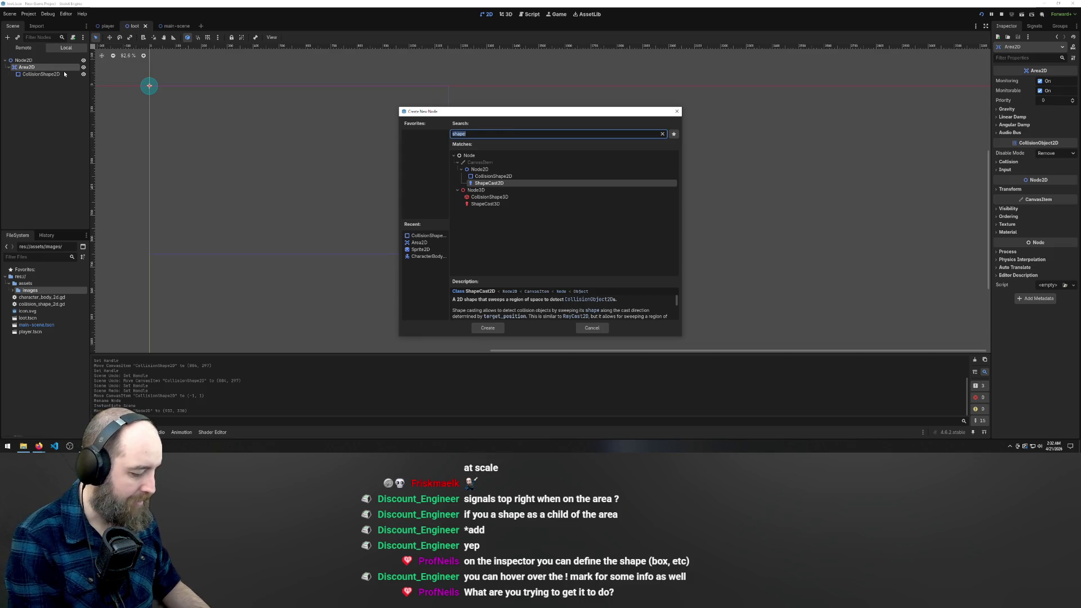
{"action": "type", "text": "sprite"}
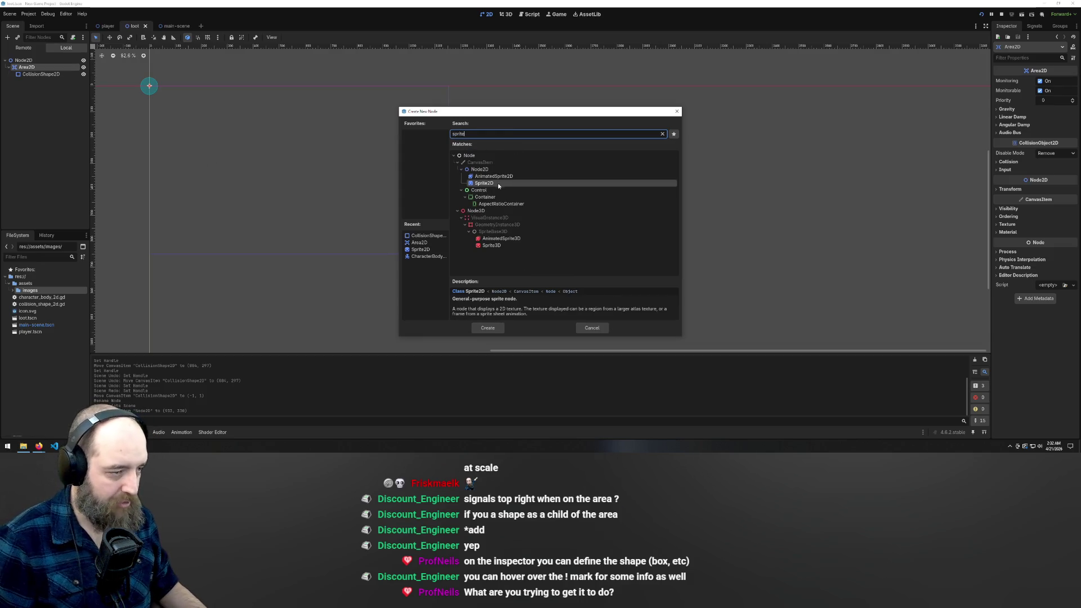
{"action": "double_click", "coordinate": [495, 182]}
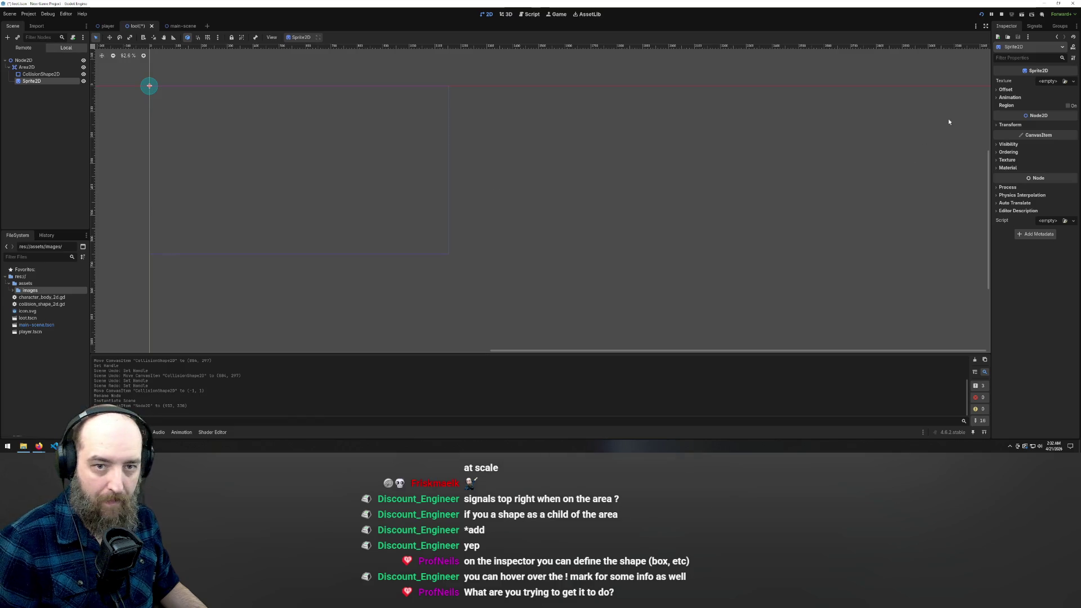
Step: Start loading a texture for the Sprite2D and bring up the Emotes image folder
{"action": "left_click", "coordinate": [1050, 81]}
{"action": "left_click", "coordinate": [1065, 82]}
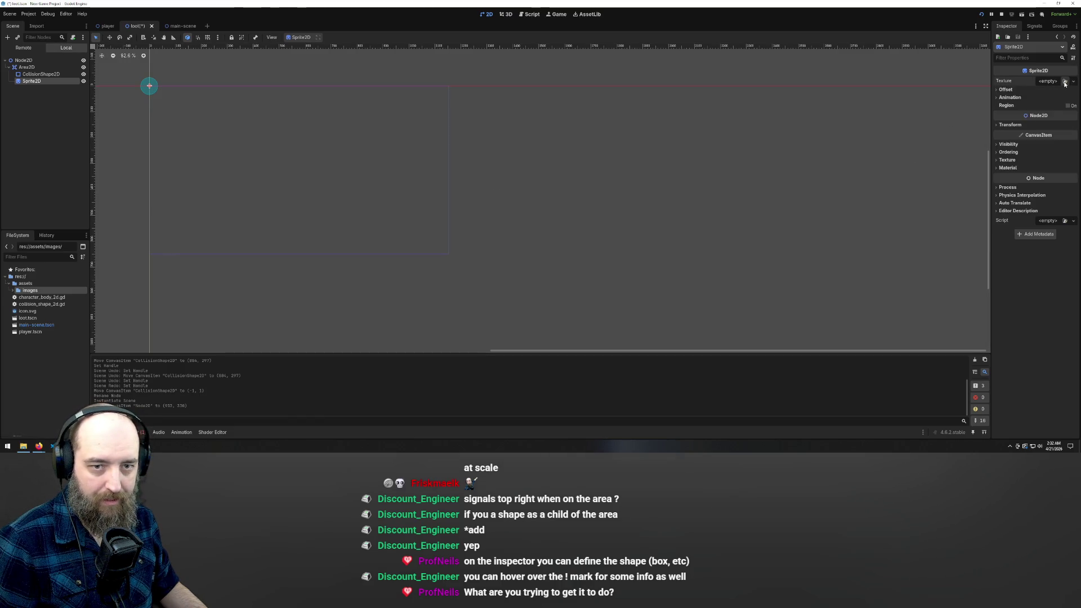
{"action": "left_click", "coordinate": [1065, 83]}
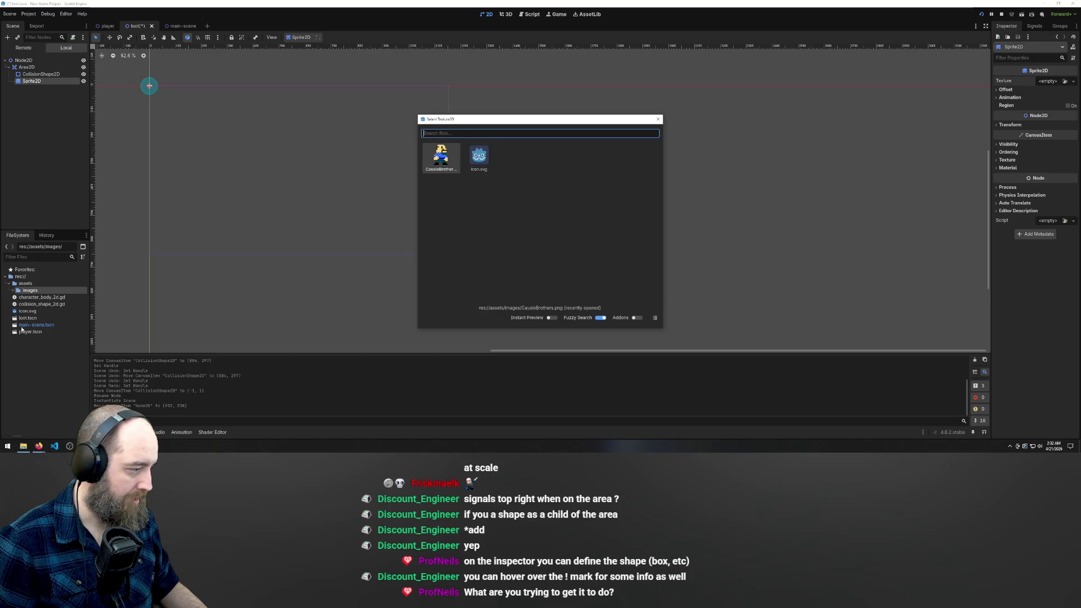
{"action": "key", "text": "alt+Tab"}
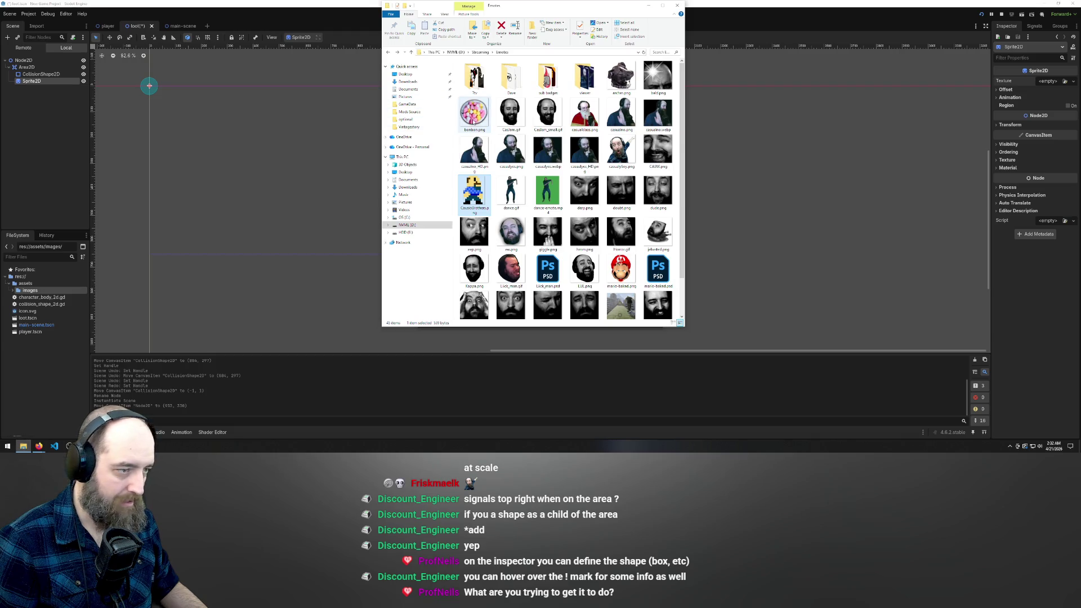
Step: Drag bonbon.png from File Explorer into Godot's project files and dismiss the texture picker
{"action": "left_click_drag", "start_coordinate": [532, 7], "coordinate": [791, 13]}
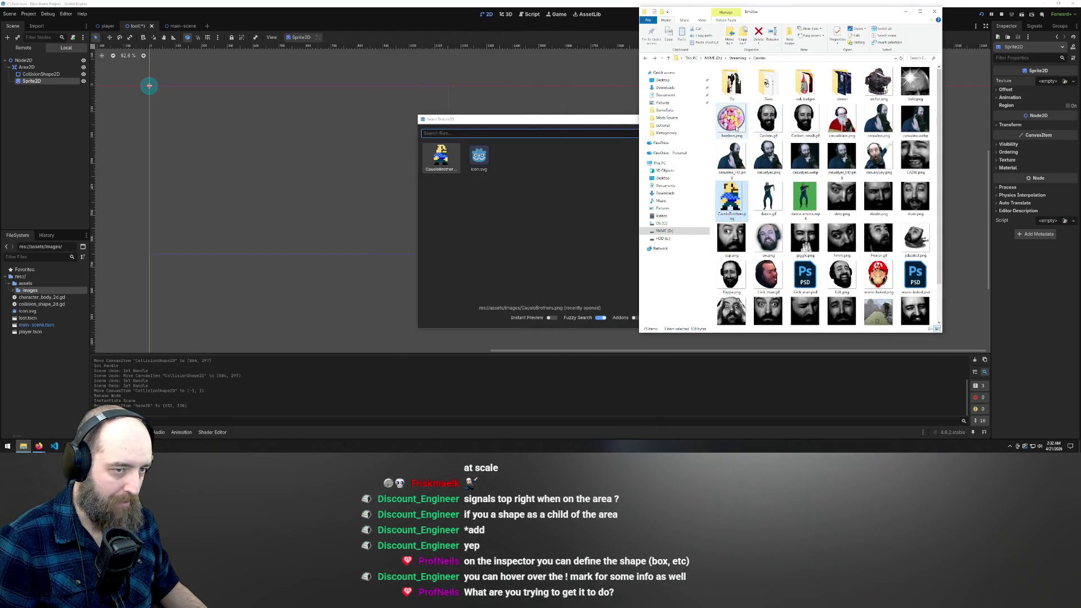
{"action": "left_click_drag", "start_coordinate": [732, 119], "coordinate": [520, 190]}
{"action": "left_click_drag", "start_coordinate": [731, 120], "coordinate": [131, 322]}
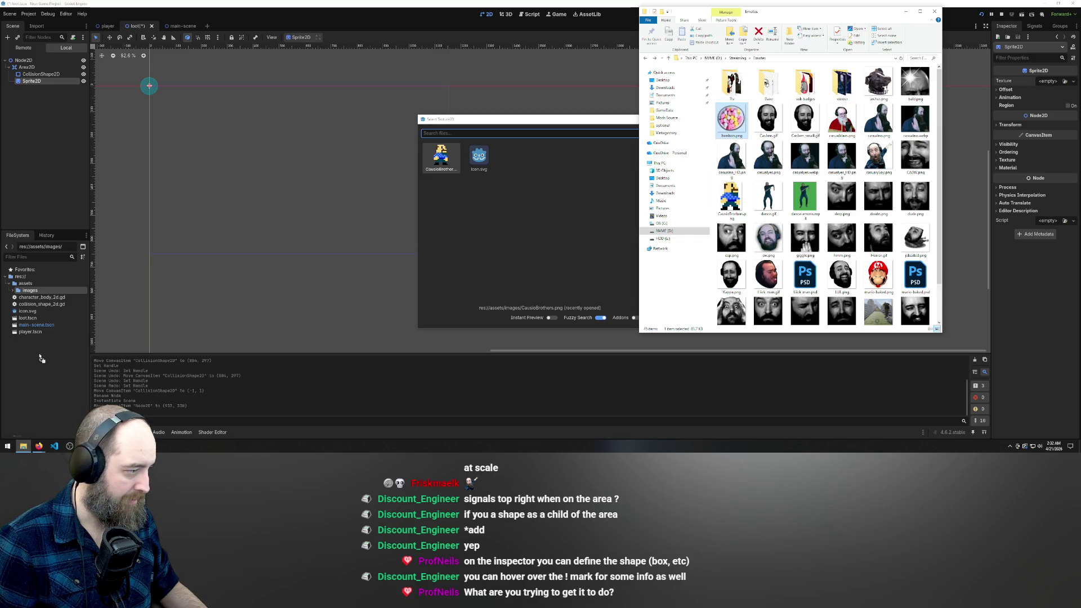
{"action": "left_click_drag", "start_coordinate": [36, 305], "coordinate": [37, 304]}
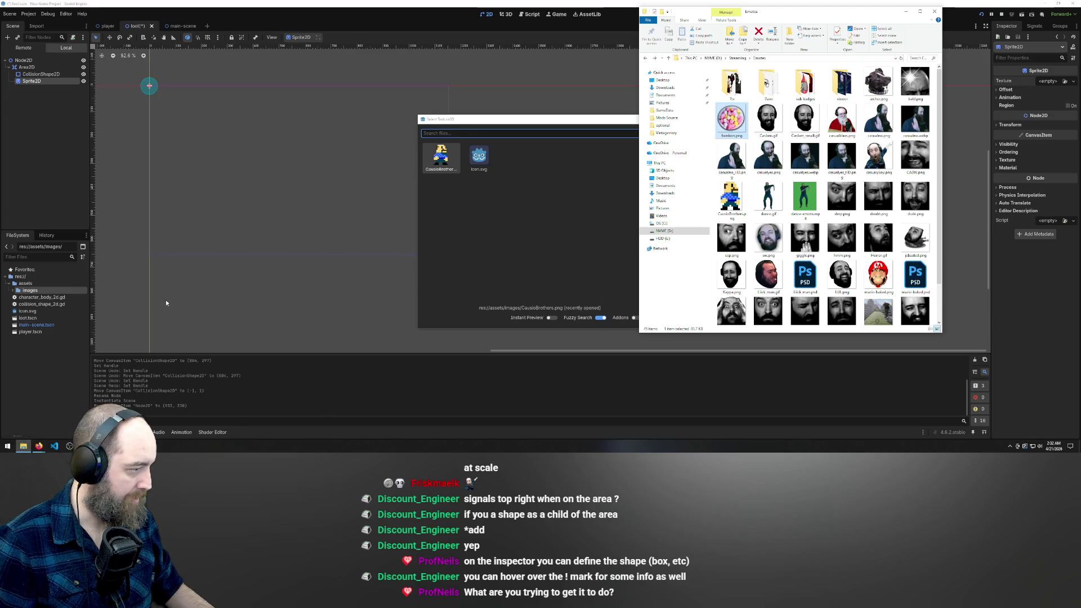
{"action": "left_click", "coordinate": [17, 291]}
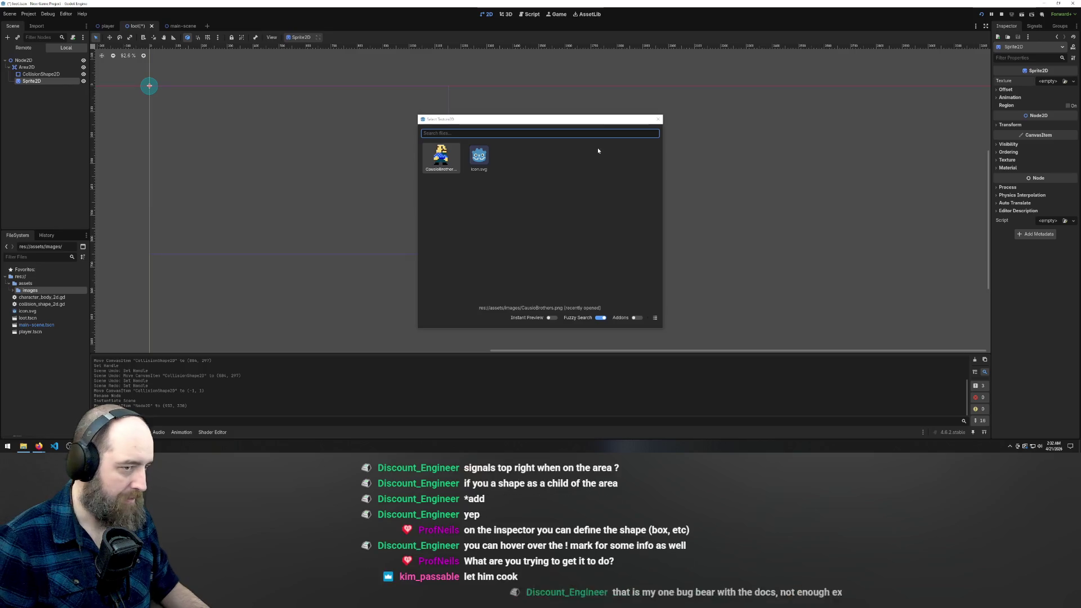
{"action": "left_click", "coordinate": [658, 119]}
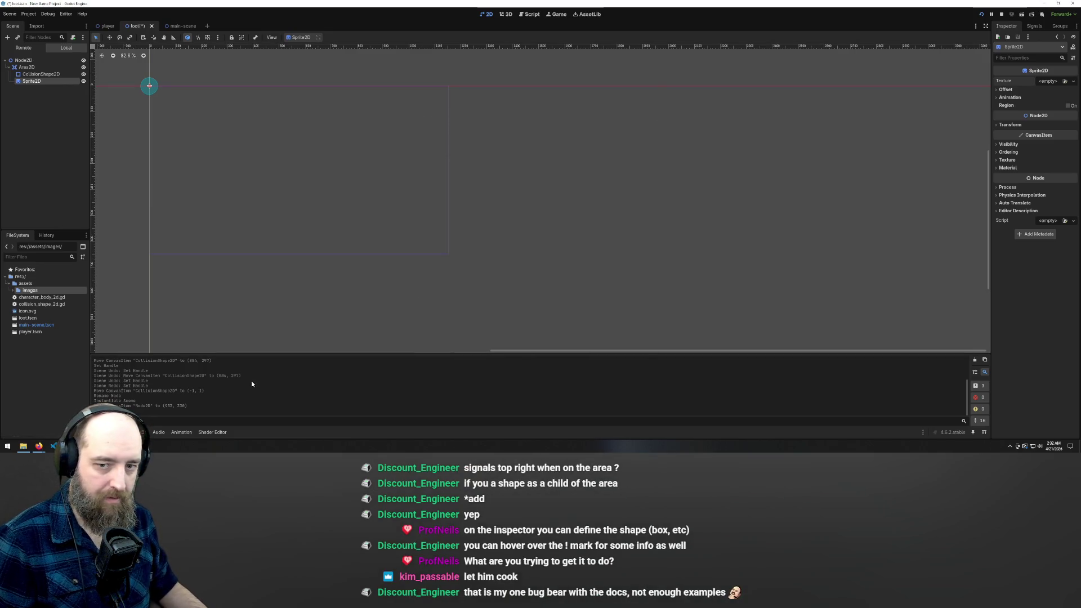
Step: Expand the assets/images folder to show bonbon.png and reselect the Sprite2D node
{"action": "left_click", "coordinate": [23, 446]}
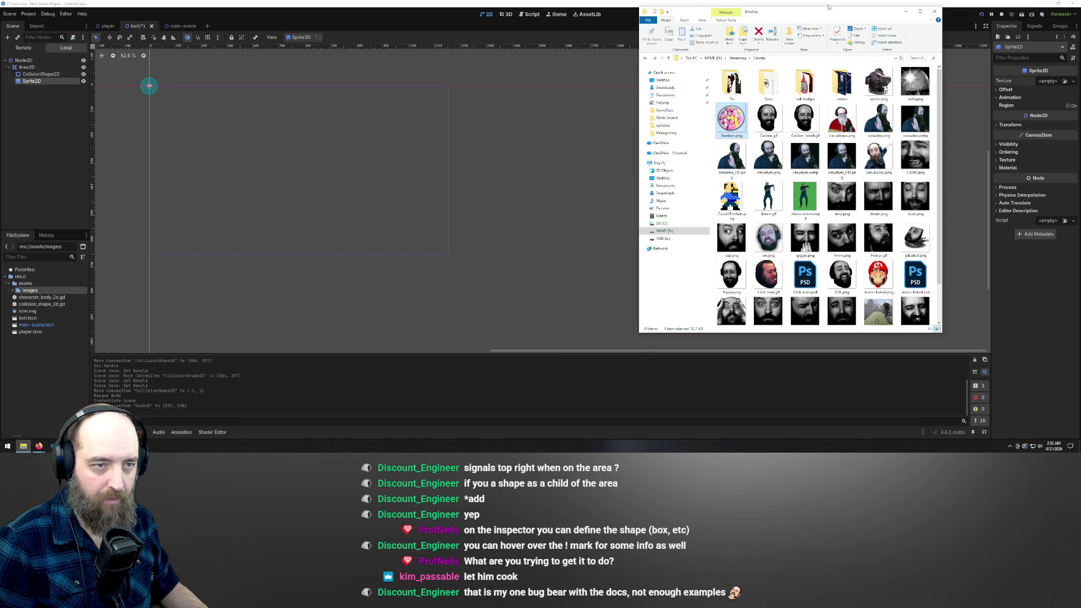
{"action": "left_click_drag", "start_coordinate": [834, 15], "coordinate": [539, 39]}
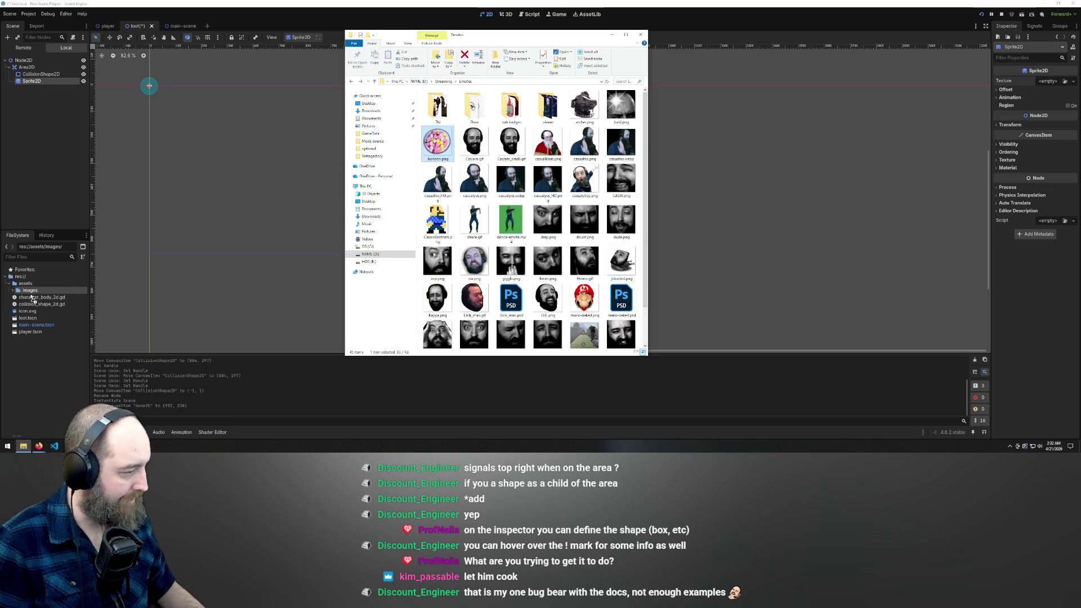
{"action": "left_click", "coordinate": [242, 258]}
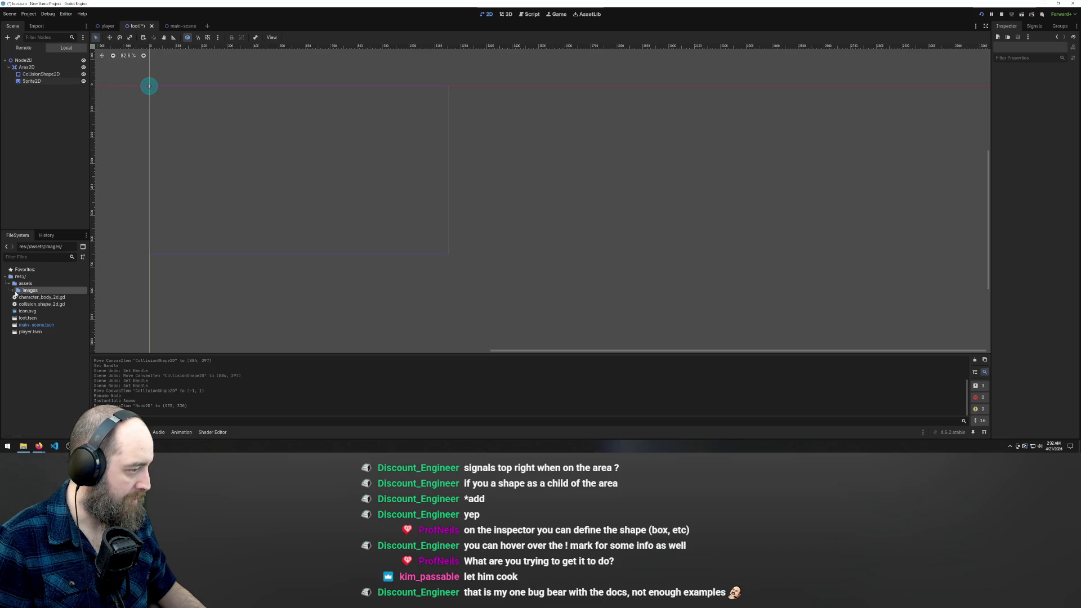
{"action": "double_click", "coordinate": [19, 290]}
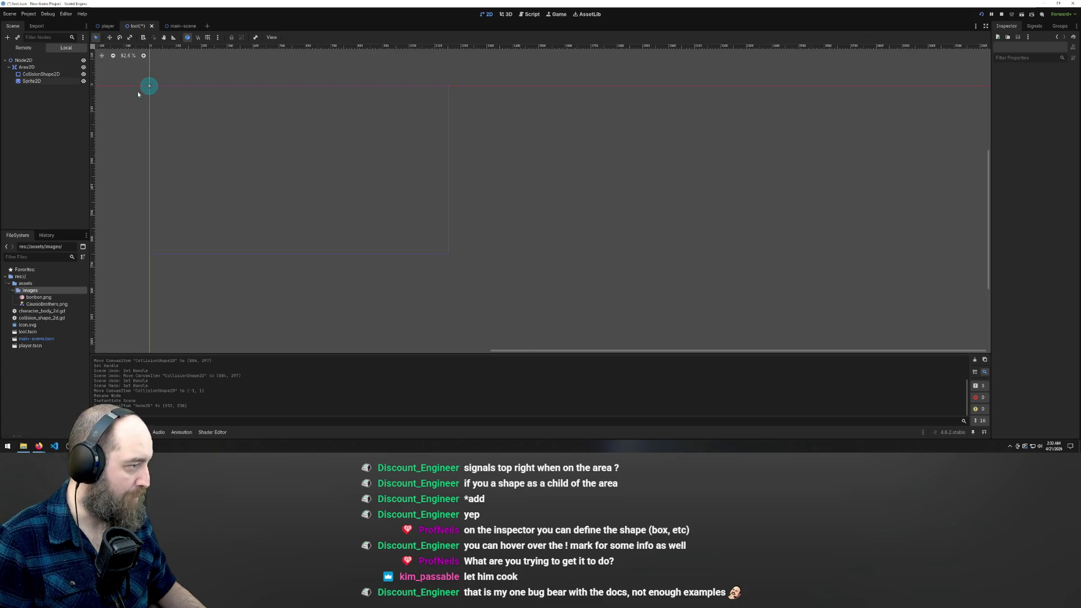
{"action": "left_click", "coordinate": [144, 90]}
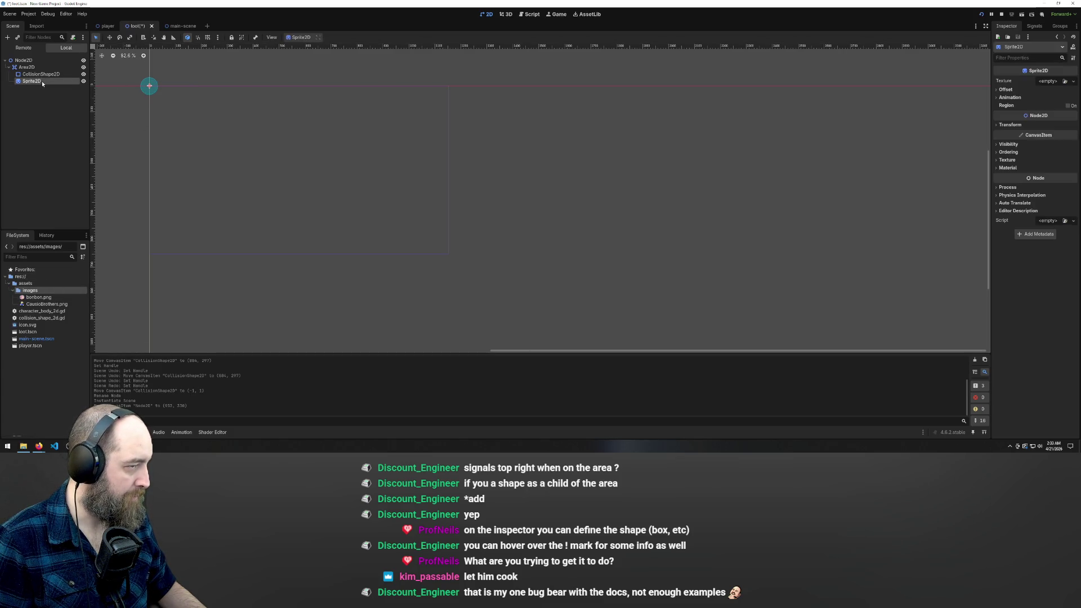
Step: Load bonbon.png as the Sprite2D texture and move Sprite2D above CollisionShape2D
{"action": "left_click", "coordinate": [1065, 81]}
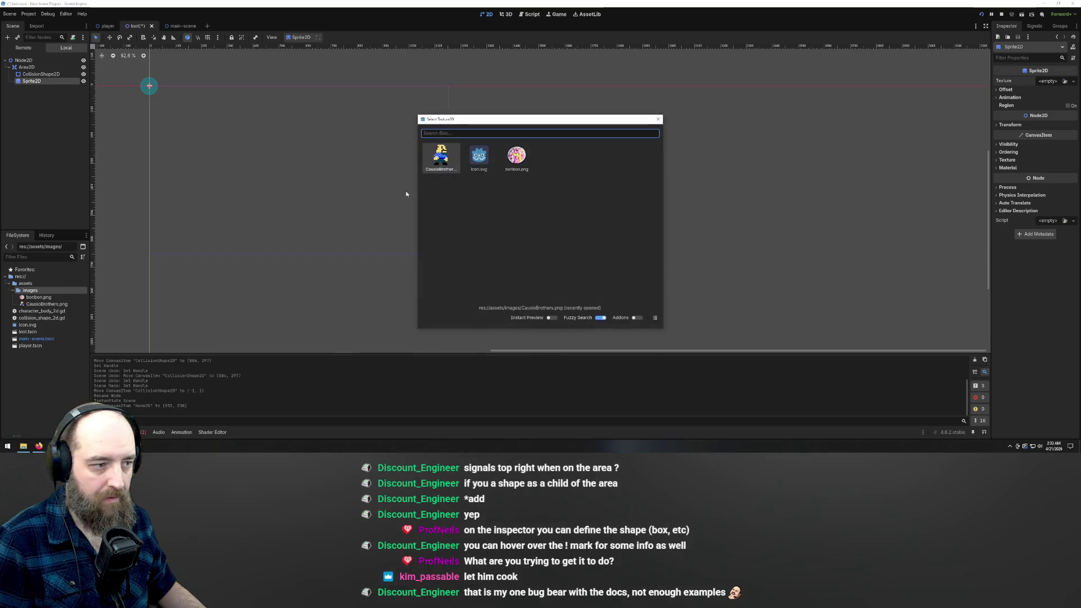
{"action": "left_click", "coordinate": [505, 159]}
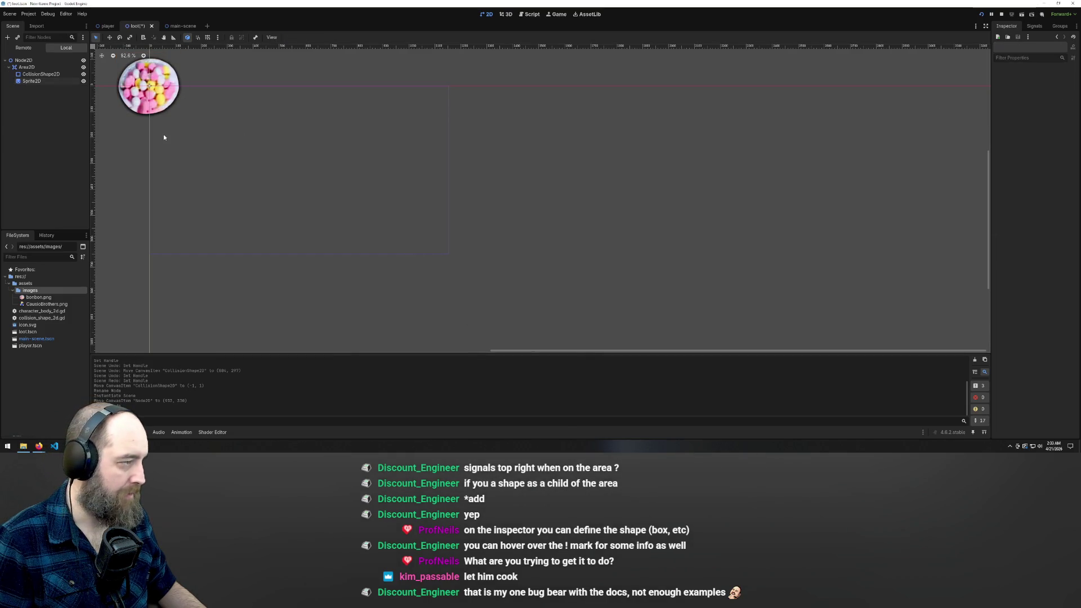
{"action": "left_click_drag", "start_coordinate": [183, 119], "coordinate": [170, 106]}
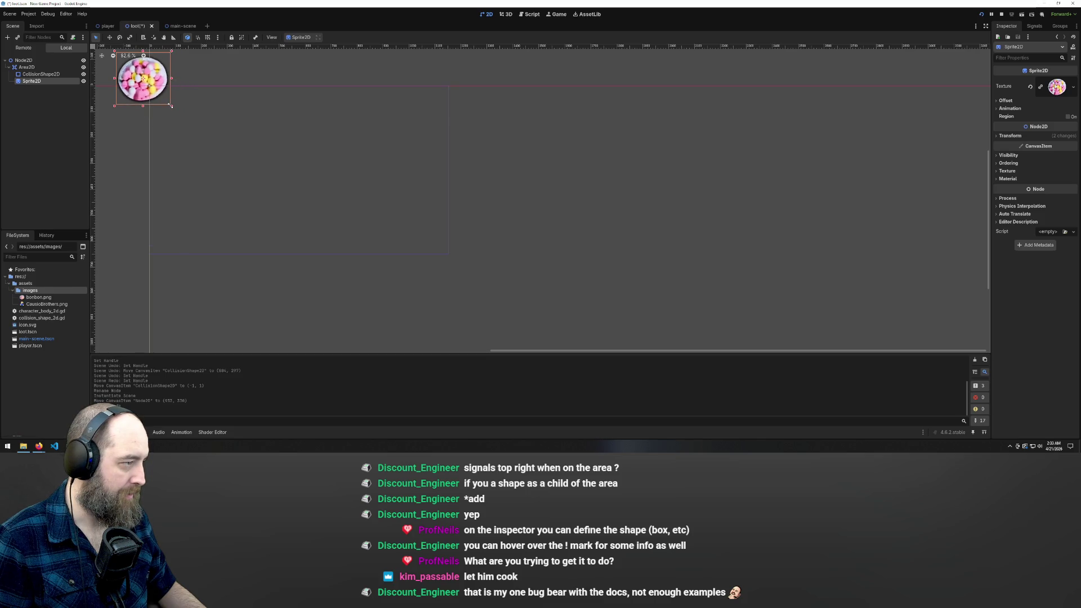
{"action": "key", "text": "ctrl+z"}
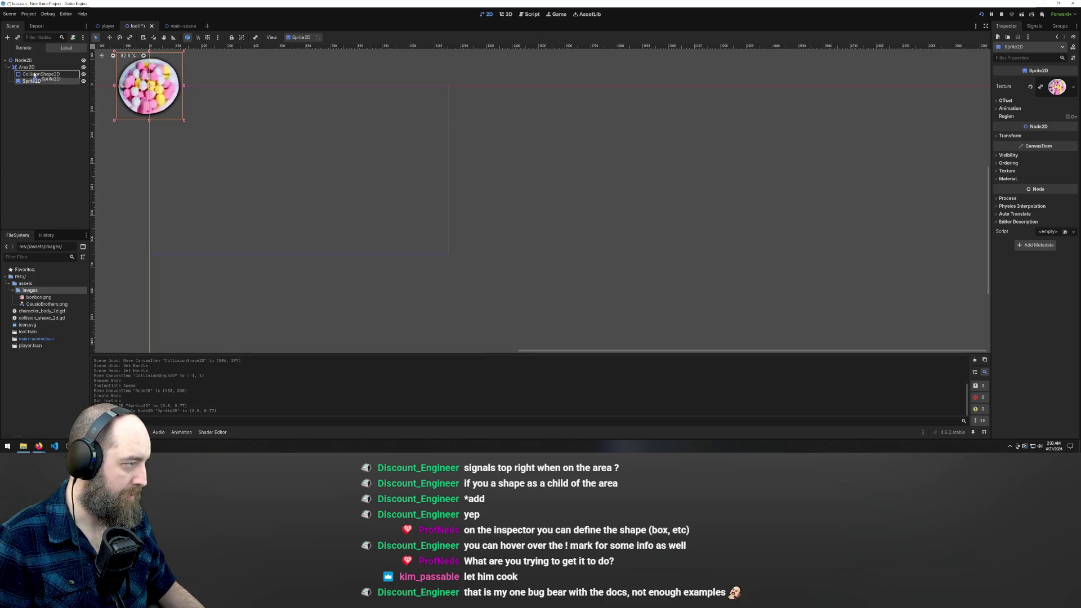
{"action": "left_click_drag", "start_coordinate": [35, 75], "coordinate": [35, 74]}
Step: Enlarge the collision circle to cover the bonbon, scale the pickup to 0.2, and save
{"action": "left_click", "coordinate": [154, 84]}
{"action": "mouse_move", "coordinate": [159, 88]}
{"action": "left_mouse_down"}
{"action": "mouse_move", "coordinate": [177, 101]}
{"action": "mouse_move", "coordinate": [133, 65]}
{"action": "left_mouse_up"}
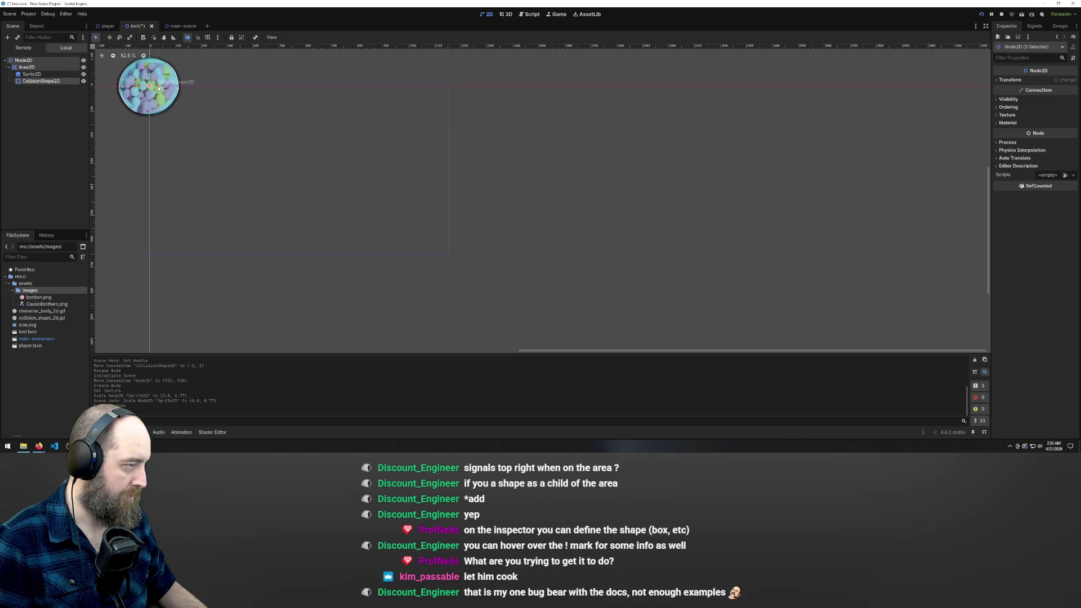
{"action": "key", "text": "e"}
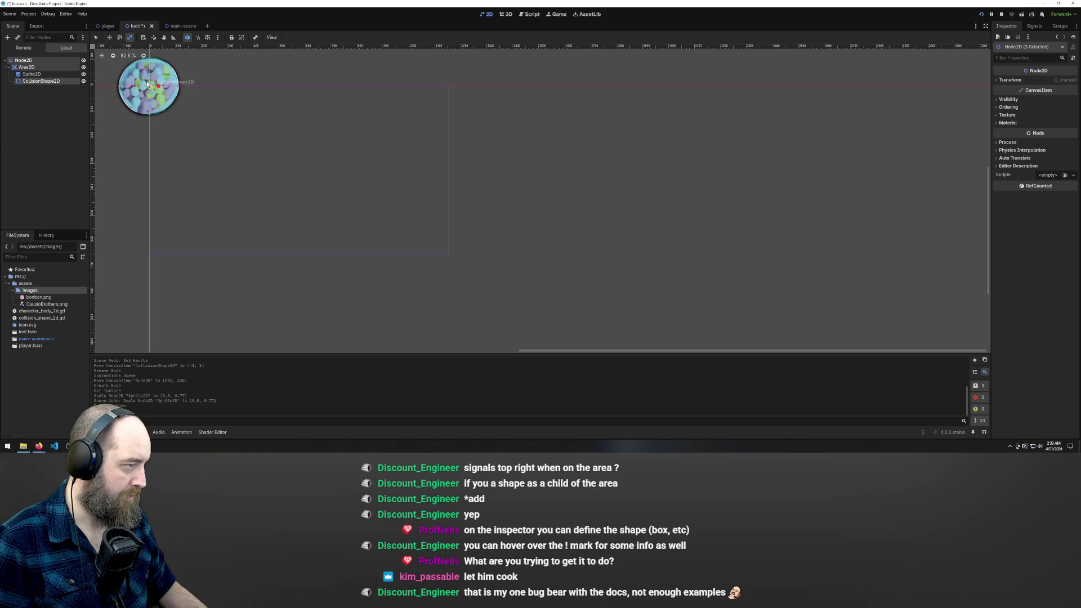
{"action": "left_click_drag", "start_coordinate": [157, 87], "coordinate": [154, 87]}
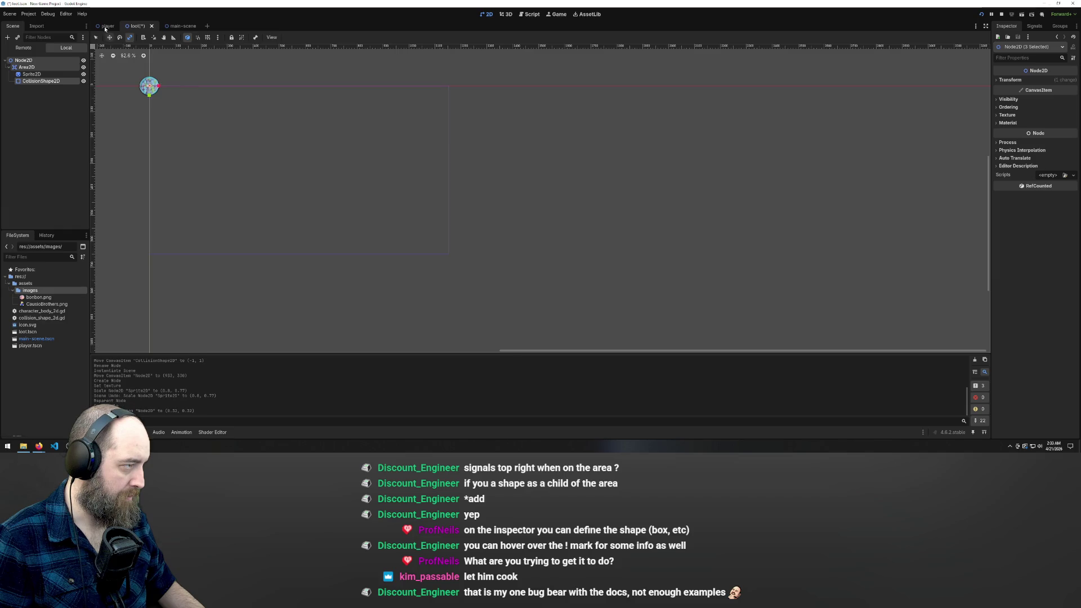
{"action": "key", "text": "ctrl+s"}
Step: Nudge the bonbon pickup slightly higher in the main scene, save, and run the game with F5
{"action": "left_click", "coordinate": [167, 26]}
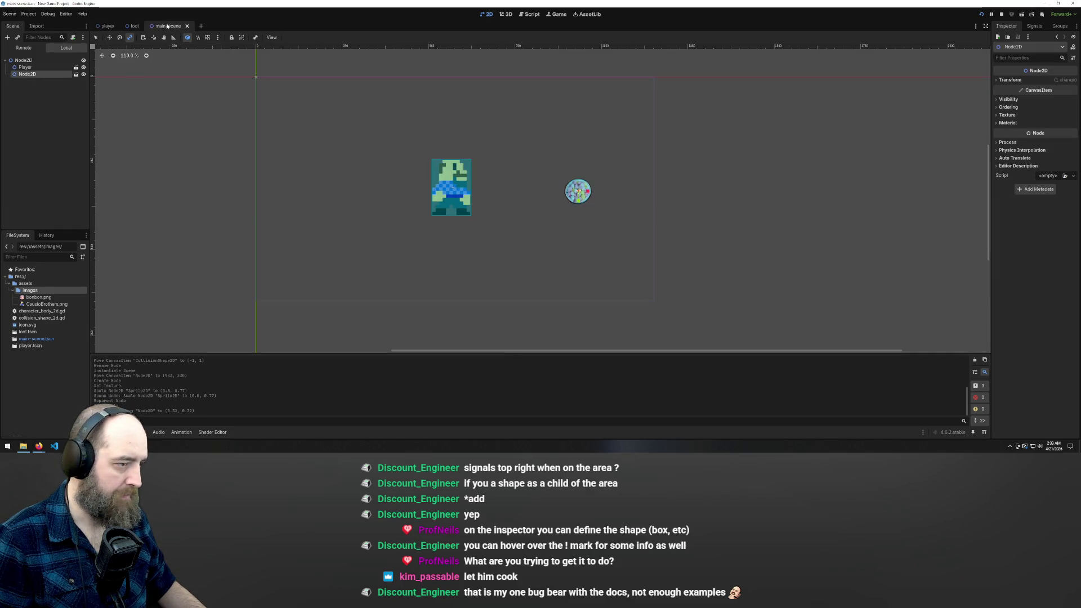
{"action": "left_click_drag", "start_coordinate": [567, 200], "coordinate": [574, 196]}
{"action": "key", "text": "ctrl+z"}
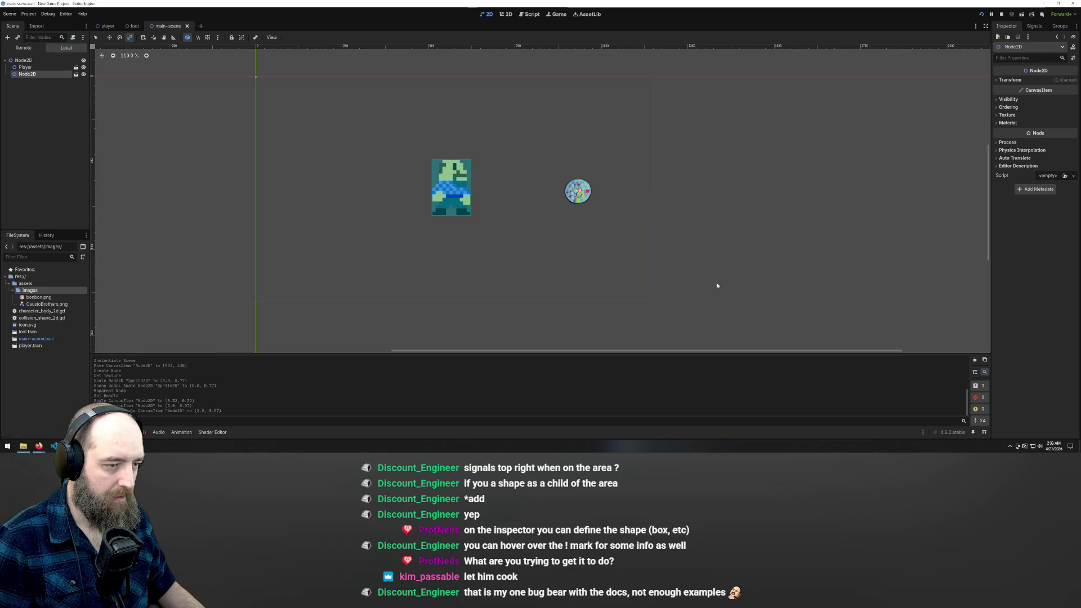
{"action": "mouse_move", "coordinate": [582, 192]}
{"action": "left_mouse_down"}
{"action": "mouse_move", "coordinate": [597, 220]}
{"action": "mouse_move", "coordinate": [580, 187]}
{"action": "left_mouse_up"}
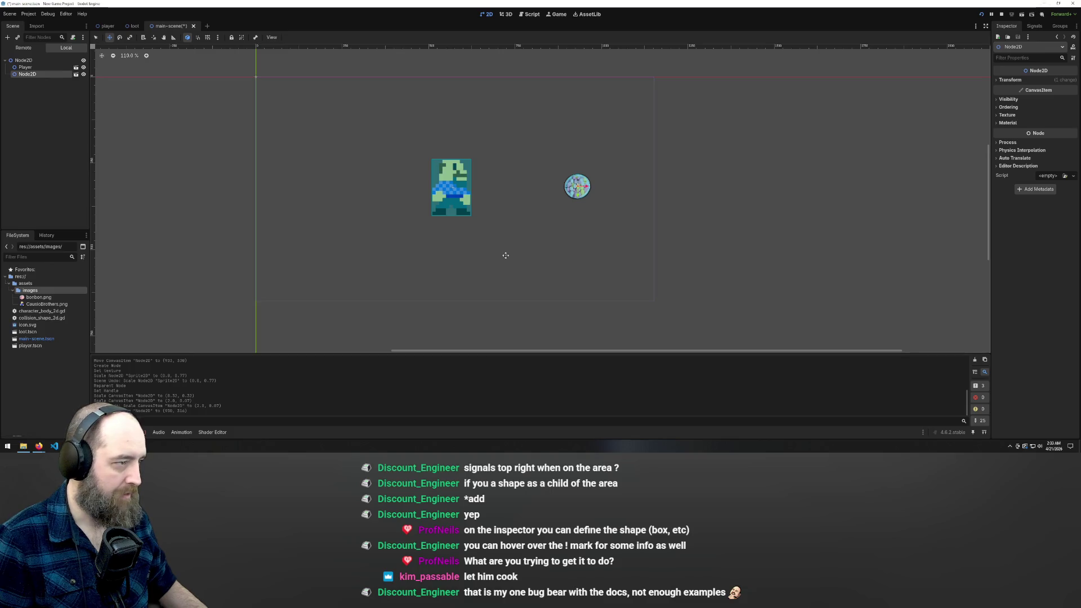
{"action": "key", "text": "ctrl+s"}
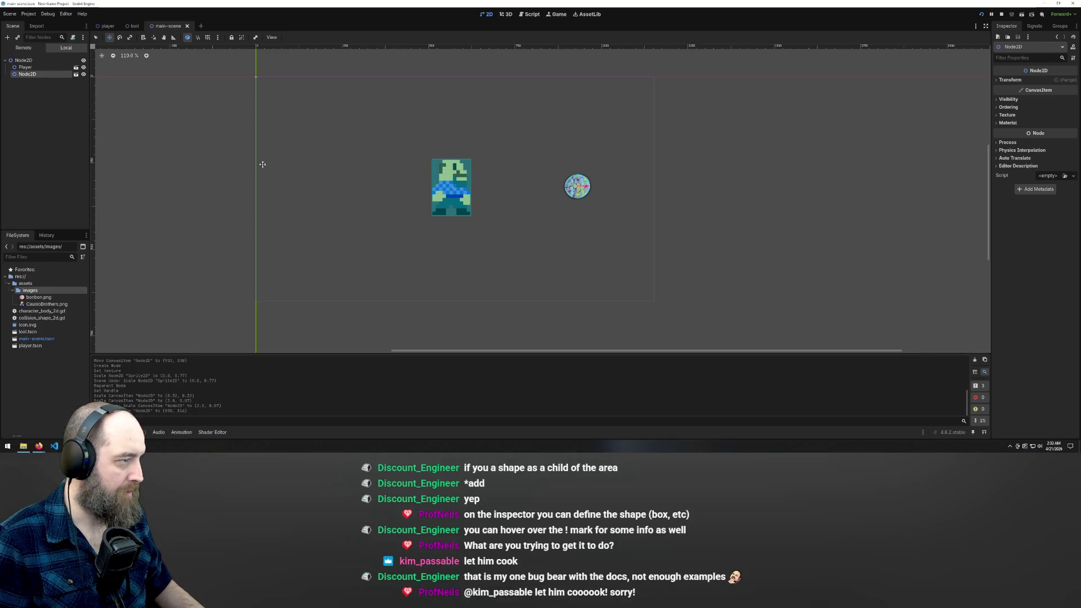
{"action": "key", "text": "F5"}
{"action": "key", "text": "Right"}
{"action": "key", "text": "Right"}
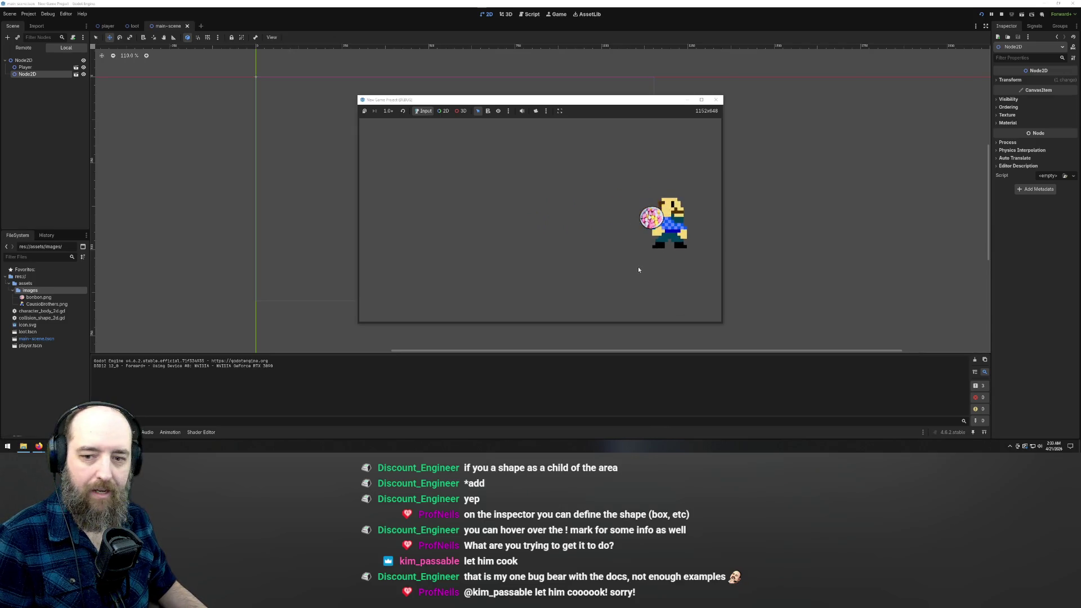
Step: Walk the player left and right across the bonbon pickup a few times
{"action": "key", "text": "Left"}
{"action": "key", "text": "Right"}
{"action": "key", "text": "Left"}
{"action": "key", "text": "Left"}
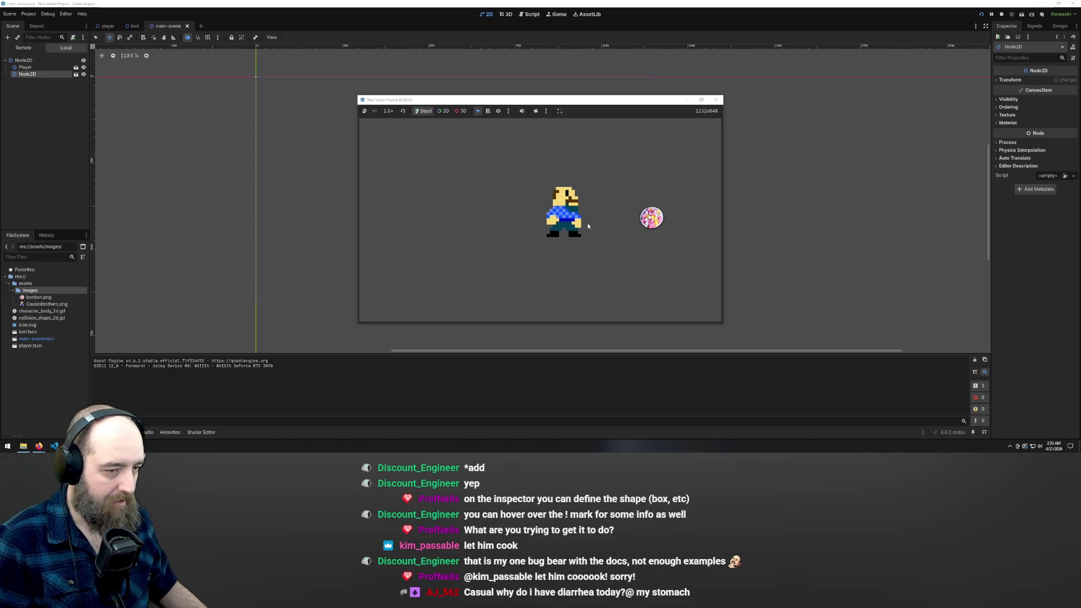
{"action": "key", "text": "Right"}
{"action": "key", "text": "Left"}
{"action": "key", "text": "Left"}
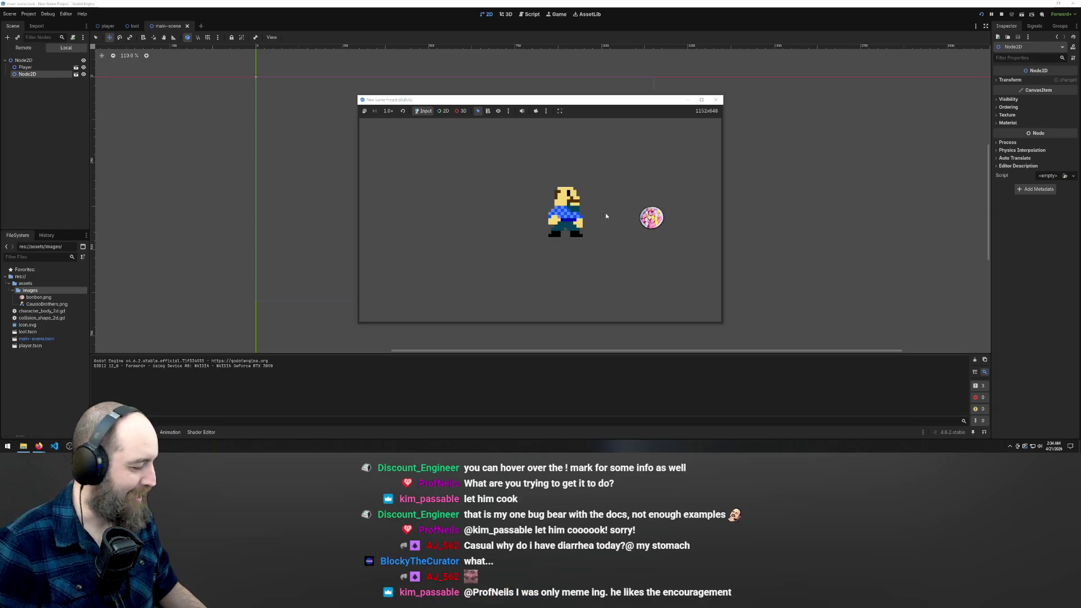
Step: Click into the game window and steer the player up, left, down and back toward the bonbon
{"action": "left_click", "coordinate": [583, 235]}
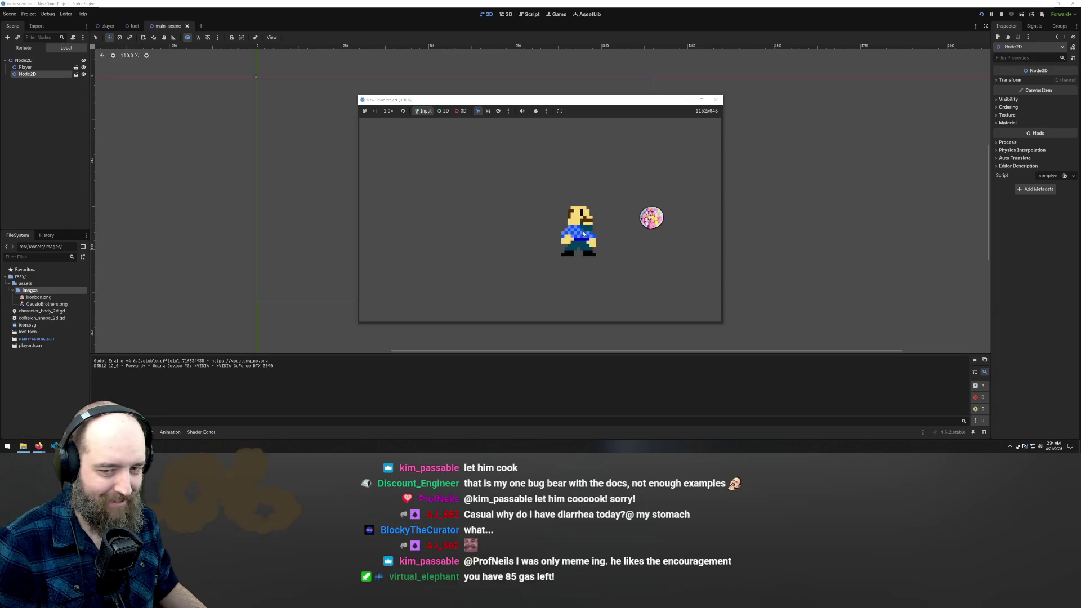
{"action": "left_click", "coordinate": [508, 249]}
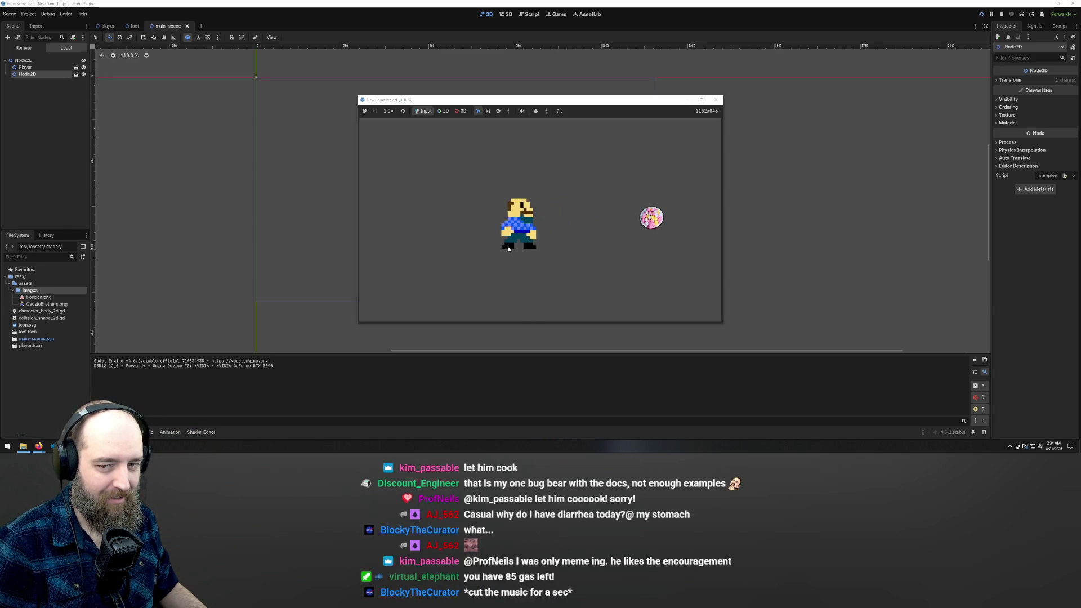
{"action": "left_click", "coordinate": [508, 240]}
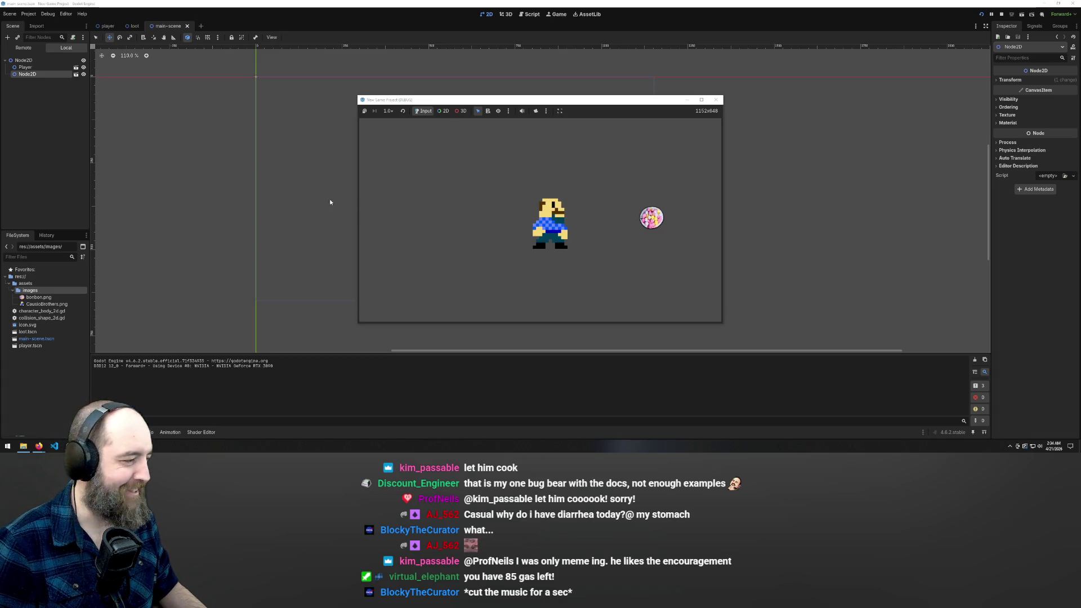
{"action": "key", "text": "Up"}
{"action": "key", "text": "Left"}
{"action": "key", "text": "Down"}
{"action": "key", "text": "Right"}
{"action": "key", "text": "Right"}
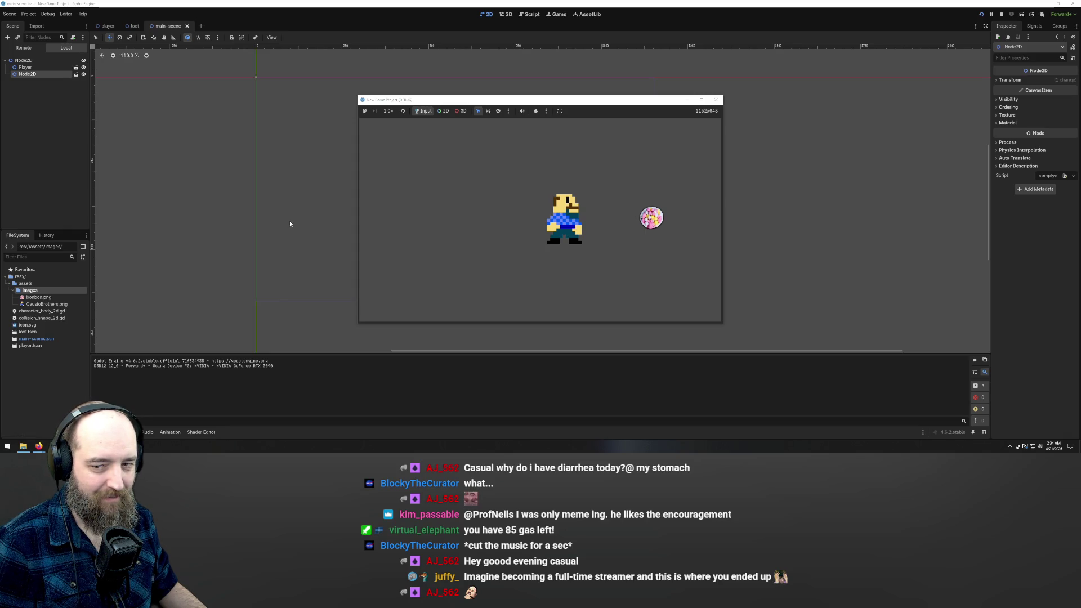
Step: Walk the player repeatedly back and forth over the bonbon, ending just left of it
{"action": "key", "text": "Right"}
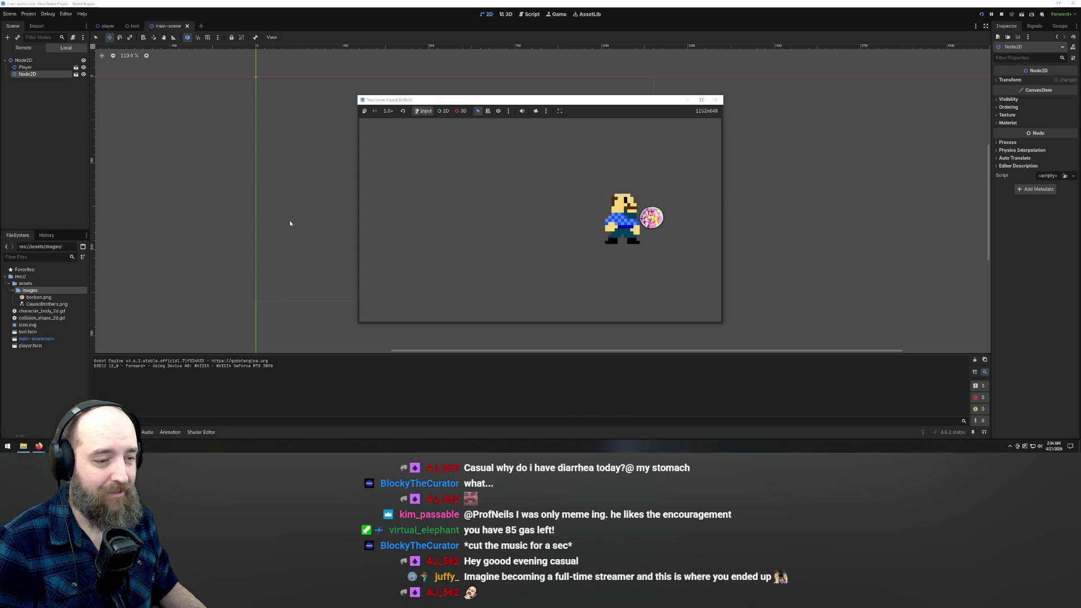
{"action": "key", "text": "Left"}
{"action": "key", "text": "Right"}
{"action": "key", "text": "Left"}
{"action": "key", "text": "Right"}
{"action": "key", "text": "Left"}
{"action": "key", "text": "Left"}
{"action": "key", "text": "Right"}
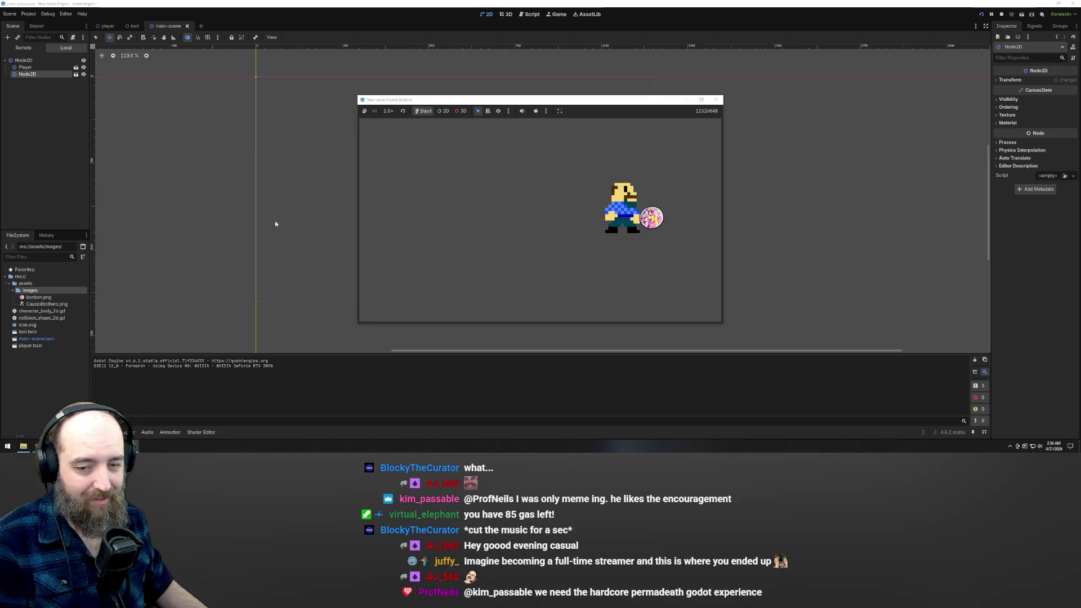
{"action": "key", "text": "Left"}
{"action": "key", "text": "Right"}
{"action": "key", "text": "Left"}
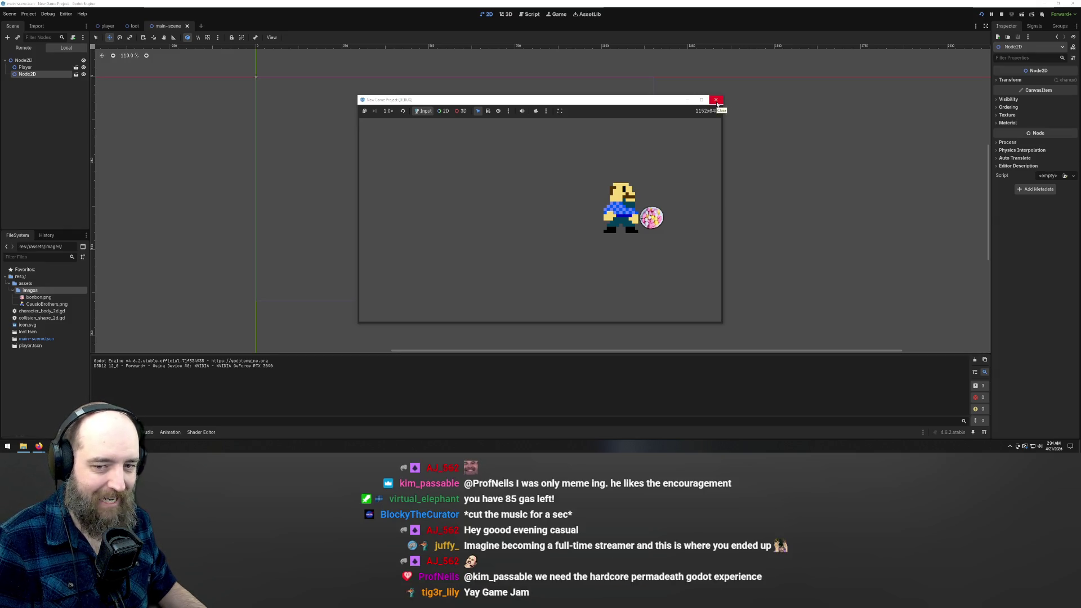
{"action": "key", "text": "Left"}
{"action": "key", "text": "Right"}
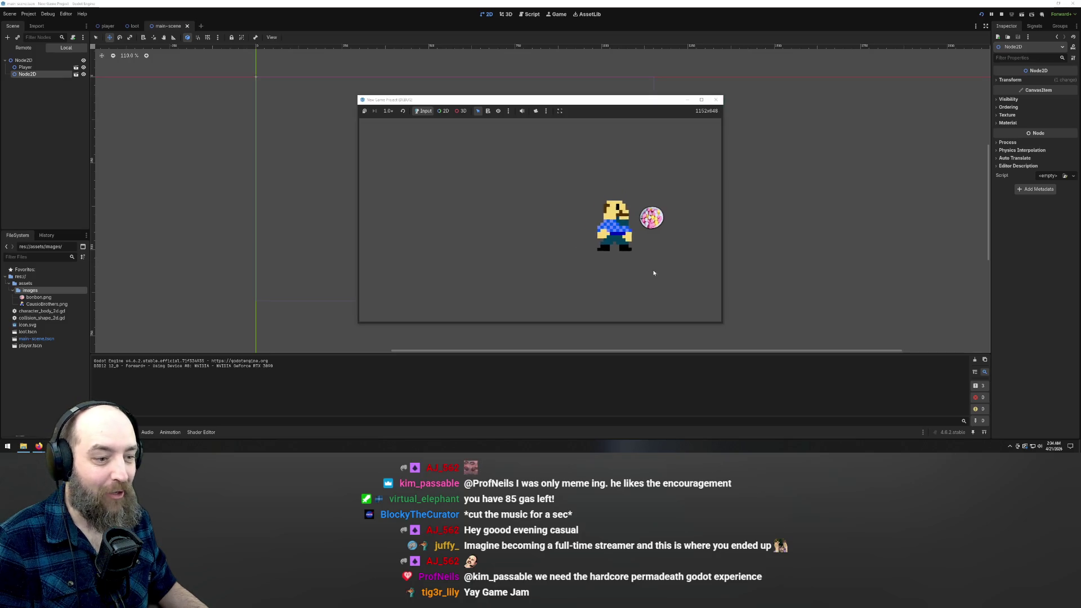
{"action": "key", "text": "Left"}
{"action": "key", "text": "Left"}
{"action": "key", "text": "Right"}
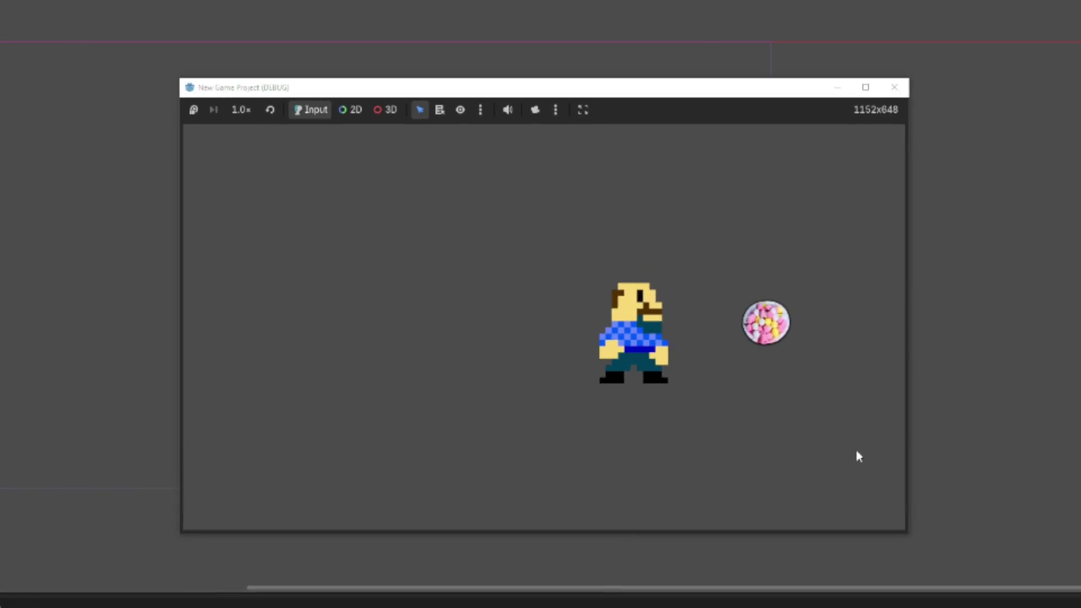
{"action": "key", "text": "Left"}
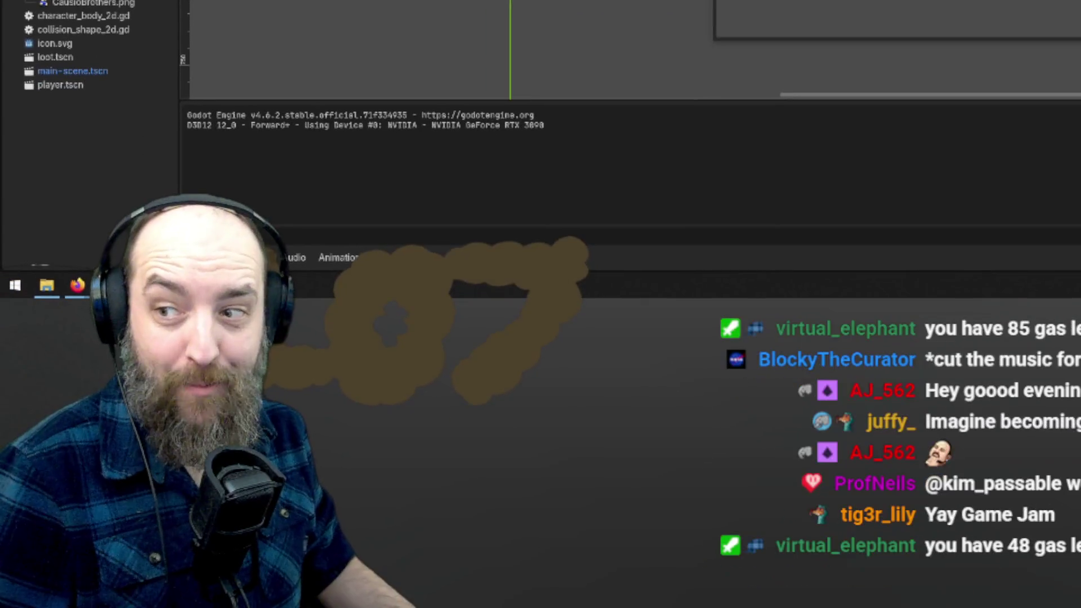
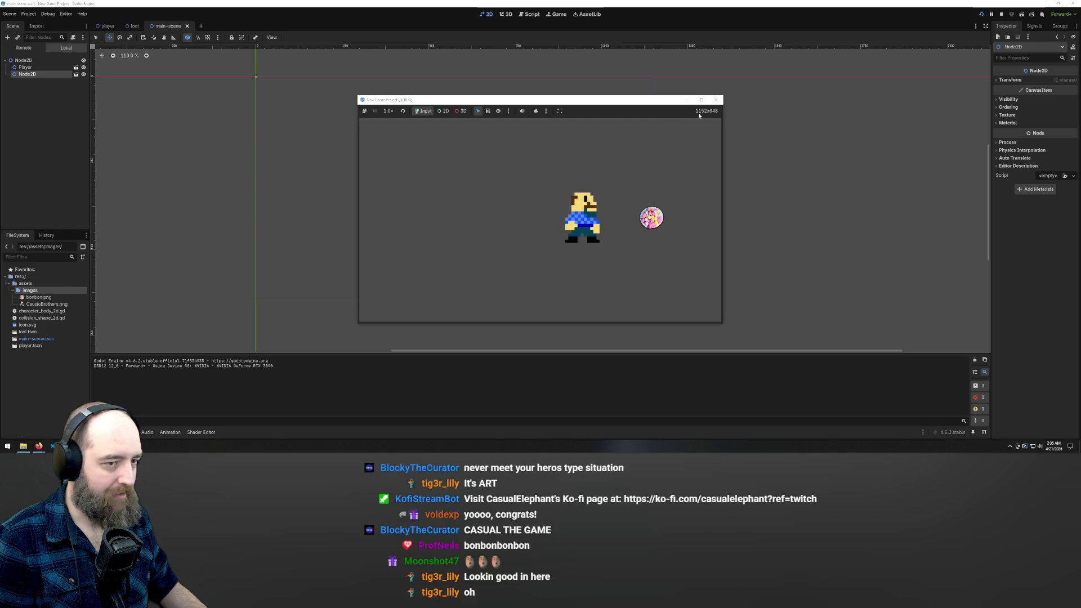
Step: Stop the running game and switch to the loot scene with the bonbon Area2D
{"action": "left_click", "coordinate": [719, 99]}
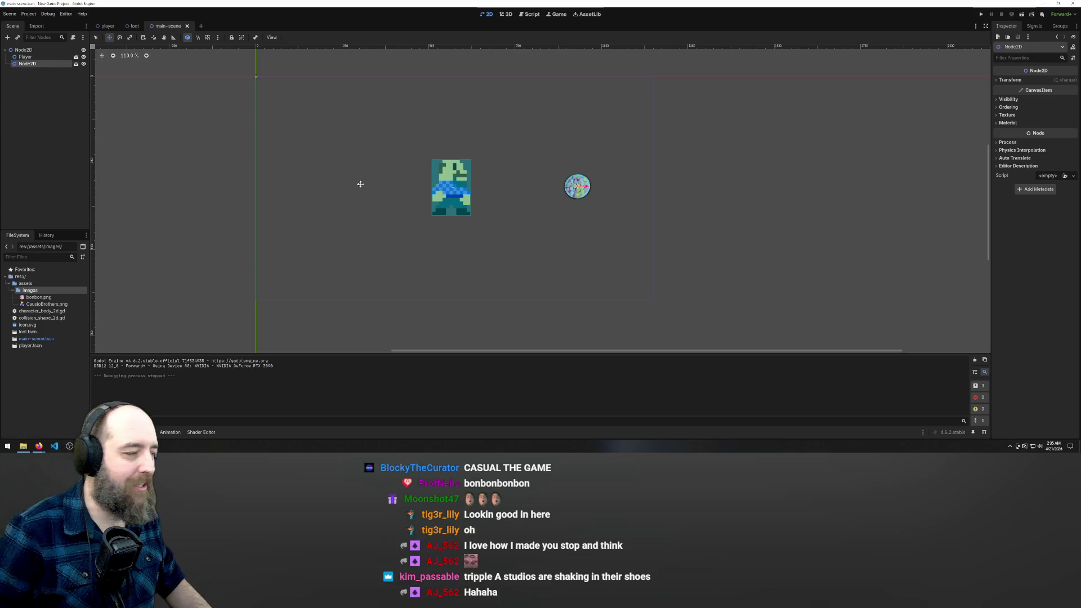
{"action": "left_click", "coordinate": [135, 25]}
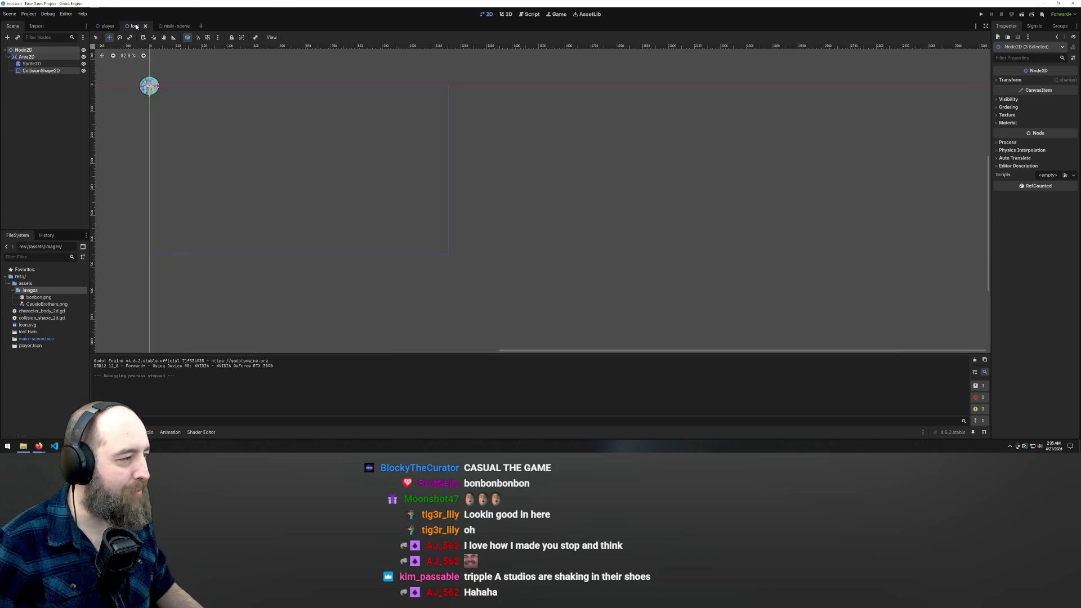
Step: Switch to the player scene and zoom around the character sprite and its rectangle collision shape
{"action": "left_click", "coordinate": [109, 27]}
{"action": "scroll", "coordinate": [763, 276], "scroll_direction": "down", "scroll_amount": 1}
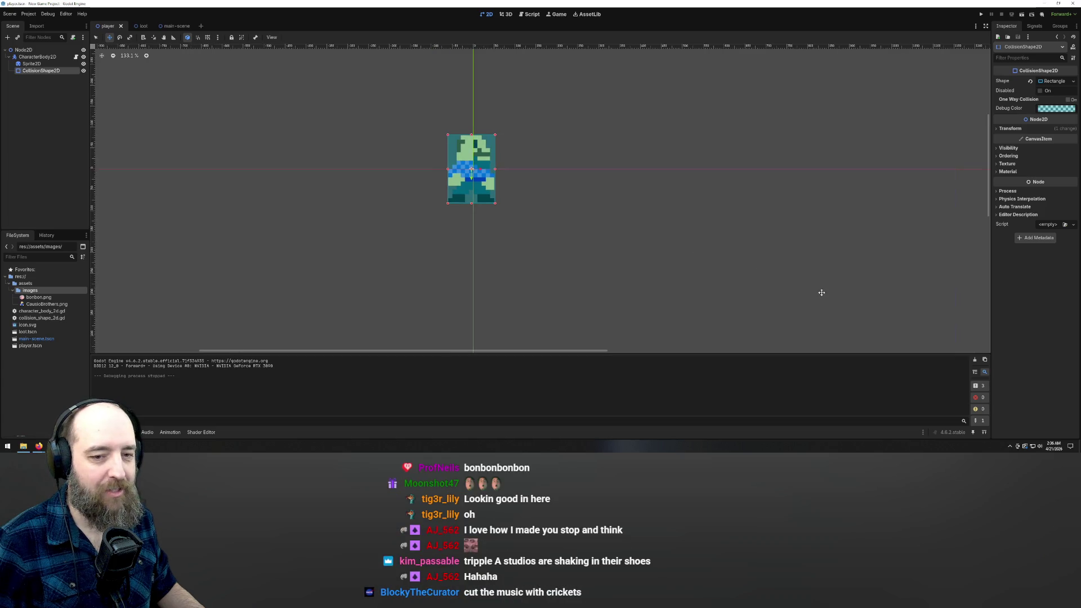
{"action": "scroll", "coordinate": [831, 272], "scroll_direction": "down", "scroll_amount": 1}
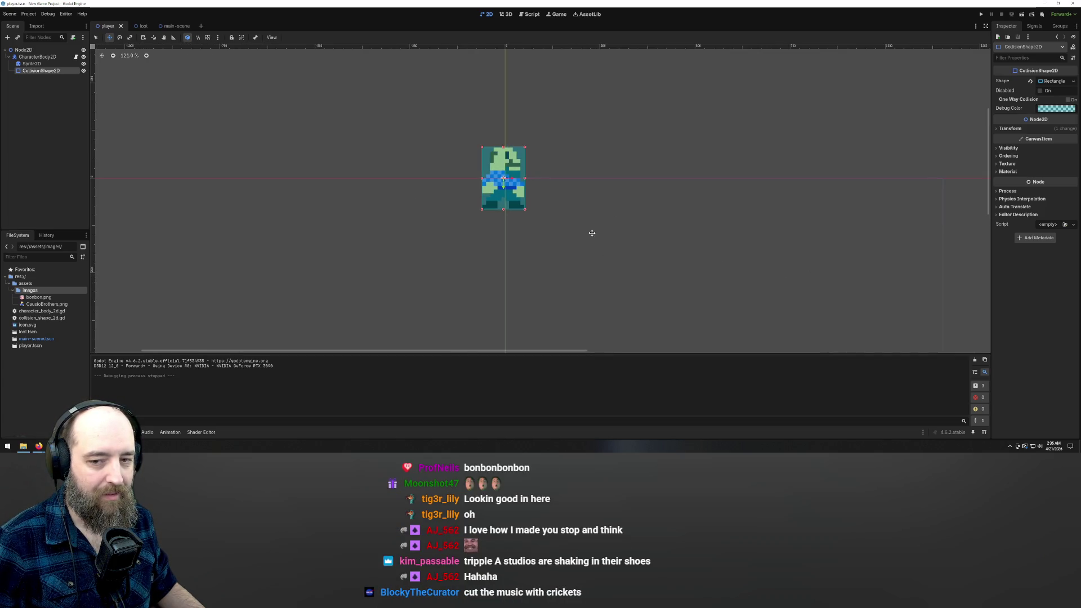
{"action": "scroll", "coordinate": [588, 224], "scroll_direction": "up", "scroll_amount": 2}
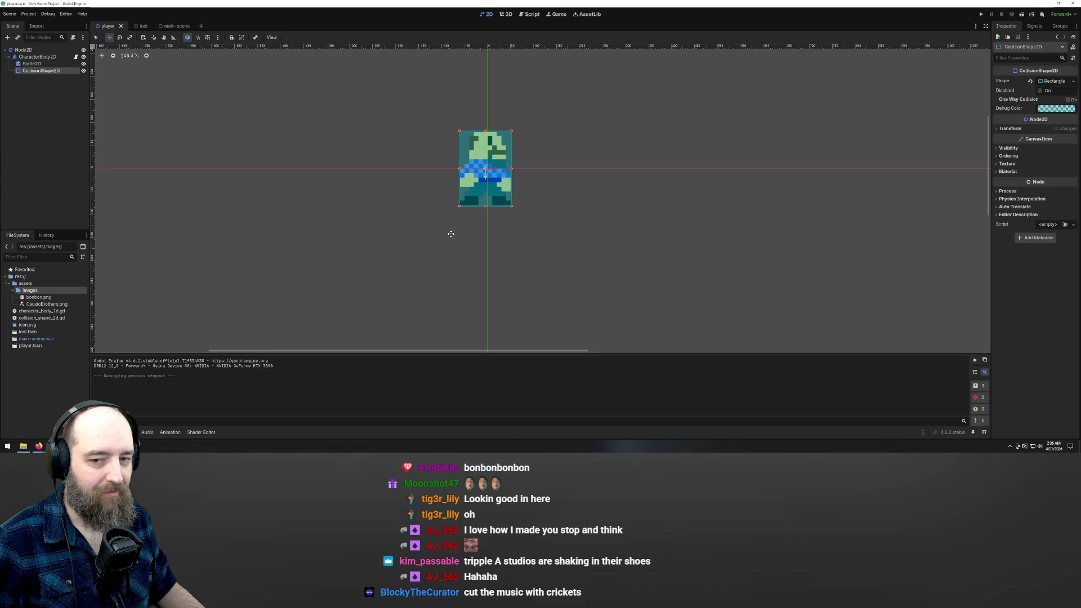
{"action": "scroll", "coordinate": [427, 125], "scroll_direction": "up", "scroll_amount": 2}
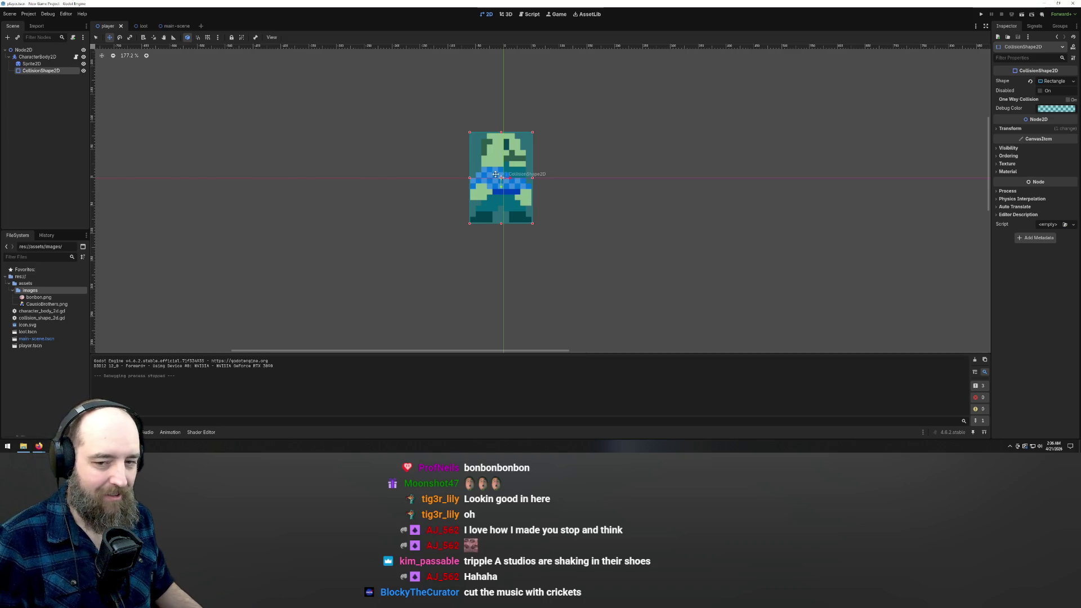
{"action": "scroll", "coordinate": [343, 210], "scroll_direction": "down", "scroll_amount": 2}
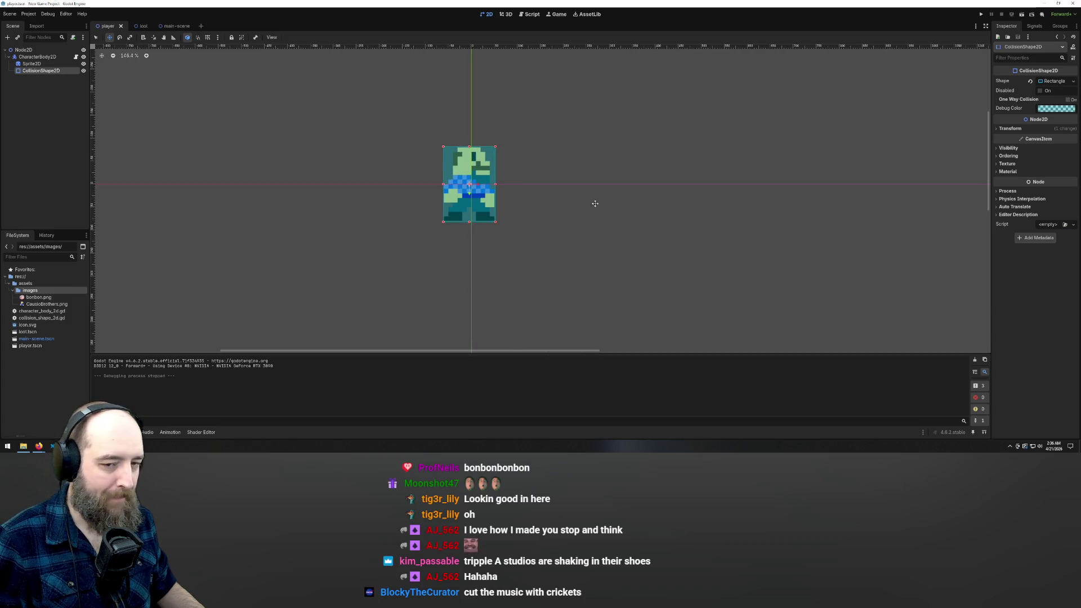
{"action": "scroll", "coordinate": [584, 203], "scroll_direction": "left", "scroll_amount": 1}
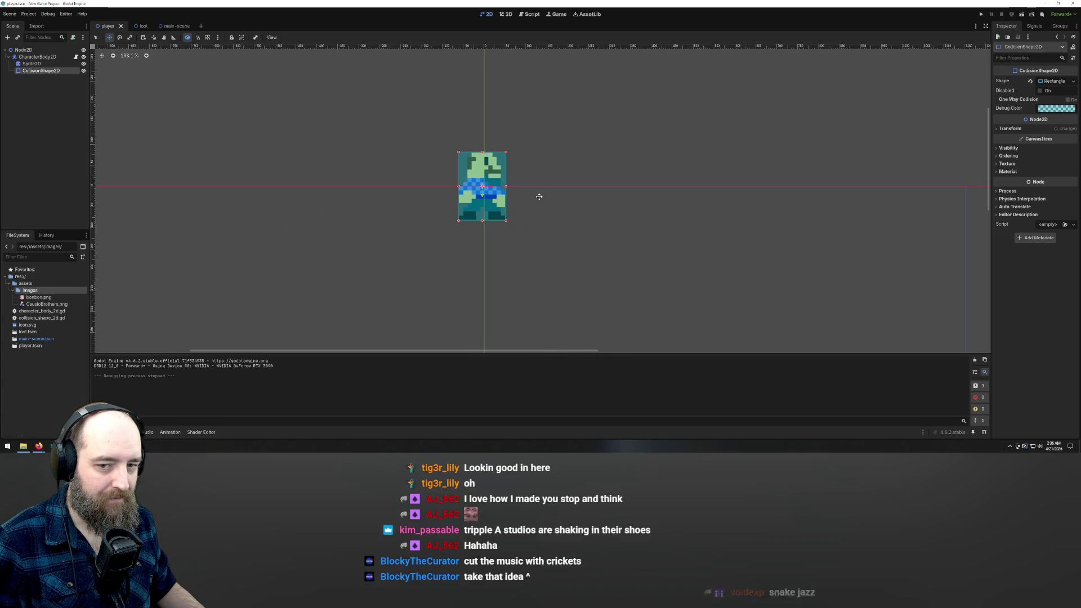
{"action": "scroll", "coordinate": [538, 196], "scroll_direction": "left", "scroll_amount": 1}
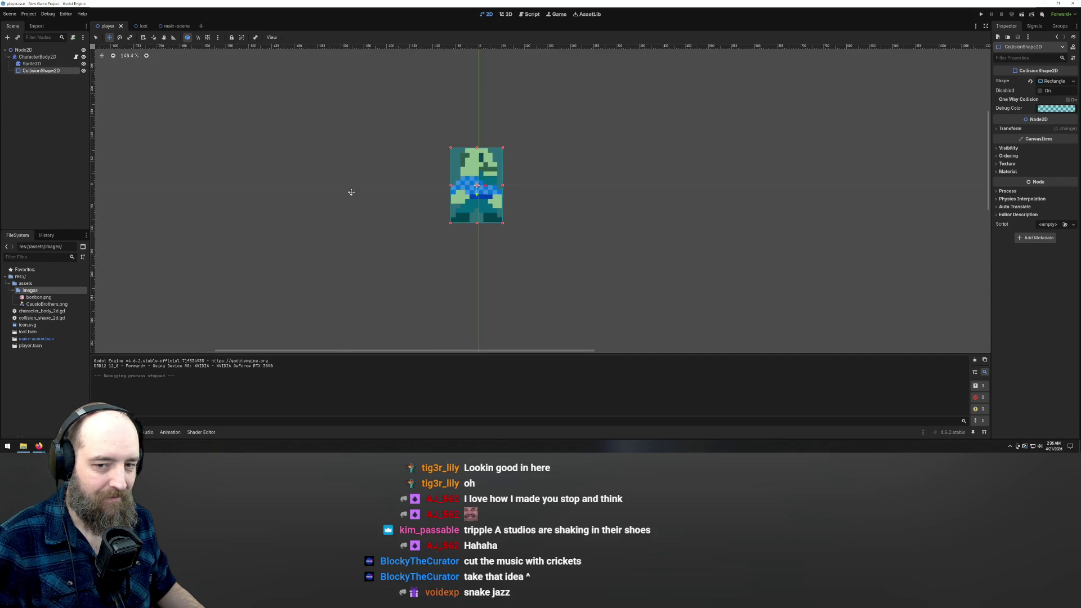
{"action": "scroll", "coordinate": [351, 192], "scroll_direction": "up", "scroll_amount": 4}
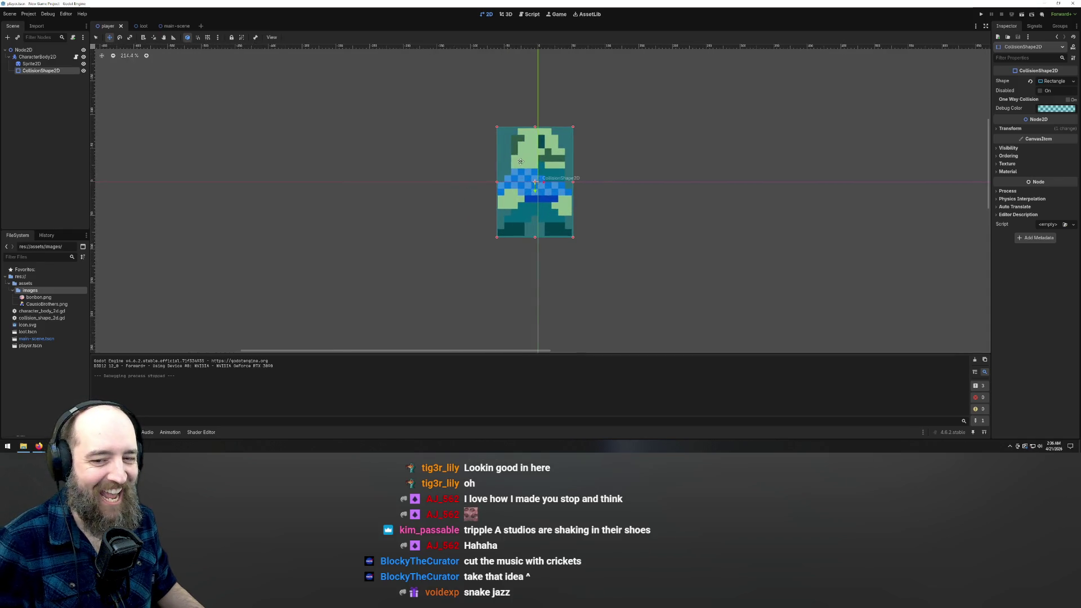
{"action": "scroll", "coordinate": [478, 154], "scroll_direction": "down", "scroll_amount": 3}
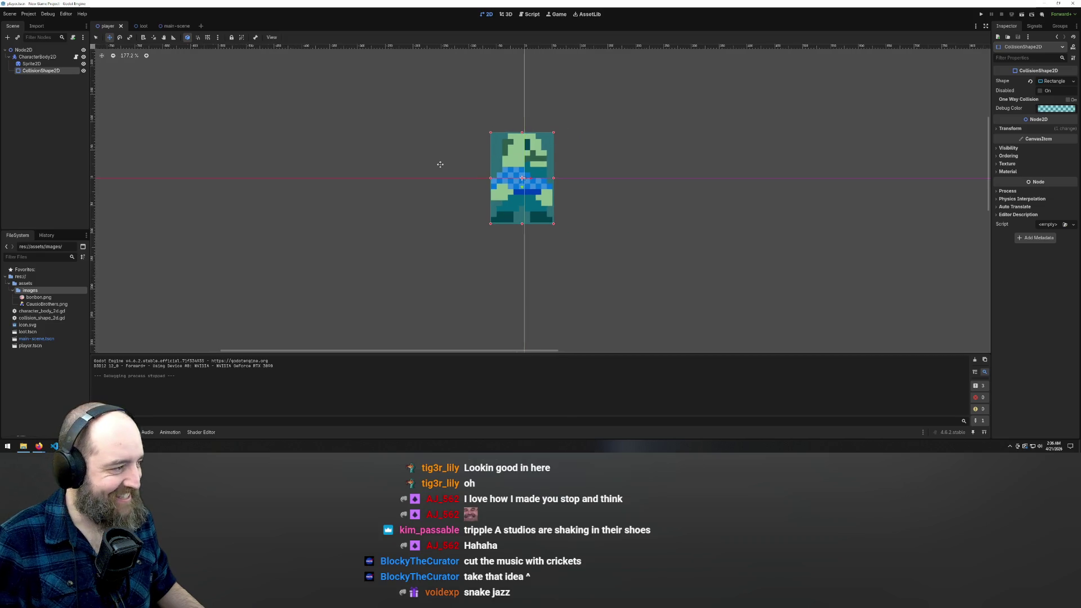
{"action": "scroll", "coordinate": [493, 205], "scroll_direction": "down", "scroll_amount": 1}
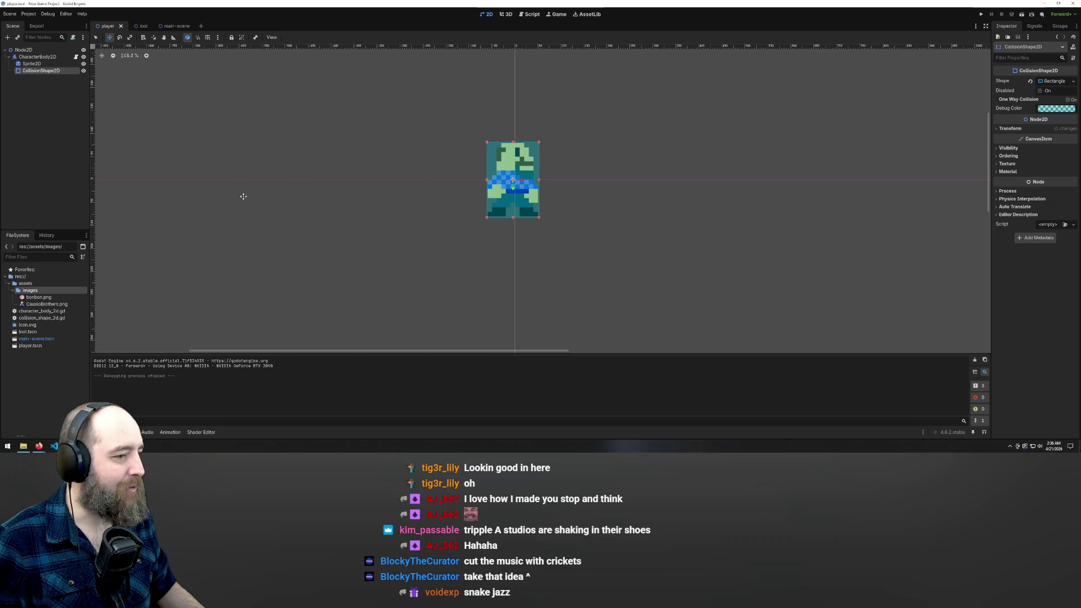
{"action": "scroll", "coordinate": [243, 196], "scroll_direction": "down", "scroll_amount": 2}
{"action": "scroll", "coordinate": [598, 164], "scroll_direction": "down", "scroll_amount": 4}
{"action": "scroll", "coordinate": [670, 241], "scroll_direction": "up", "scroll_amount": 4}
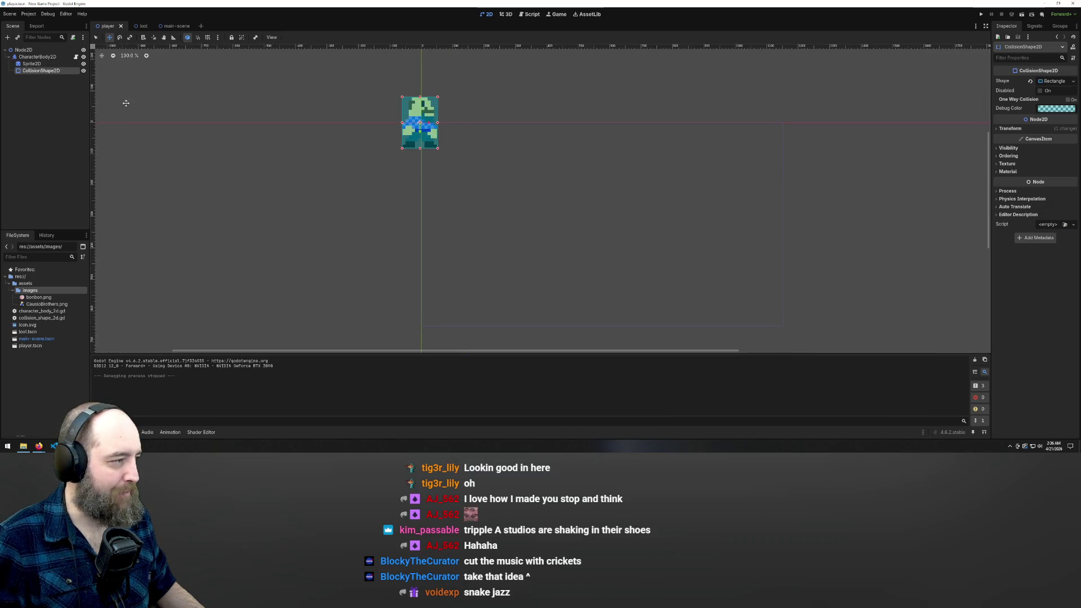
Step: Create a new scene with a Node2D root and start saving it under the name 'obst'
{"action": "double_click", "coordinate": [220, 26]}
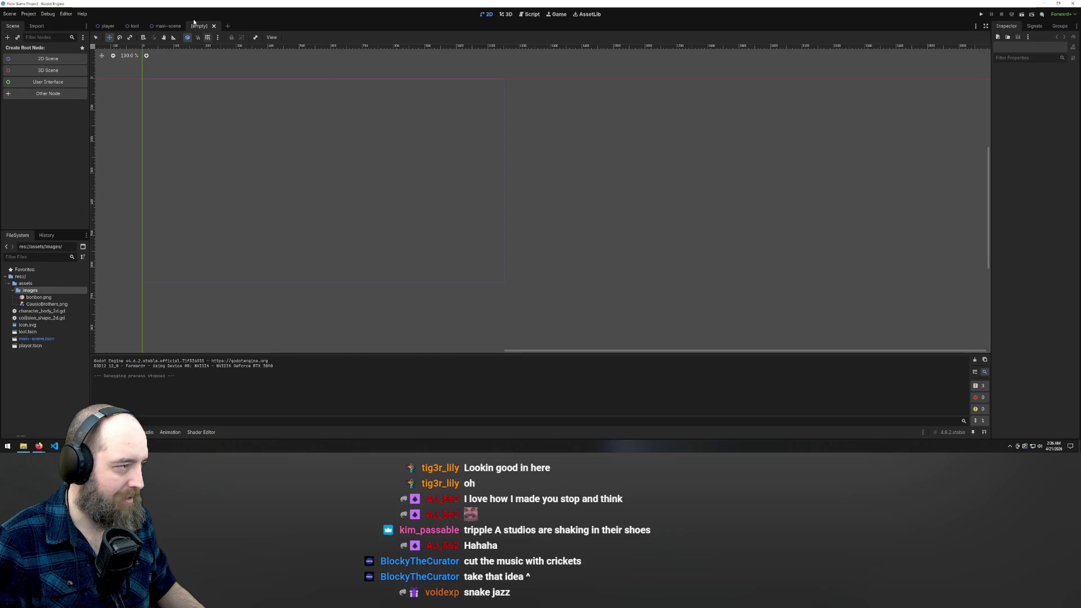
{"action": "left_click", "coordinate": [52, 59]}
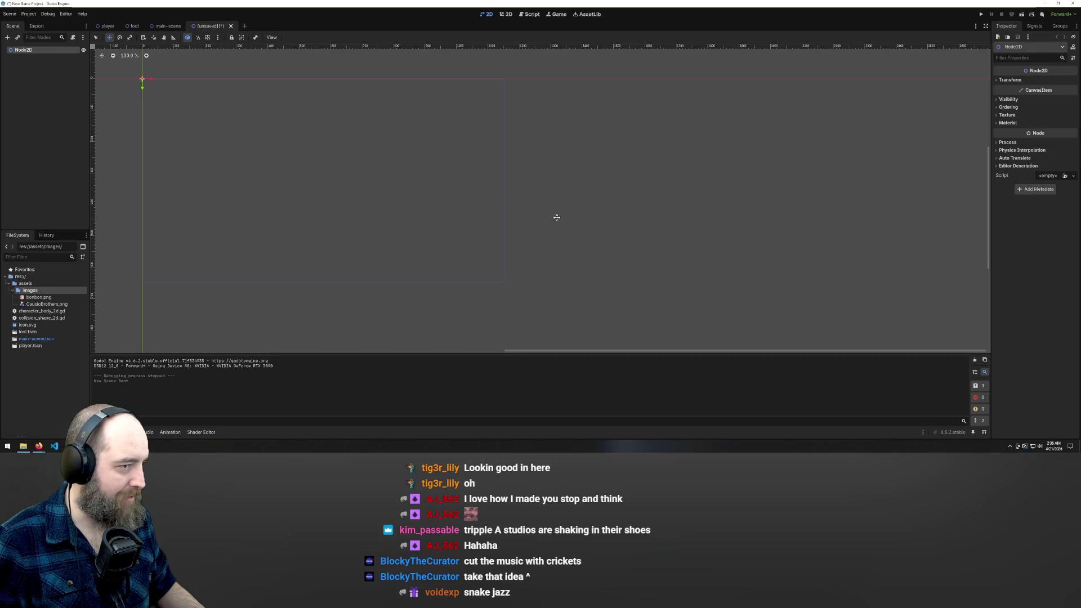
{"action": "right_click", "coordinate": [206, 27]}
{"action": "left_click", "coordinate": [229, 39]}
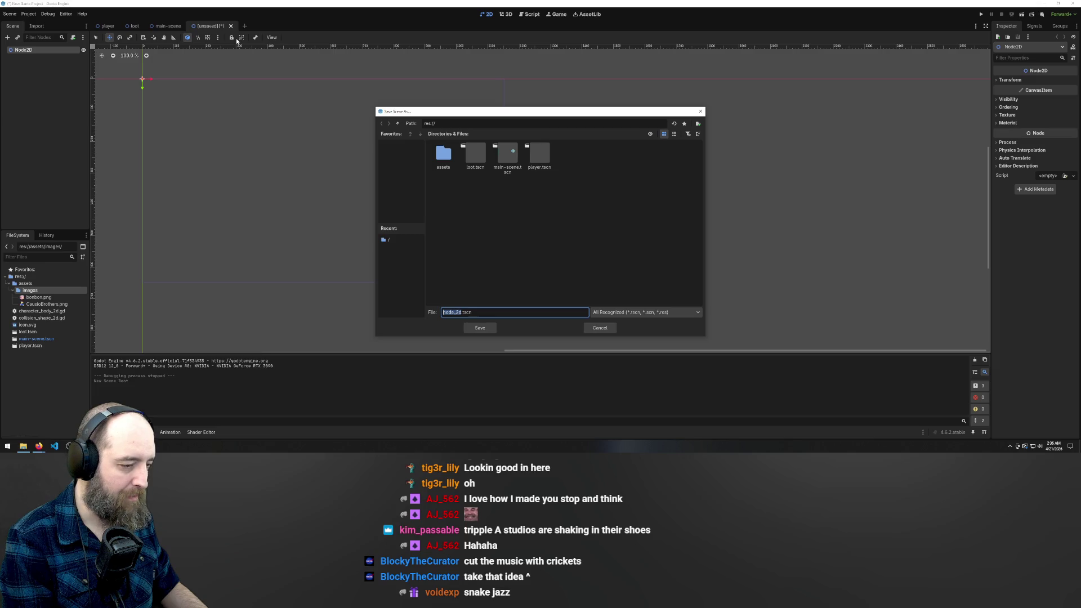
{"action": "type", "text": "obsticl"}
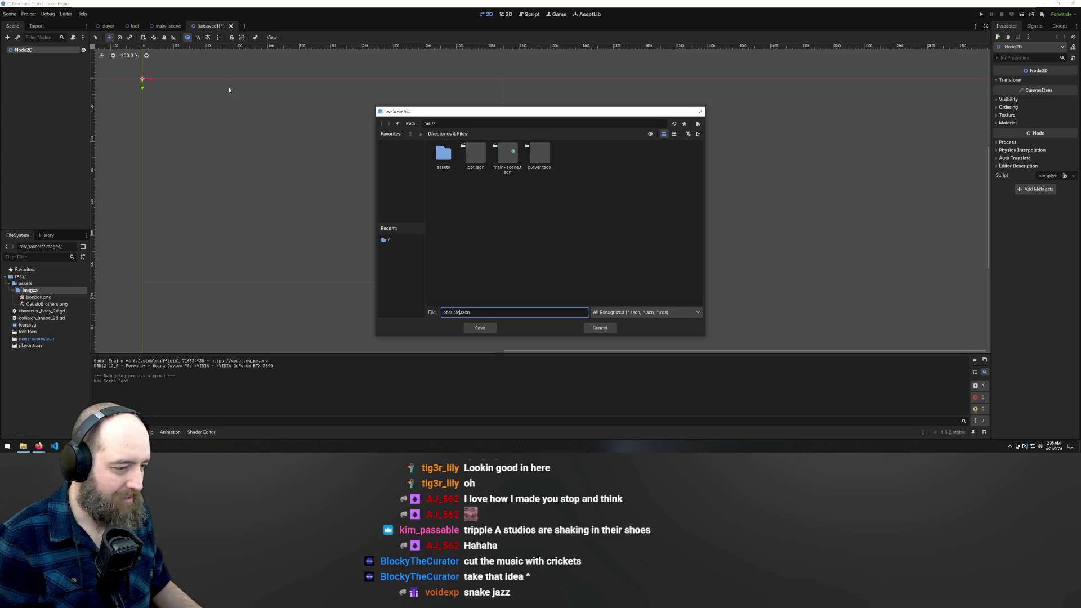
{"action": "left_click", "coordinate": [37, 448]}
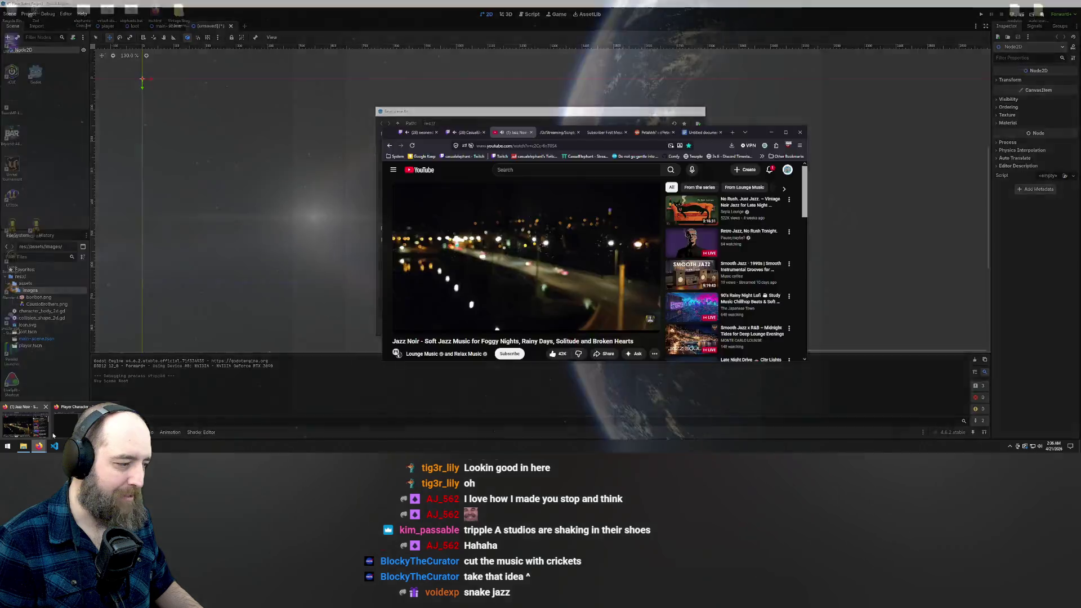
Step: Check the spelling of 'obstacles' using Firefox's address-bar suggestions
{"action": "left_click", "coordinate": [273, 24]}
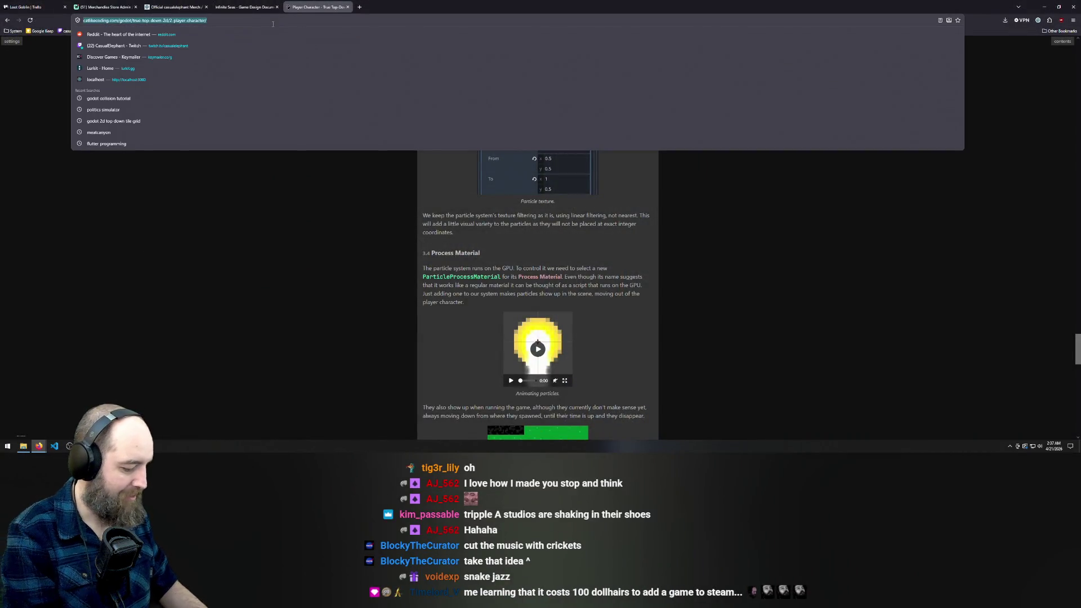
{"action": "type", "text": "obsticles"}
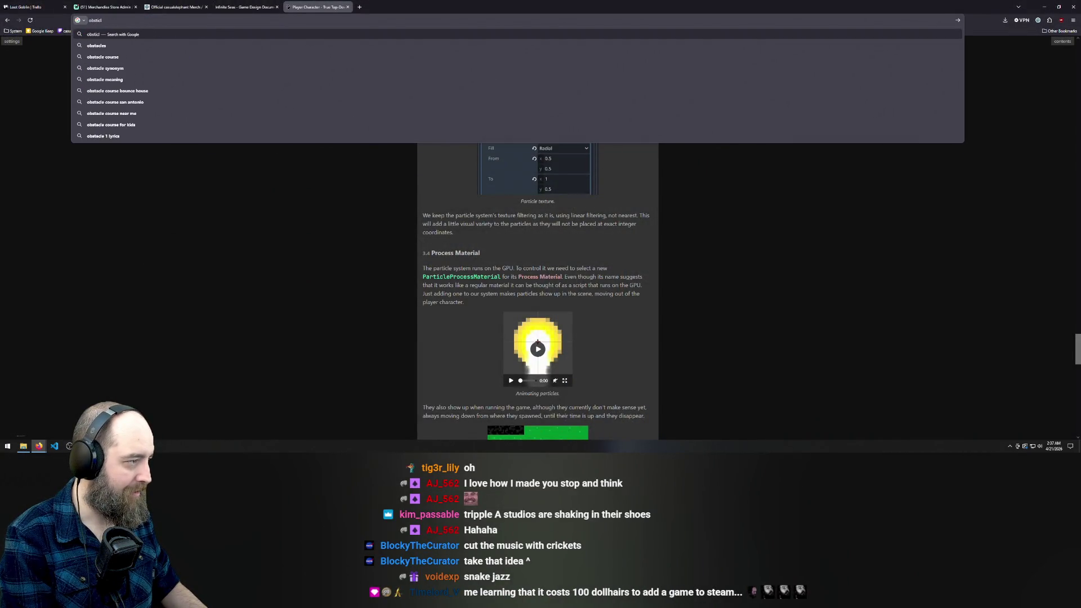
{"action": "key", "text": "Down"}
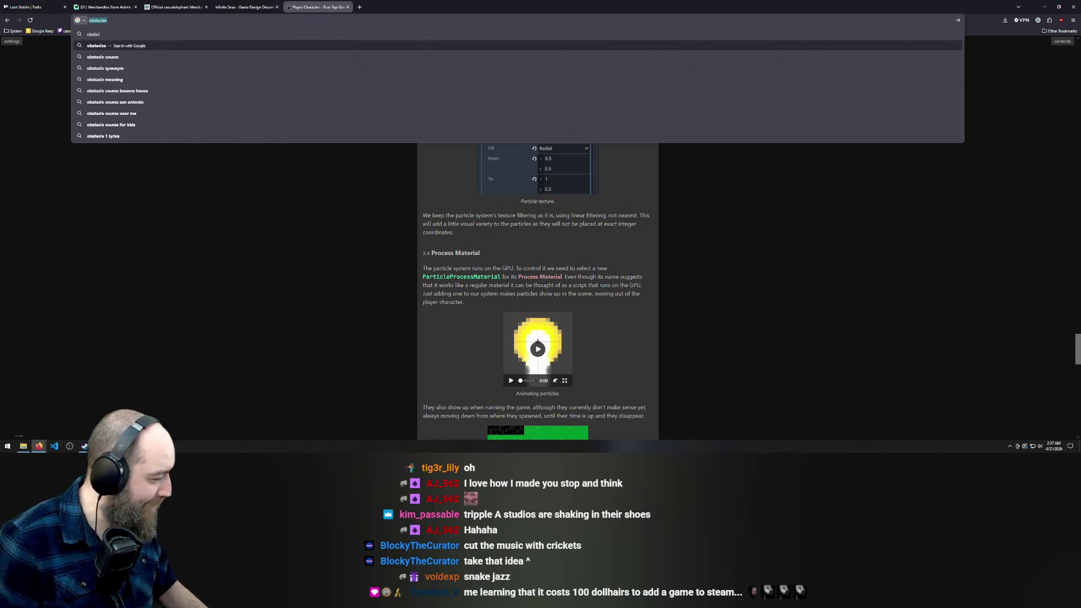
{"action": "key", "text": "Escape"}
Step: Back in Godot, change the save dialog's file name to obstacles.tscn
{"action": "key", "text": "alt+Tab"}
{"action": "left_click_drag", "start_coordinate": [461, 312], "coordinate": [443, 312]}
{"action": "type", "text": "obstacles"}
{"action": "left_click", "coordinate": [505, 312]}
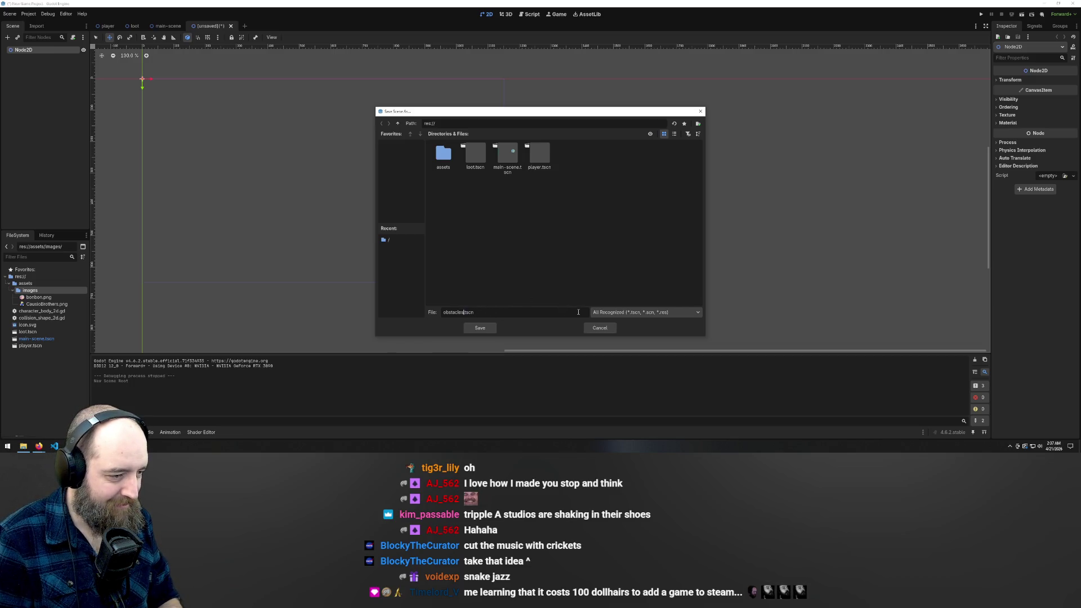
Step: Trim the name to obstacle.tscn and save, then add a Sprite2D child under Node2D
{"action": "key", "text": "BackSpace"}
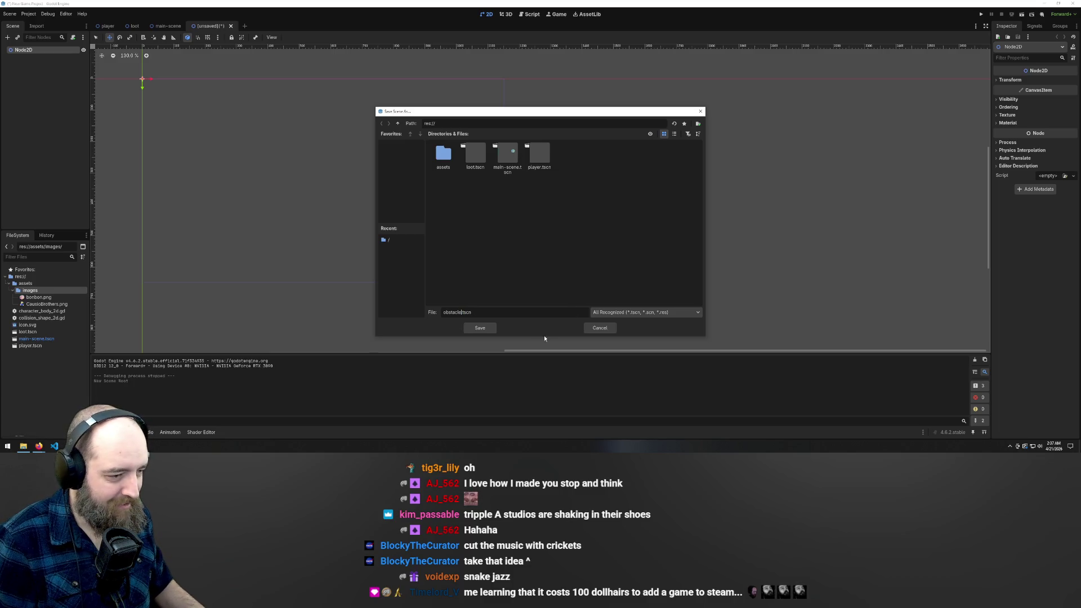
{"action": "left_click", "coordinate": [479, 328]}
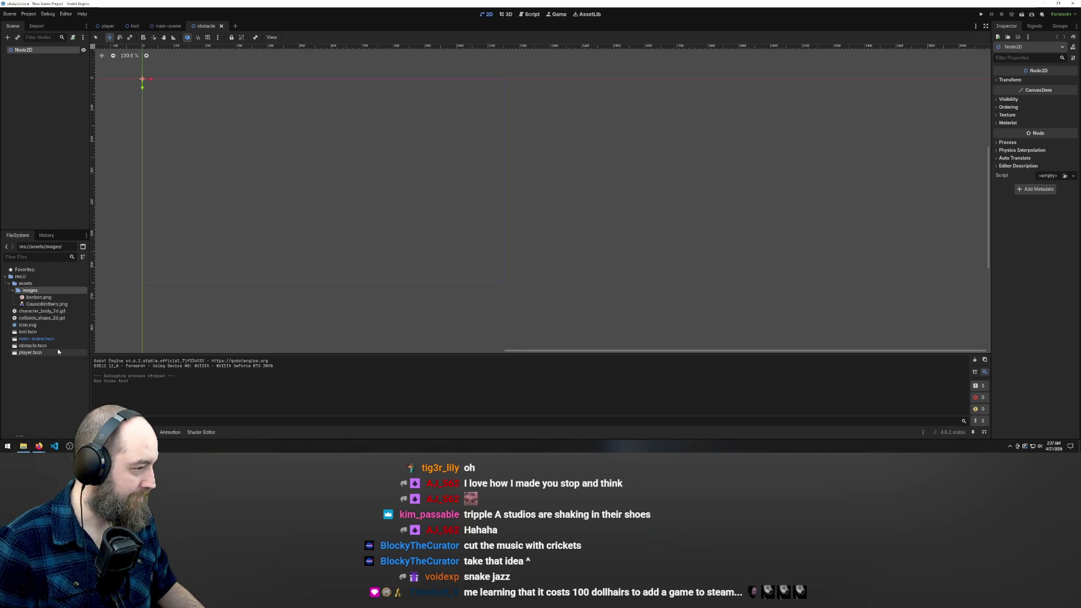
{"action": "right_click", "coordinate": [48, 54]}
{"action": "left_click", "coordinate": [47, 50]}
{"action": "right_click", "coordinate": [49, 50]}
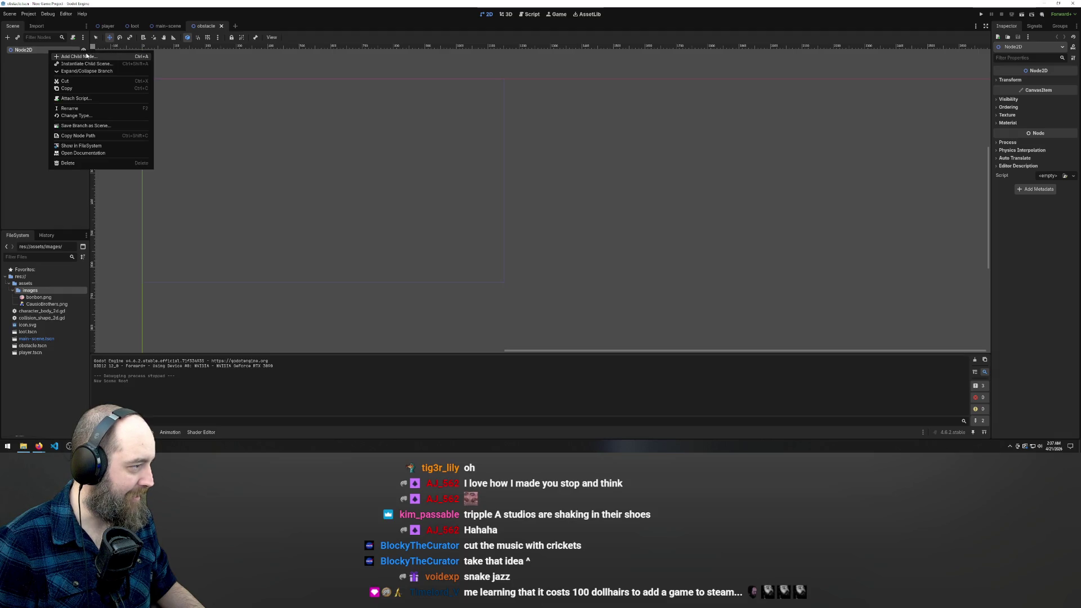
{"action": "left_click", "coordinate": [107, 56]}
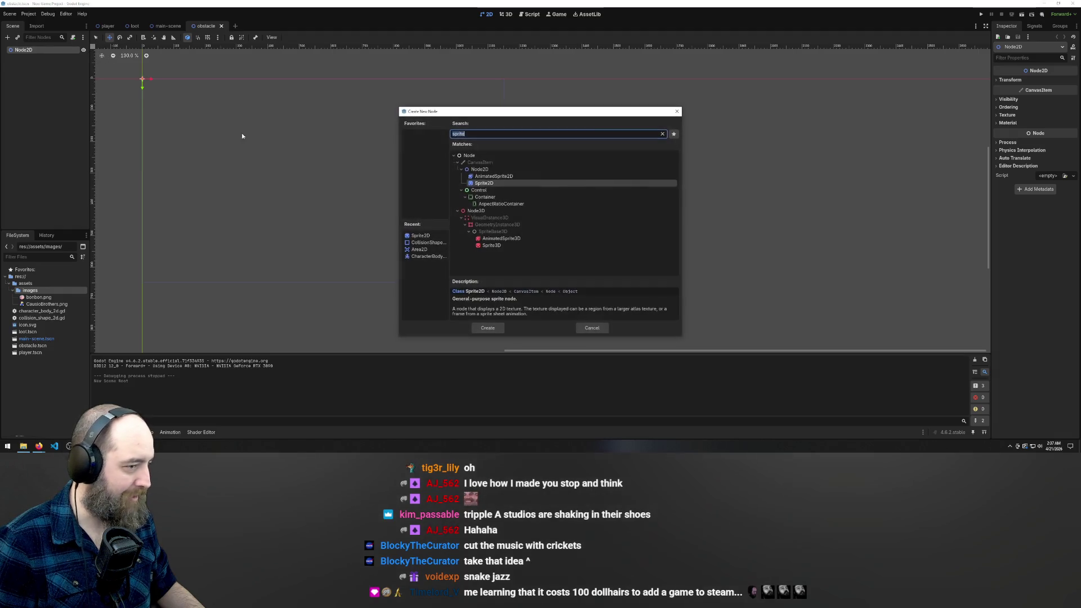
{"action": "double_click", "coordinate": [494, 184]}
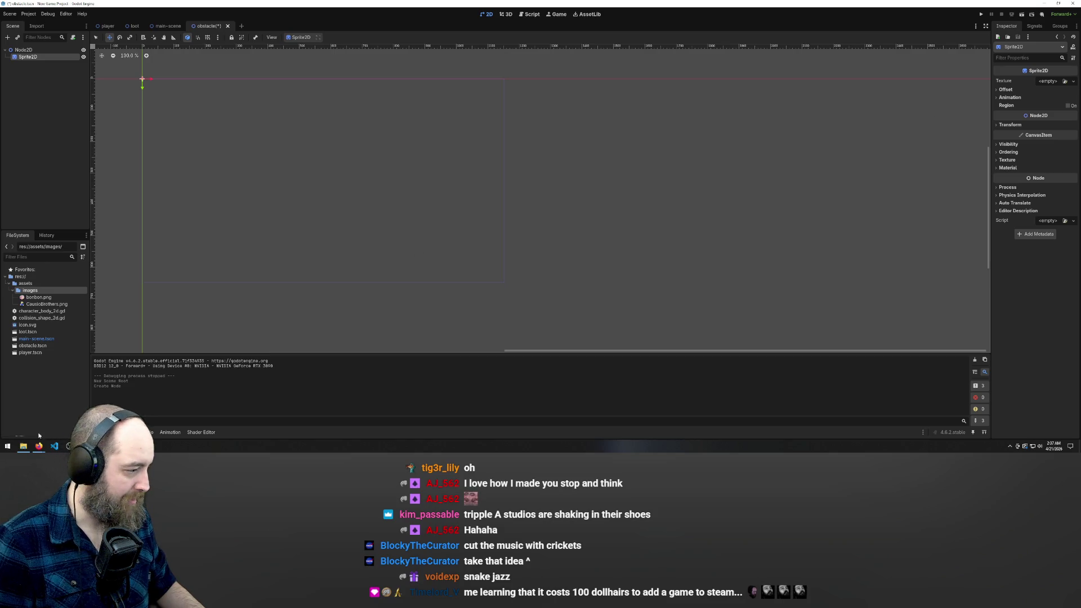
Step: Drag casualno_HD.png from File Explorer into the project's assets/images folder
{"action": "left_click", "coordinate": [23, 446]}
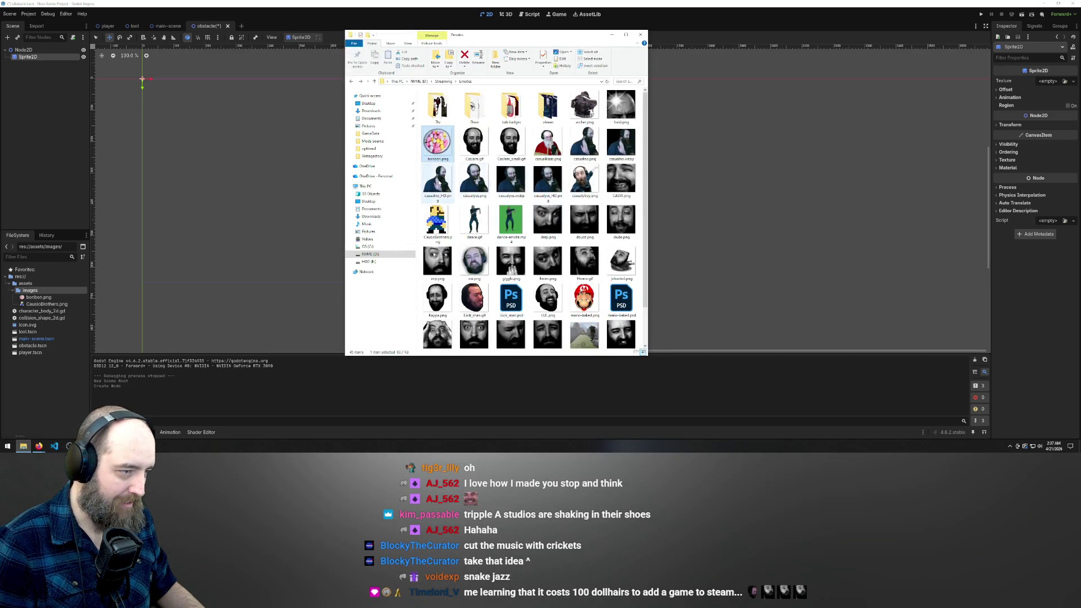
{"action": "left_click", "coordinate": [439, 182]}
{"action": "left_click_drag", "start_coordinate": [439, 182], "coordinate": [59, 382]}
{"action": "left_click_drag", "start_coordinate": [31, 293], "coordinate": [30, 293]}
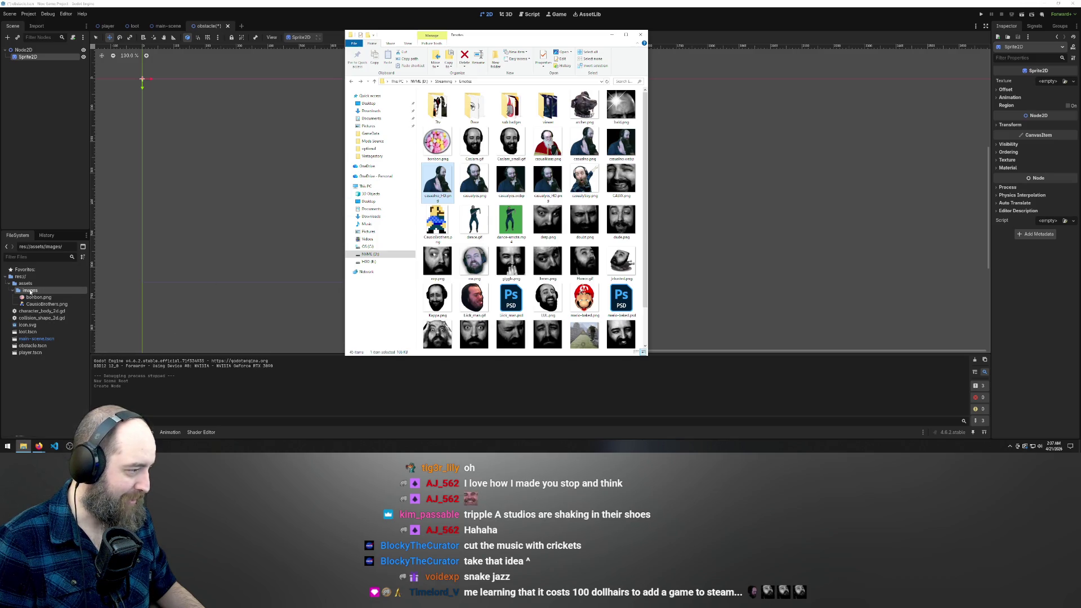
{"action": "left_click", "coordinate": [224, 214]}
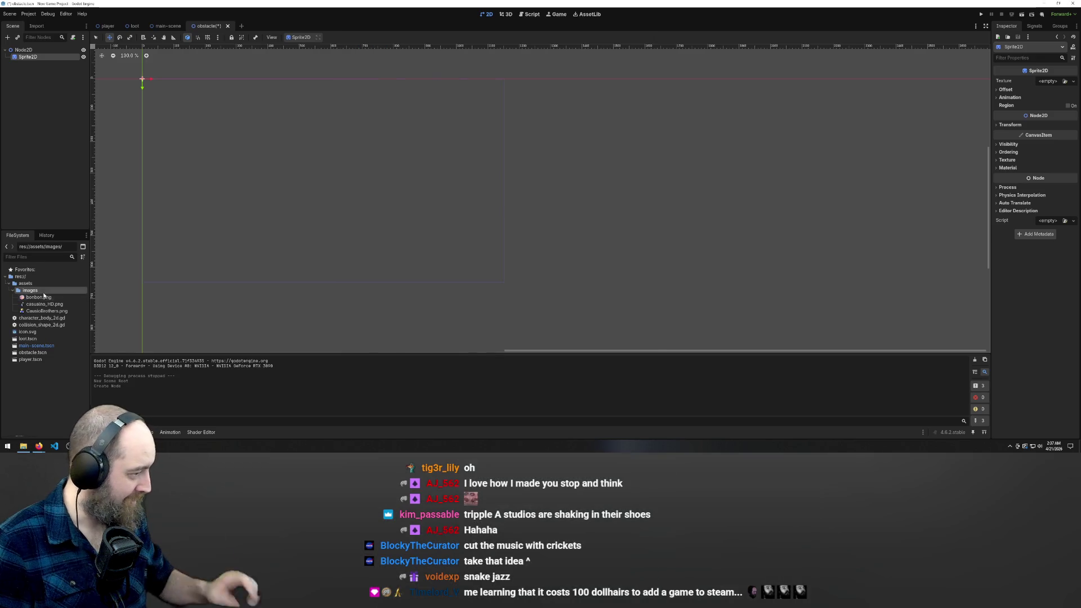
Step: Assign casualno_HD.png as the Sprite2D's texture
{"action": "left_click", "coordinate": [48, 305]}
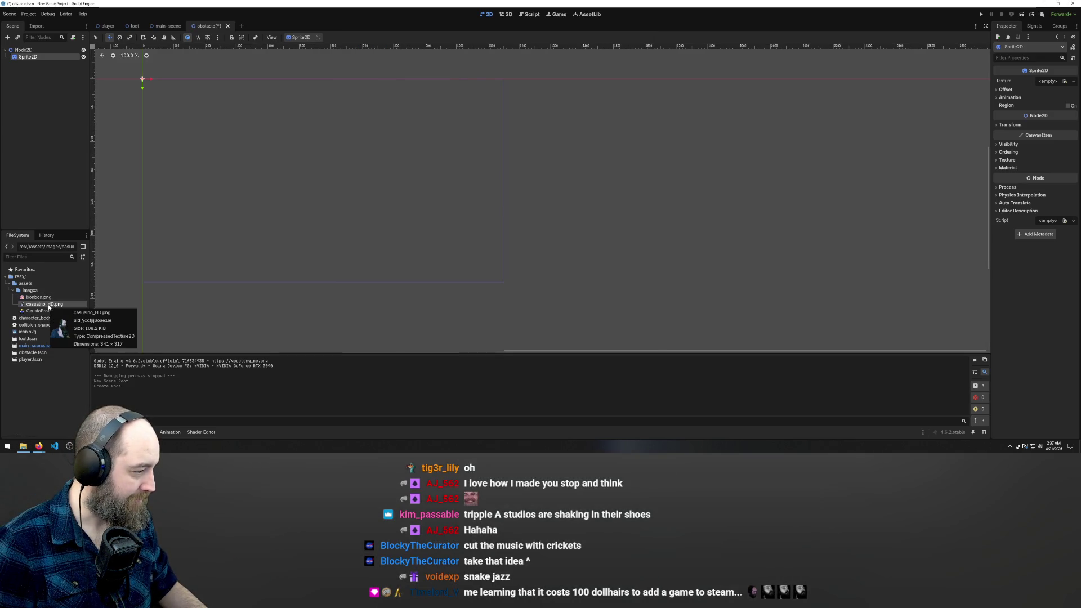
{"action": "left_click", "coordinate": [1053, 82]}
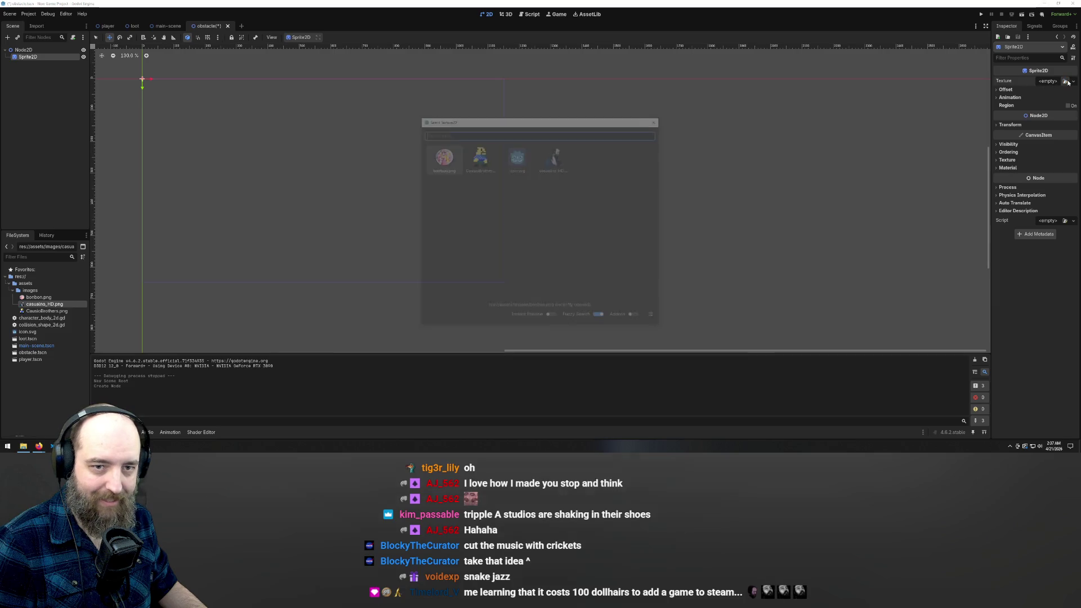
{"action": "double_click", "coordinate": [547, 161]}
Step: Undo the accidental sprite moves so it stays at the origin, and recentre the view
{"action": "mouse_move", "coordinate": [174, 107]}
{"action": "left_mouse_down"}
{"action": "mouse_move", "coordinate": [449, 209]}
{"action": "mouse_move", "coordinate": [296, 167]}
{"action": "left_mouse_up"}
{"action": "key", "text": "ctrl+z"}
{"action": "key", "text": "ctrl+z"}
{"action": "mouse_move", "coordinate": [360, 197]}
{"action": "left_mouse_down"}
{"action": "mouse_move", "coordinate": [560, 251]}
{"action": "mouse_move", "coordinate": [515, 260]}
{"action": "mouse_move", "coordinate": [520, 215]}
{"action": "left_mouse_up"}
{"action": "key", "text": "ctrl+z"}
{"action": "right_click", "coordinate": [521, 216]}
{"action": "left_click", "coordinate": [425, 186]}
{"action": "right_click", "coordinate": [343, 141]}
{"action": "left_click", "coordinate": [342, 141]}
{"action": "left_click", "coordinate": [286, 152]}
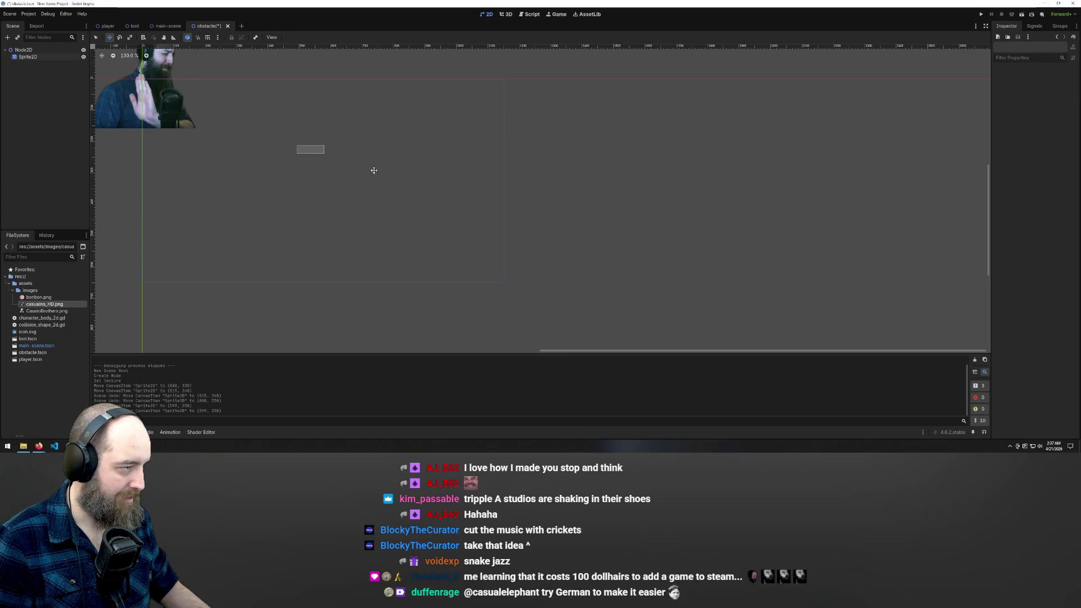
{"action": "key", "text": "f"}
{"action": "scroll", "coordinate": [541, 211], "scroll_direction": "up", "scroll_amount": 1}
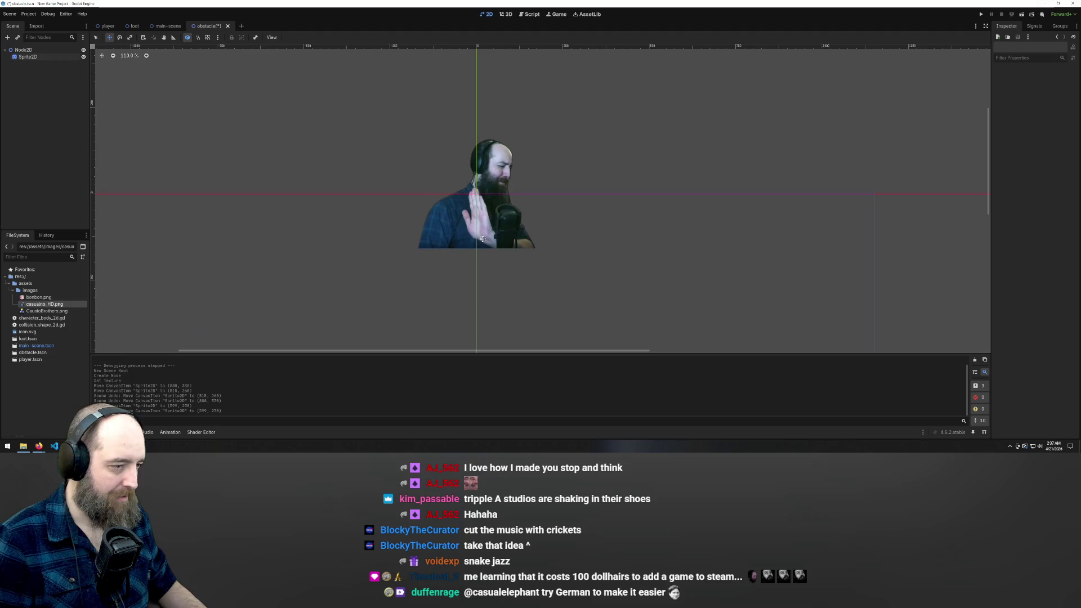
{"action": "right_click", "coordinate": [26, 57]}
{"action": "left_click", "coordinate": [33, 53]}
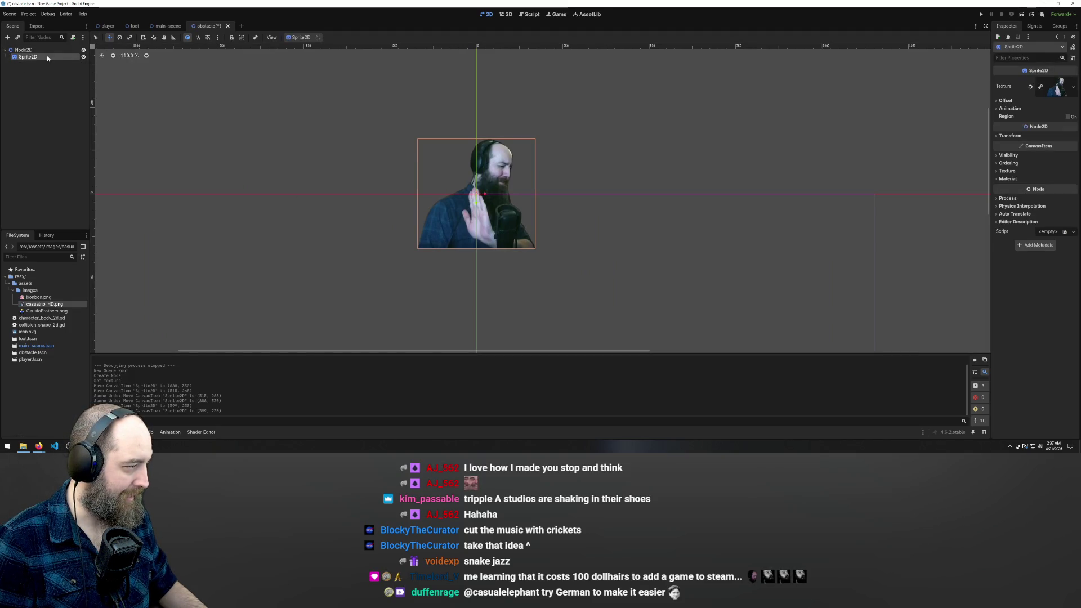
{"action": "right_click", "coordinate": [45, 51]}
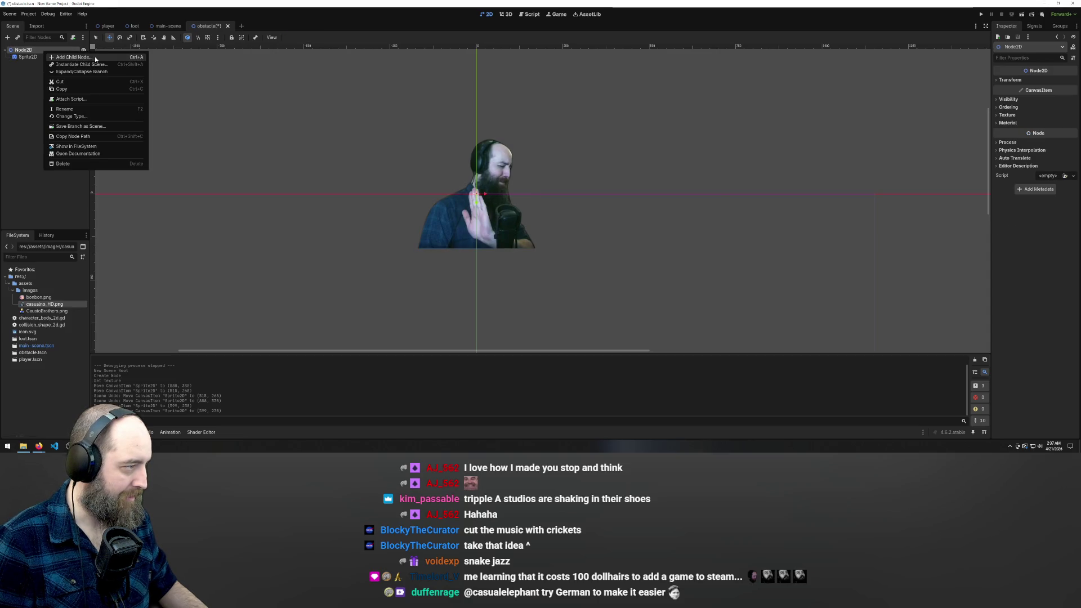
Step: Add a CollisionShape2D child under the obstacle scene's Node2D root
{"action": "left_click", "coordinate": [96, 58]}
{"action": "type", "text": "a"}
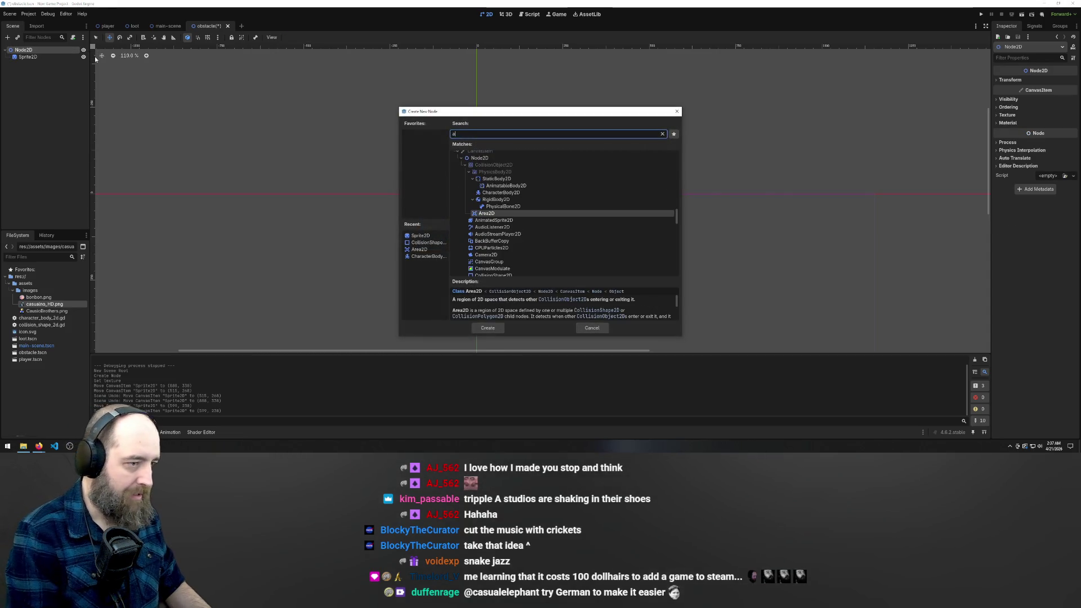
{"action": "key", "text": "BackSpace"}
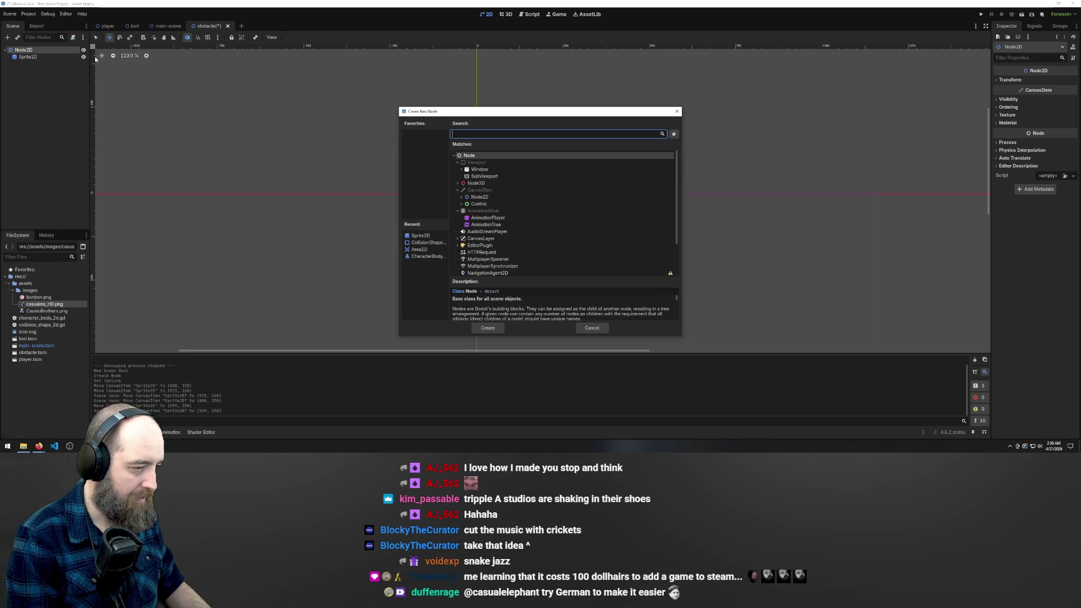
{"action": "type", "text": "coll"}
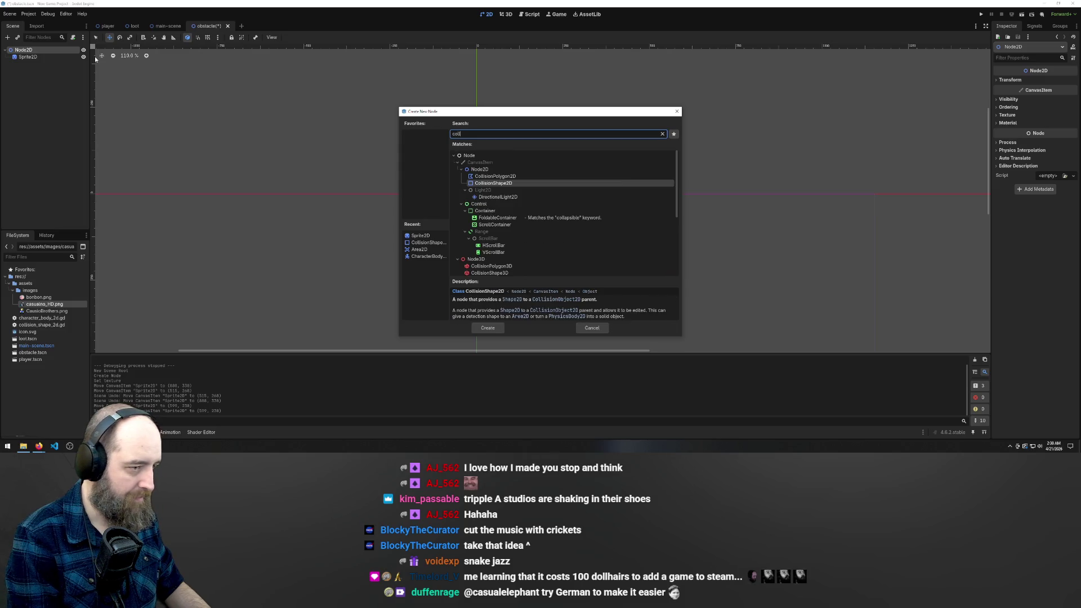
{"action": "left_click", "coordinate": [486, 184]}
{"action": "left_click", "coordinate": [487, 328]}
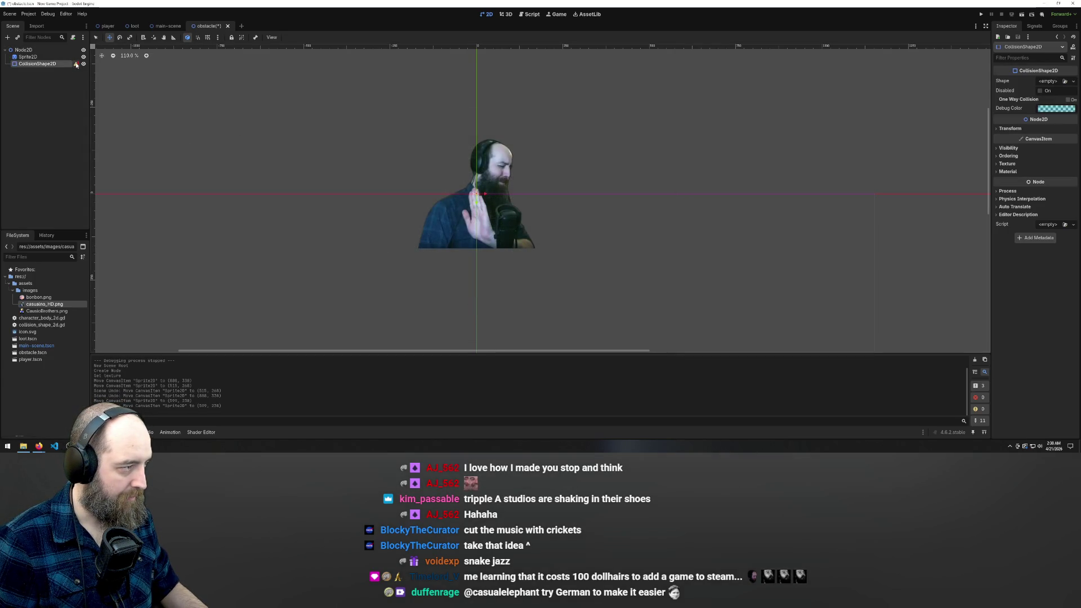
Step: Give it a RectangleShape2D stretched over the whole portrait sprite, and save the scene
{"action": "mouse_move", "coordinate": [76, 65]}
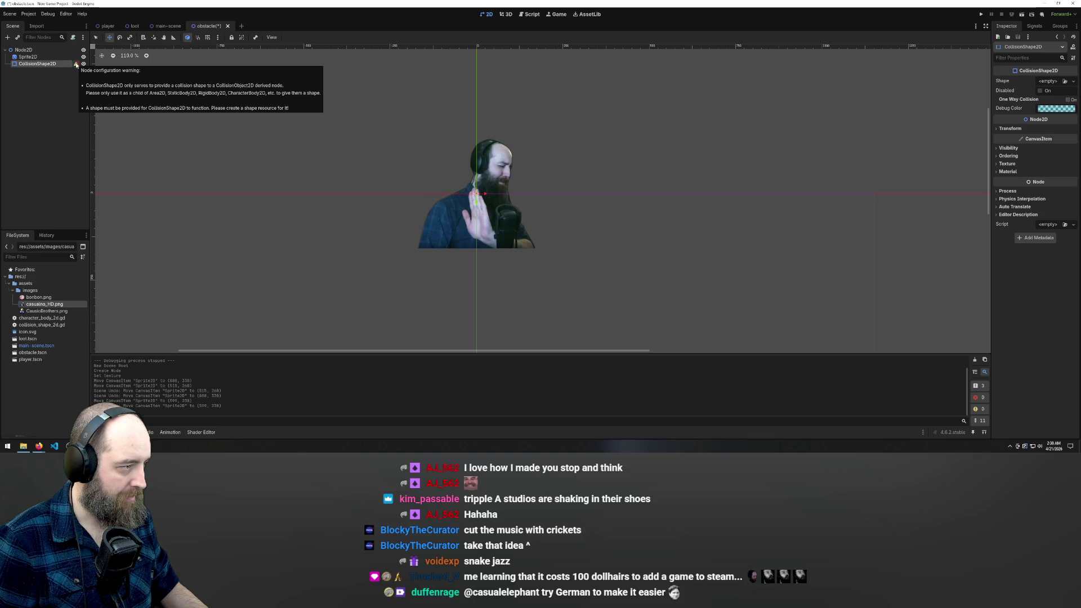
{"action": "left_click", "coordinate": [1045, 83]}
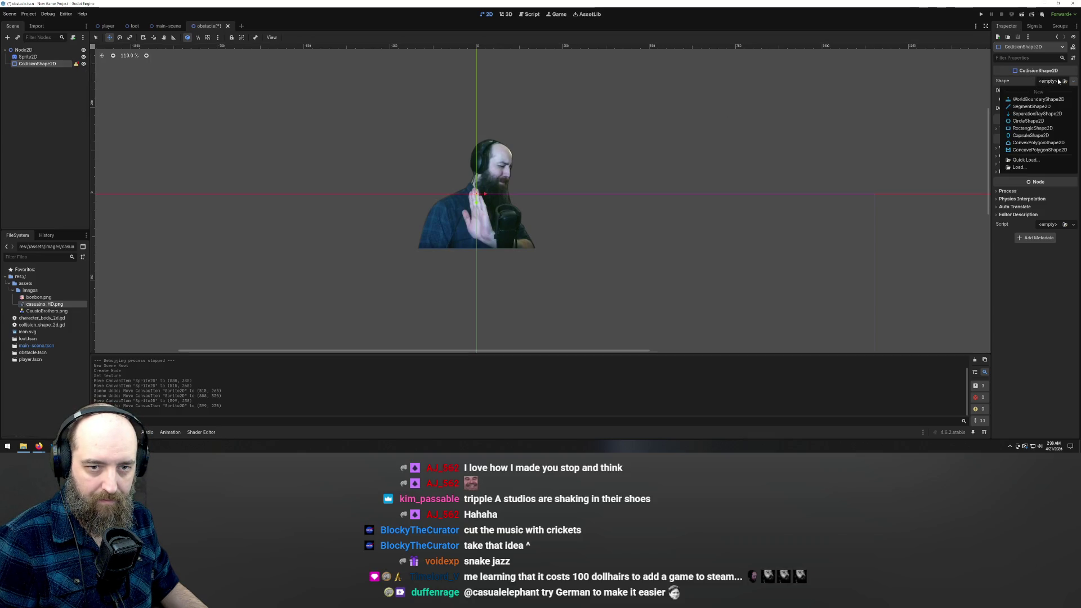
{"action": "left_click", "coordinate": [1039, 129]}
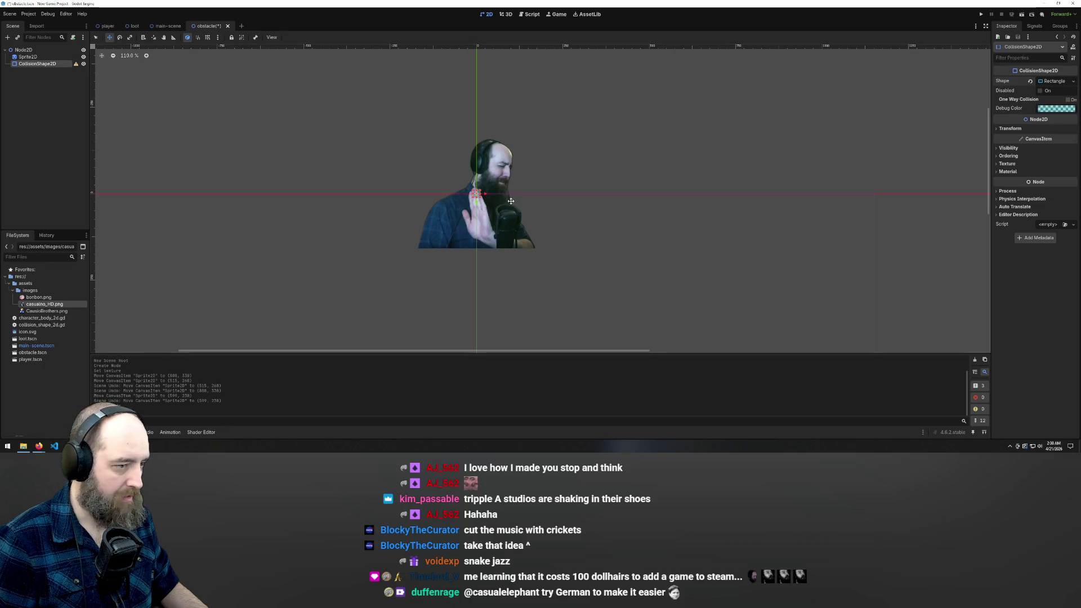
{"action": "left_click_drag", "start_coordinate": [477, 196], "coordinate": [536, 251]}
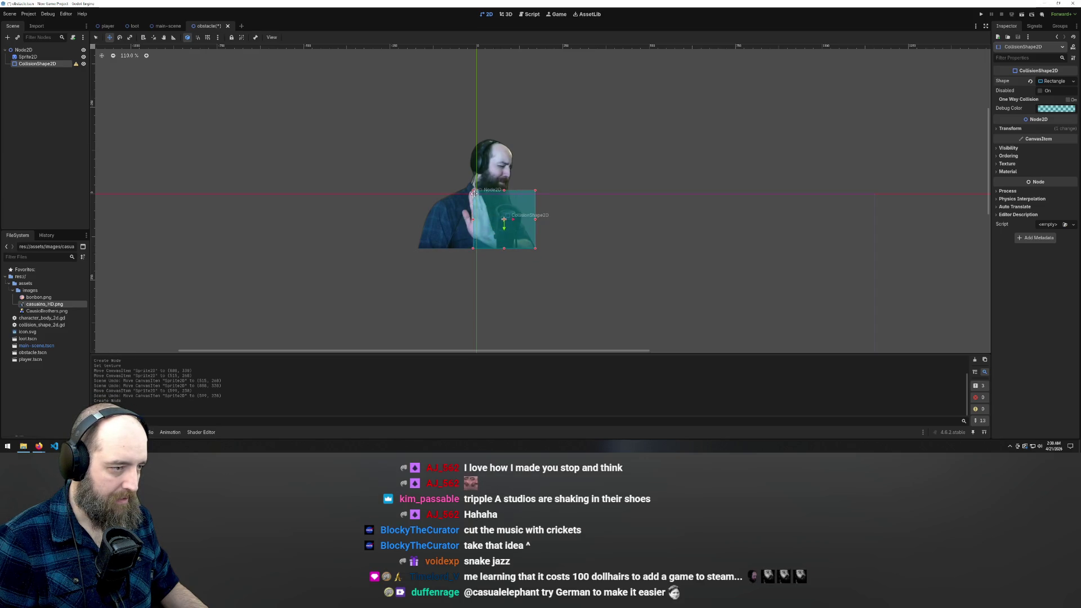
{"action": "left_click_drag", "start_coordinate": [473, 191], "coordinate": [416, 139]}
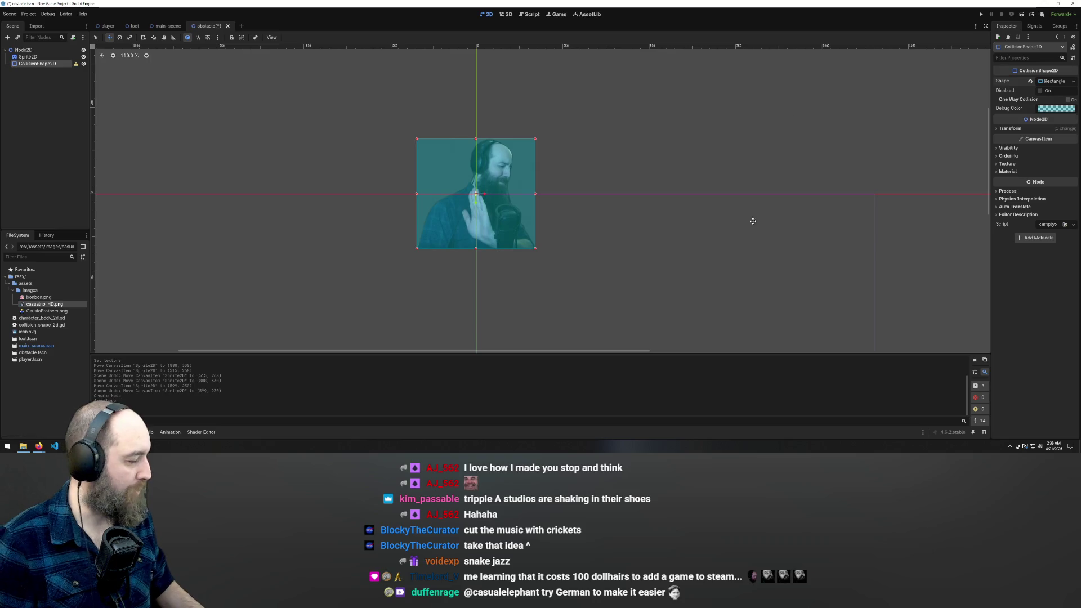
{"action": "key", "text": "ctrl+s"}
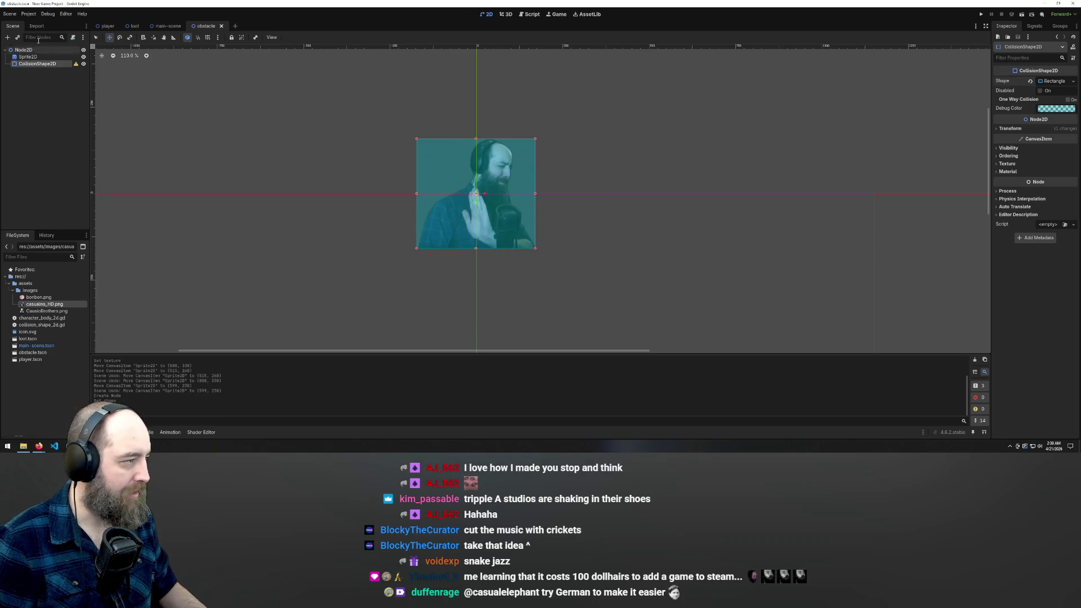
{"action": "mouse_move", "coordinate": [77, 65]}
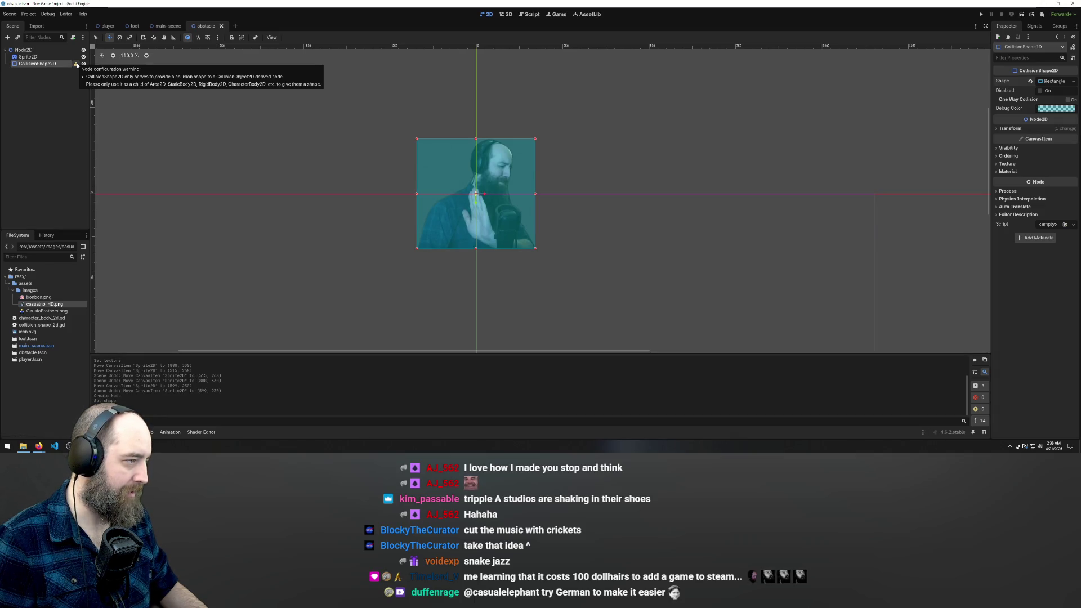
{"action": "right_click", "coordinate": [31, 50]}
{"action": "key", "text": "Escape"}
{"action": "key", "text": "ctrl+a"}
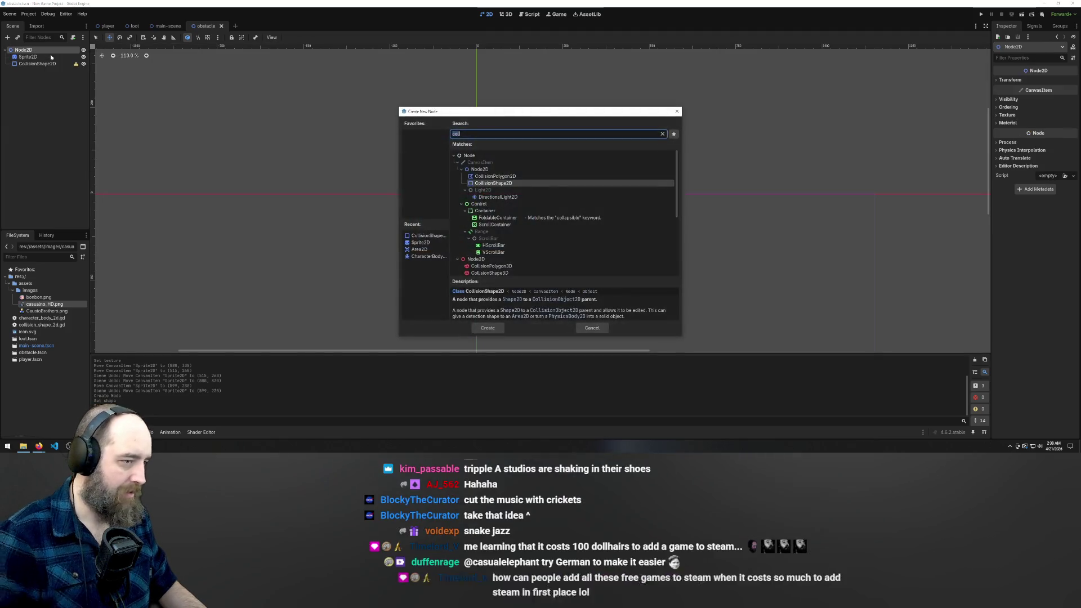
{"action": "type", "text": "collision"}
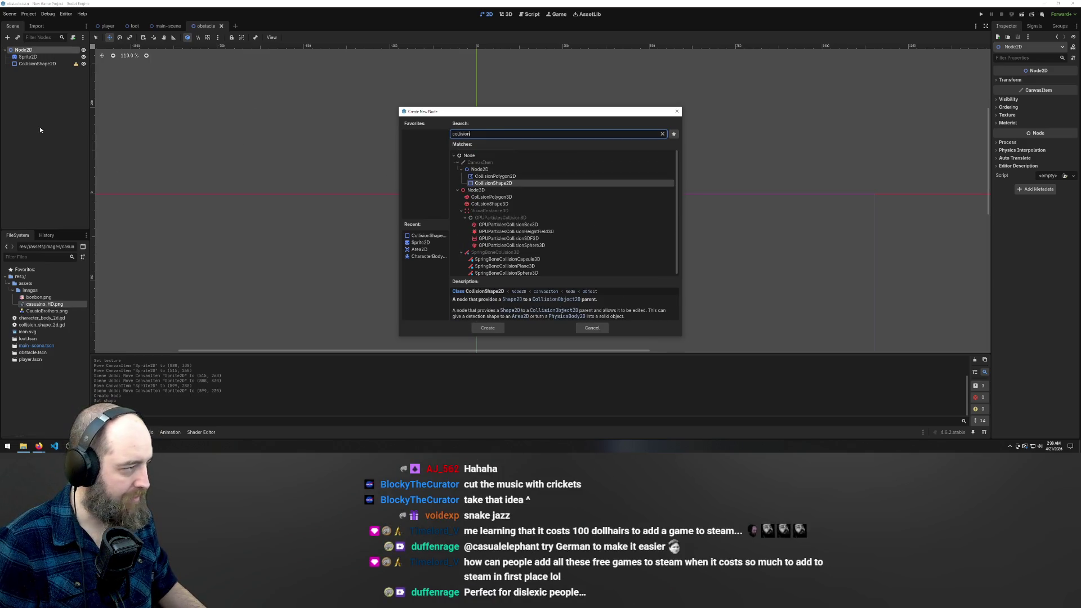
{"action": "left_click", "coordinate": [678, 112]}
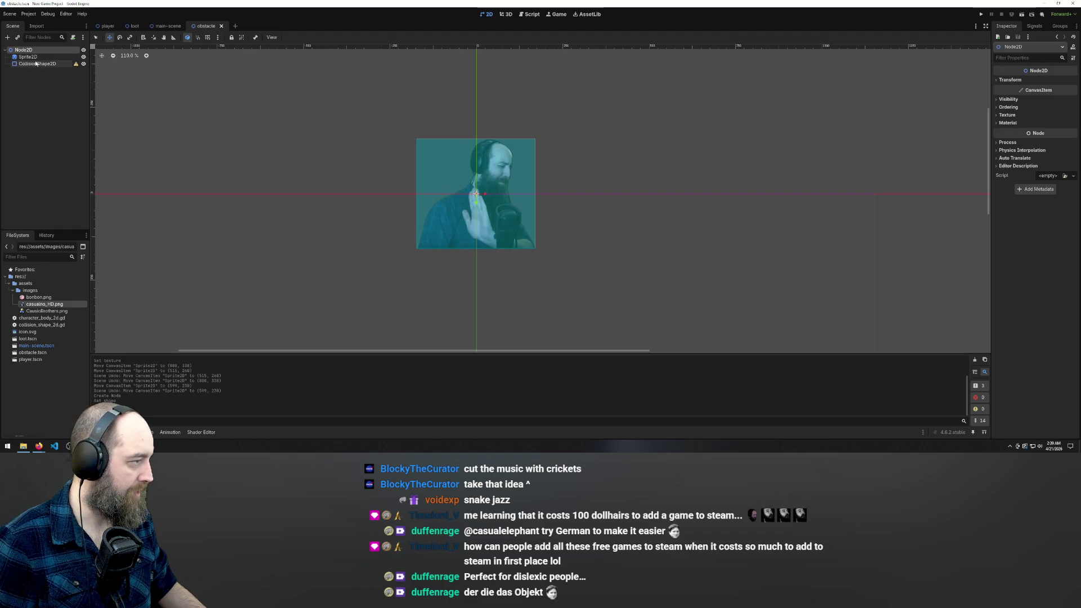
{"action": "left_click", "coordinate": [107, 27]}
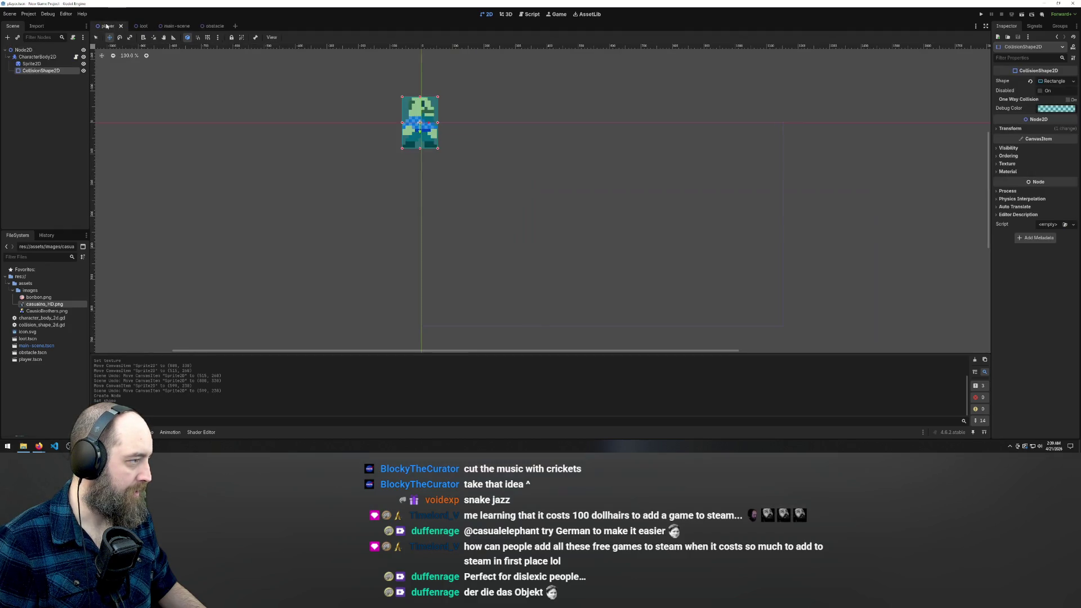
{"action": "left_click", "coordinate": [137, 26]}
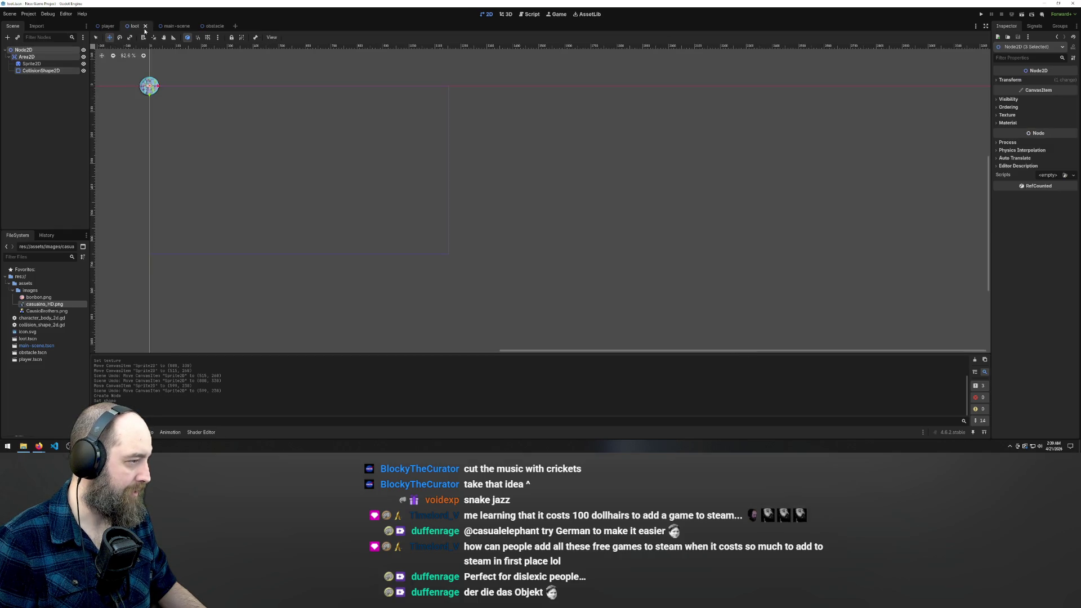
{"action": "mouse_move", "coordinate": [150, 86]}
{"action": "left_mouse_down"}
{"action": "mouse_move", "coordinate": [380, 174]}
{"action": "mouse_move", "coordinate": [408, 205]}
{"action": "left_mouse_up"}
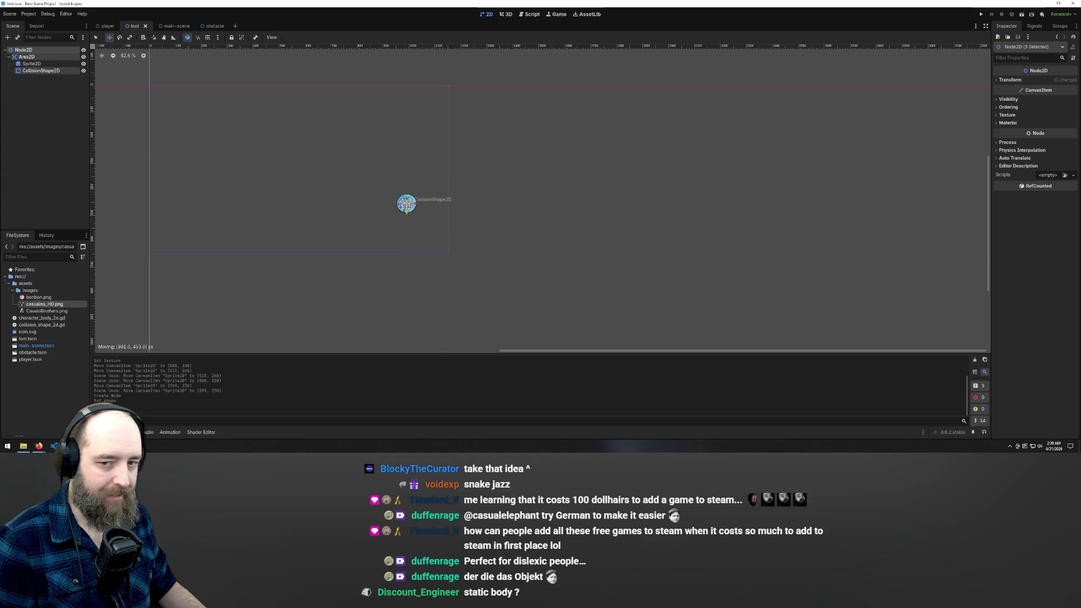
{"action": "key", "text": "ctrl+z"}
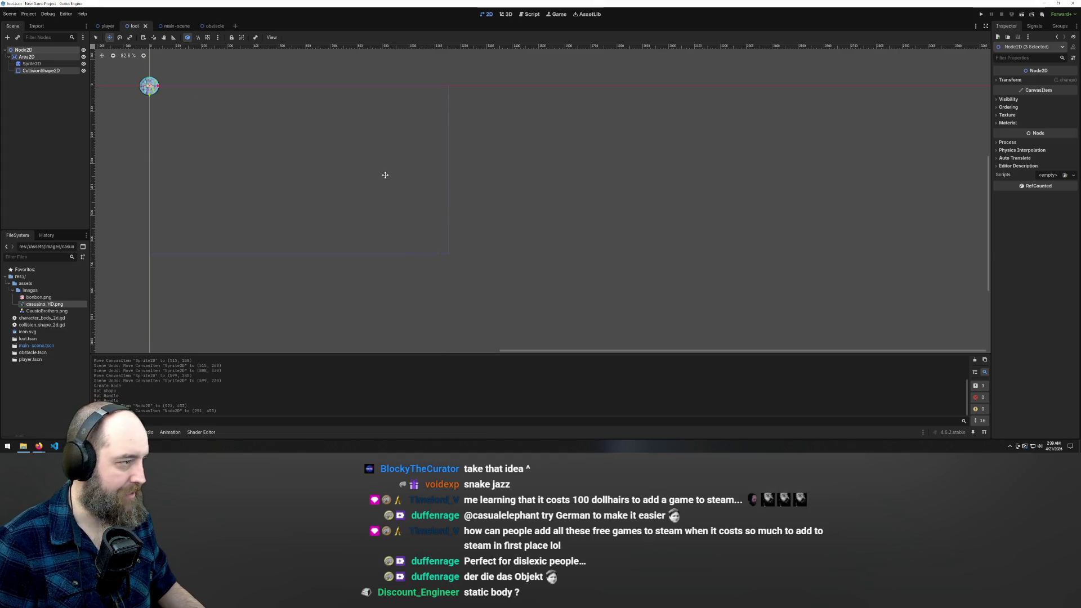
{"action": "left_click", "coordinate": [210, 26]}
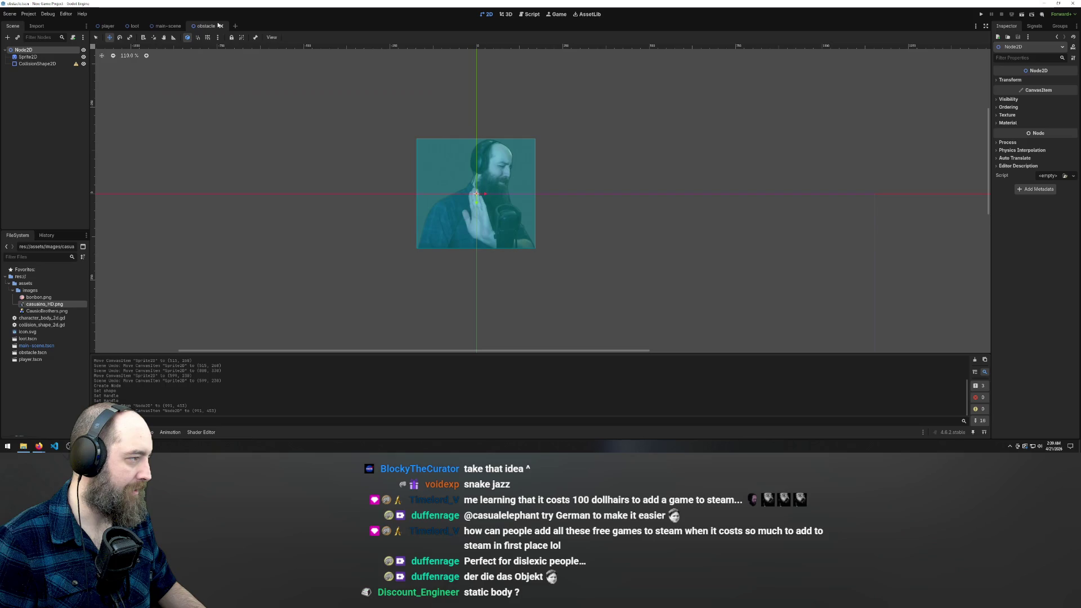
Step: Add a StaticBody2D child under the obstacle scene's Node2D root
{"action": "right_click", "coordinate": [32, 50]}
{"action": "left_click", "coordinate": [61, 54]}
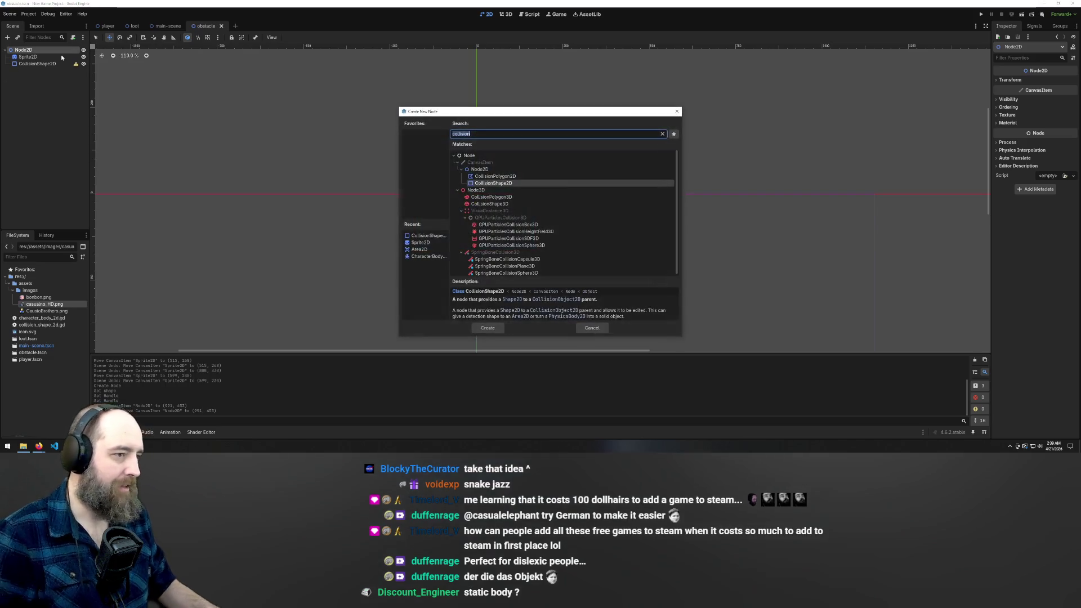
{"action": "type", "text": "staticbody"}
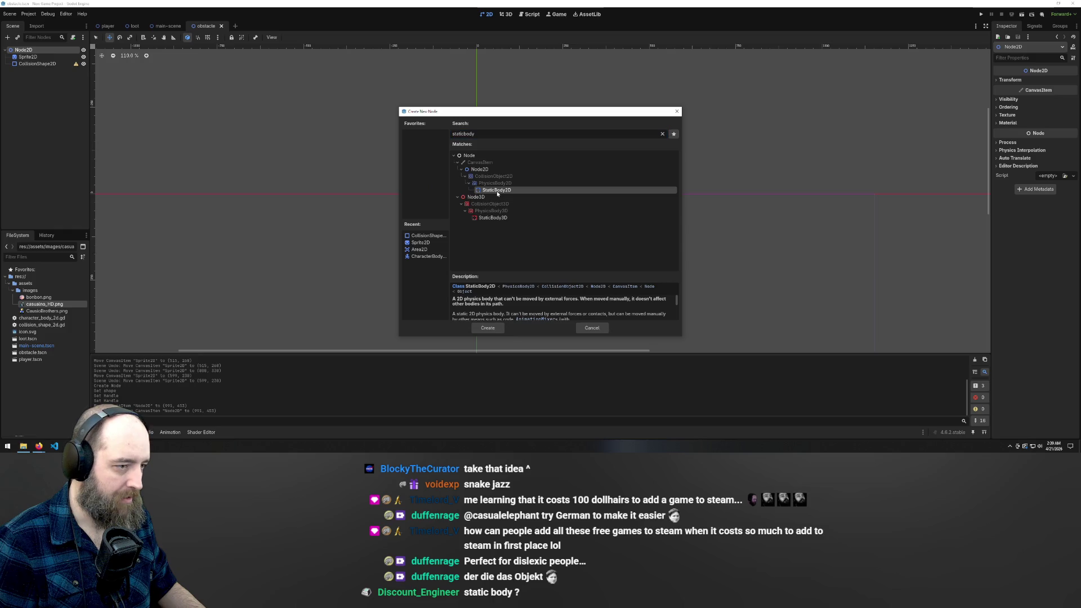
{"action": "key", "text": "Return"}
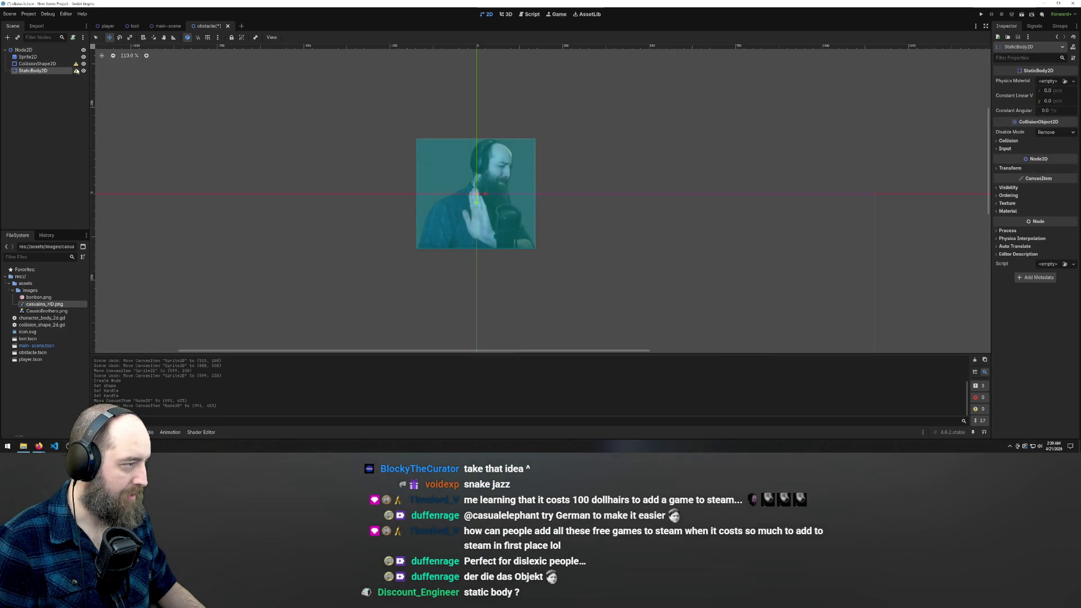
Step: Nest the CollisionShape2D under StaticBody2D and save the obstacle scene
{"action": "mouse_move", "coordinate": [76, 71]}
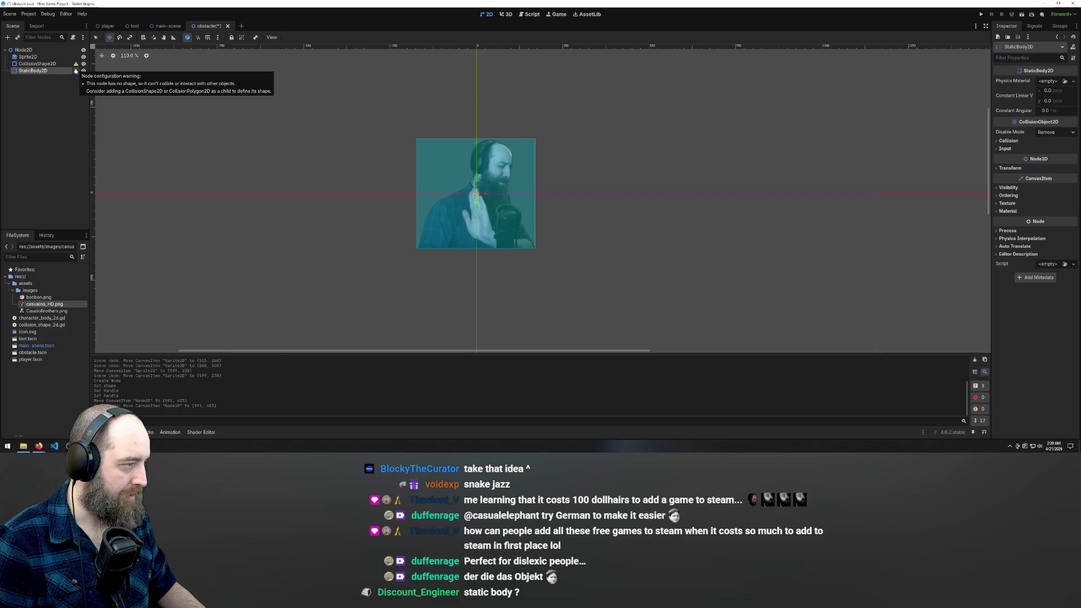
{"action": "left_click", "coordinate": [79, 65]}
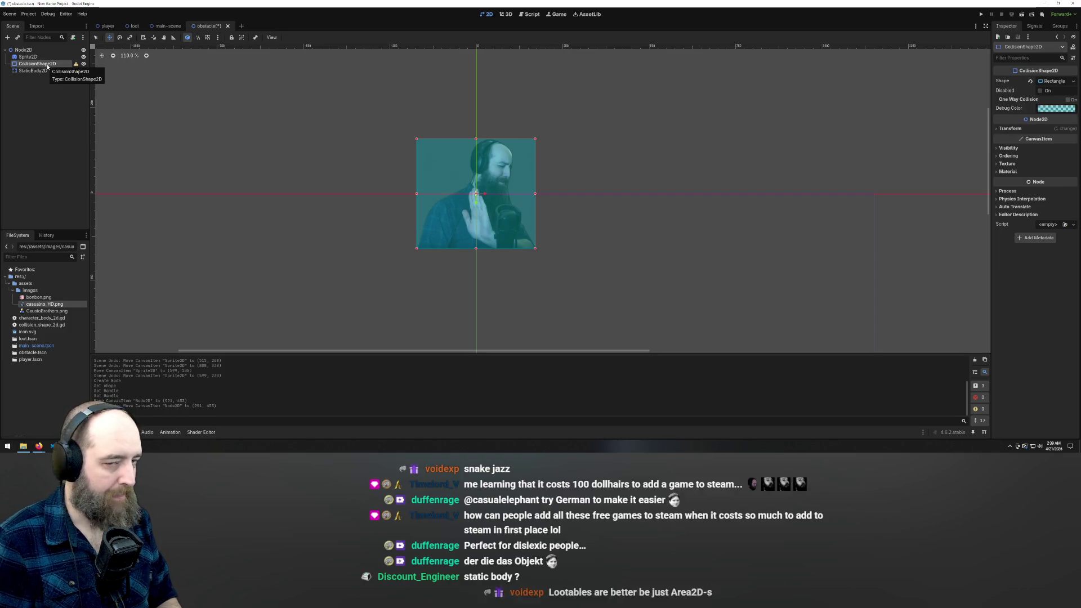
{"action": "left_click_drag", "start_coordinate": [37, 63], "coordinate": [33, 70]}
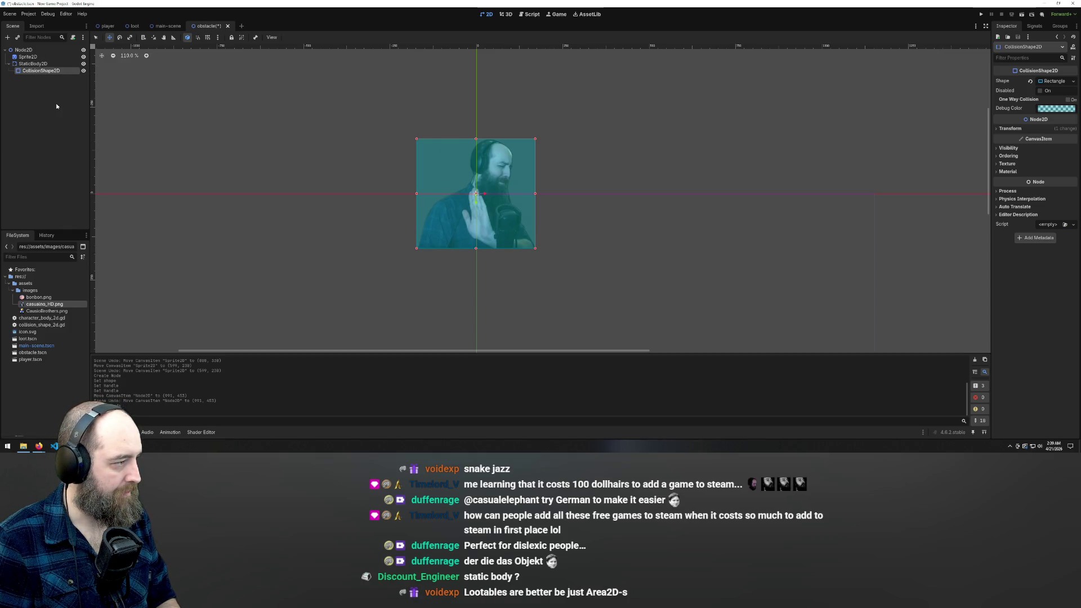
{"action": "left_click", "coordinate": [32, 64]}
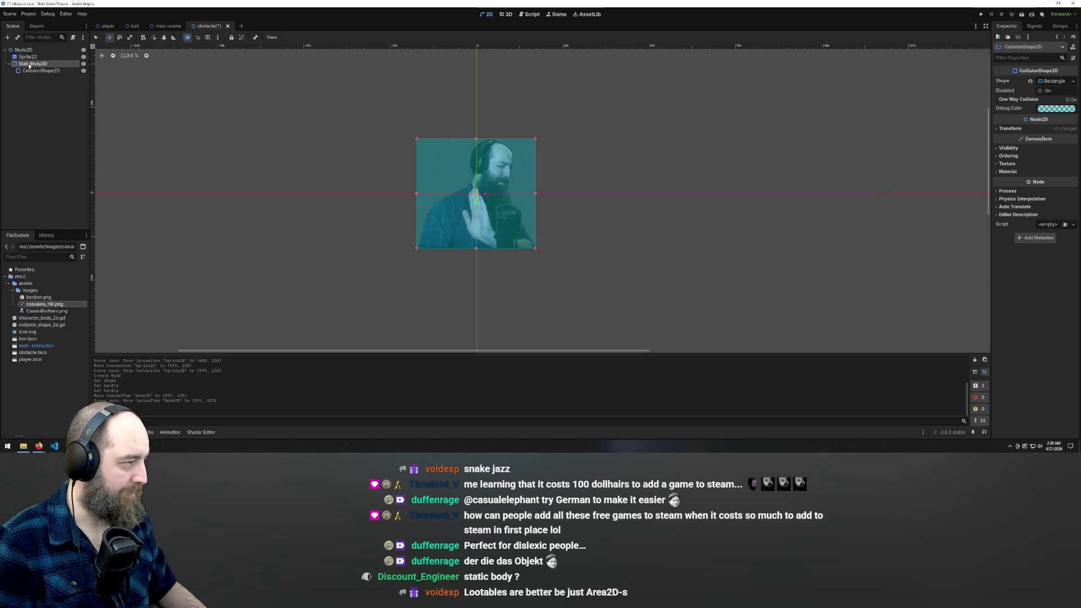
{"action": "left_click", "coordinate": [134, 128]}
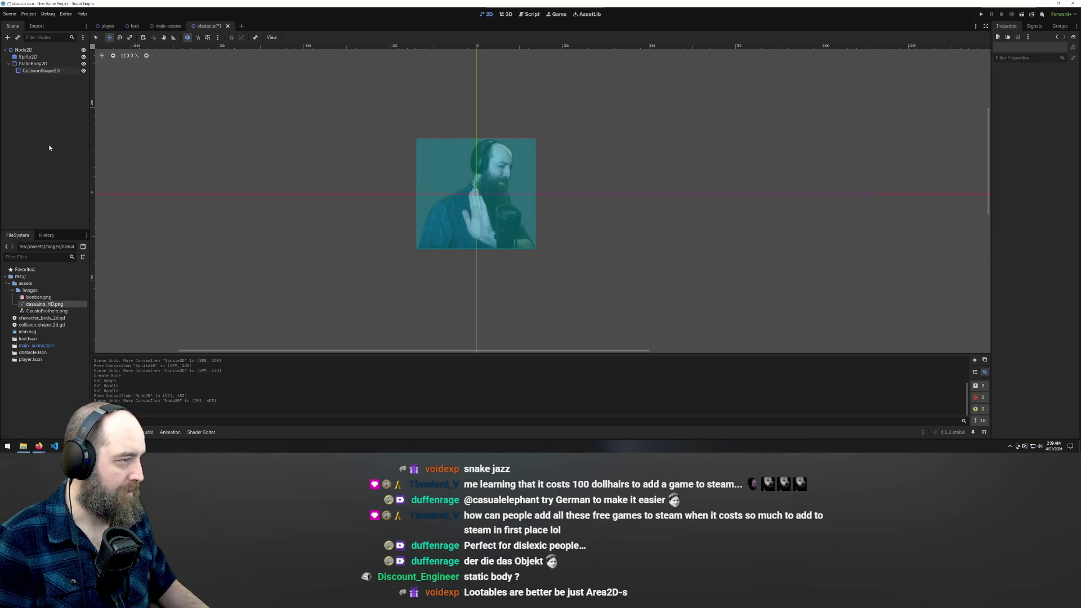
{"action": "key", "text": "ctrl+s"}
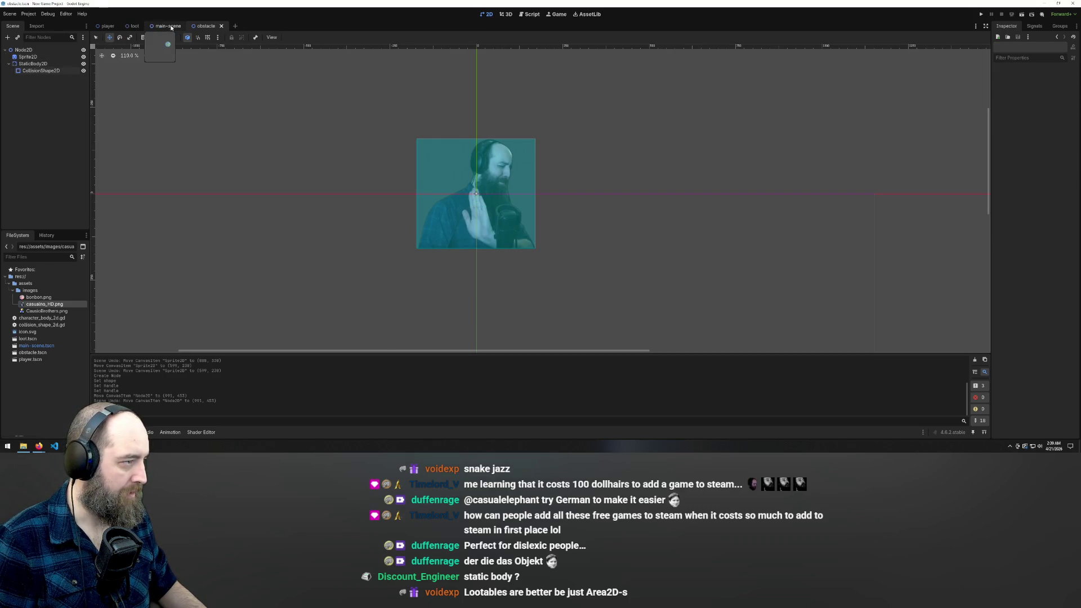
Step: In main-scene, put the bonbon left of the player and an obstacle.tscn instance right, then save and run
{"action": "left_click_drag", "start_coordinate": [172, 27], "coordinate": [234, 24]}
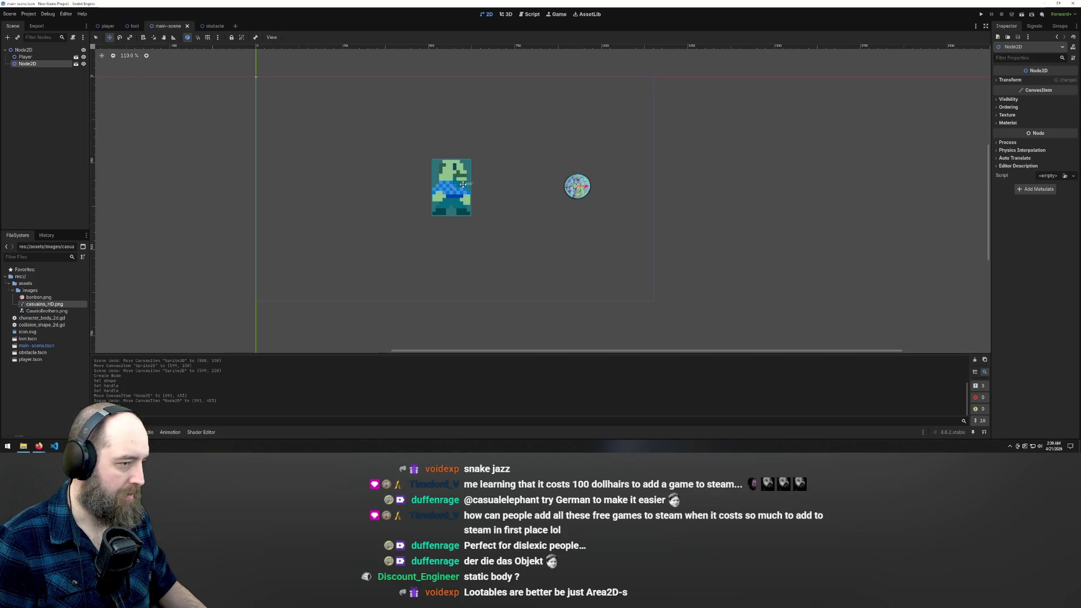
{"action": "mouse_move", "coordinate": [570, 191]}
{"action": "left_mouse_down"}
{"action": "mouse_move", "coordinate": [536, 147]}
{"action": "mouse_move", "coordinate": [281, 192]}
{"action": "left_mouse_up"}
{"action": "right_click", "coordinate": [42, 84]}
{"action": "left_click", "coordinate": [87, 94]}
{"action": "left_click", "coordinate": [449, 187]}
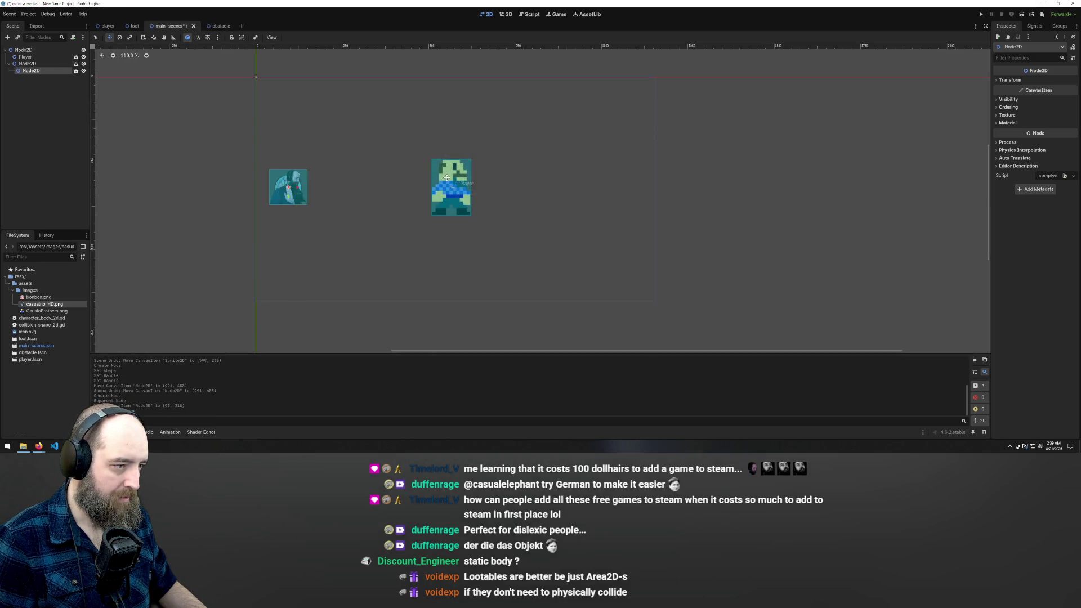
{"action": "mouse_move", "coordinate": [289, 181]}
{"action": "left_mouse_down"}
{"action": "mouse_move", "coordinate": [614, 186]}
{"action": "mouse_move", "coordinate": [604, 187]}
{"action": "left_mouse_up"}
{"action": "key", "text": "ctrl+s"}
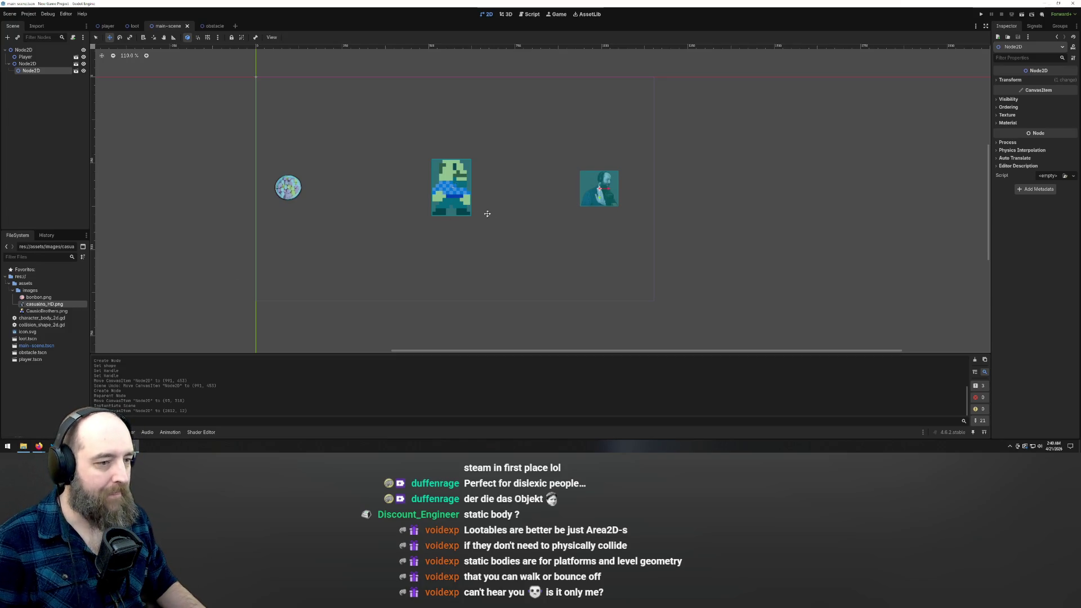
{"action": "key", "text": "F5"}
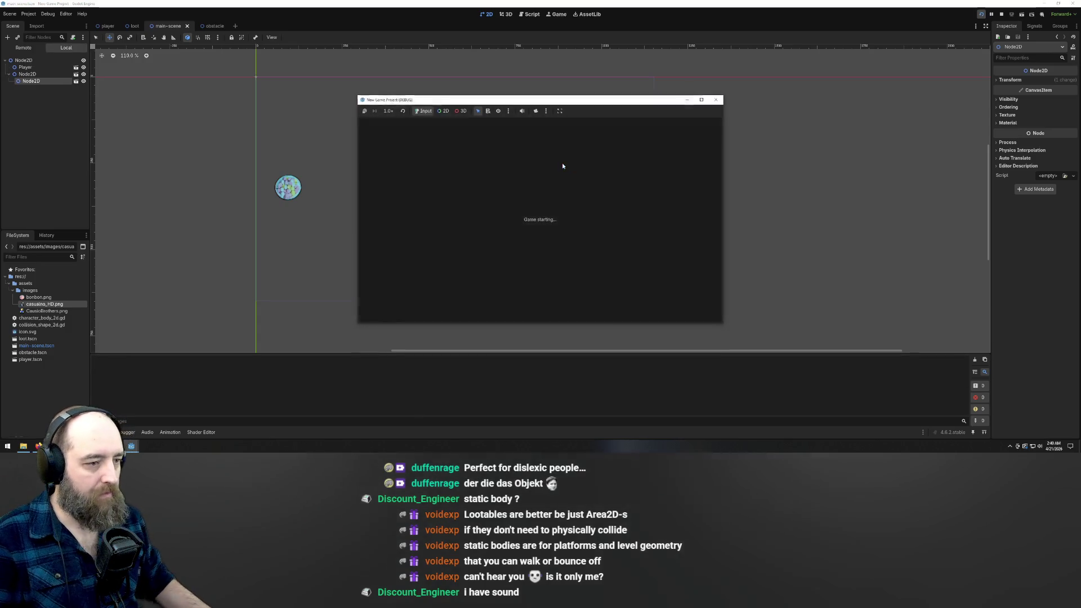
Step: Walk the player around the scene, past and onto the bonbon, and back to centre
{"action": "key", "text": "Right"}
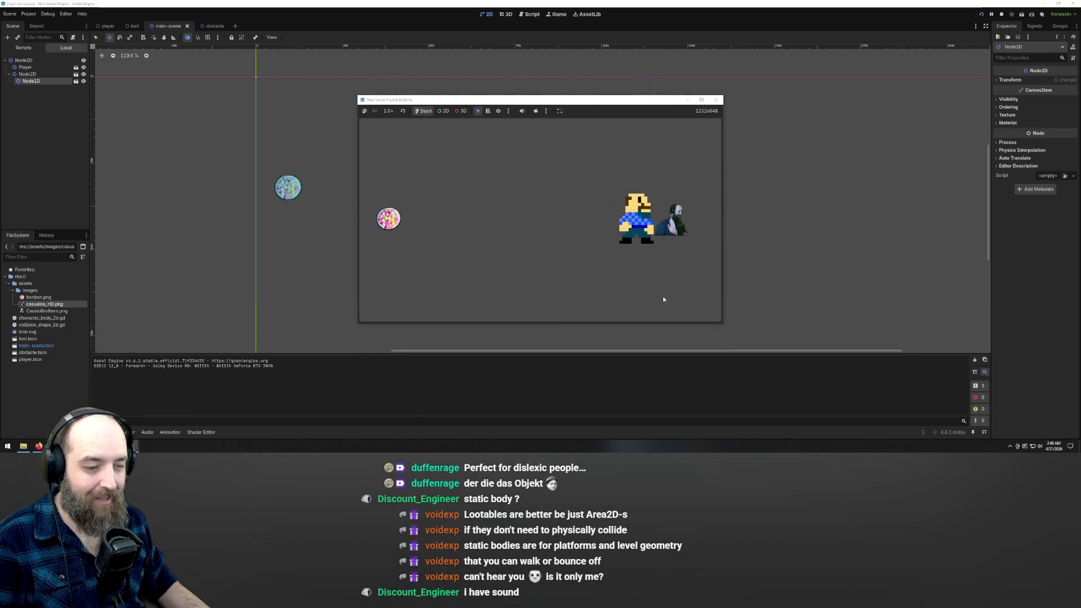
{"action": "key", "text": "Down"}
{"action": "key", "text": "Right"}
{"action": "key", "text": "Left"}
{"action": "key", "text": "Up"}
{"action": "key", "text": "Down"}
{"action": "key", "text": "Left"}
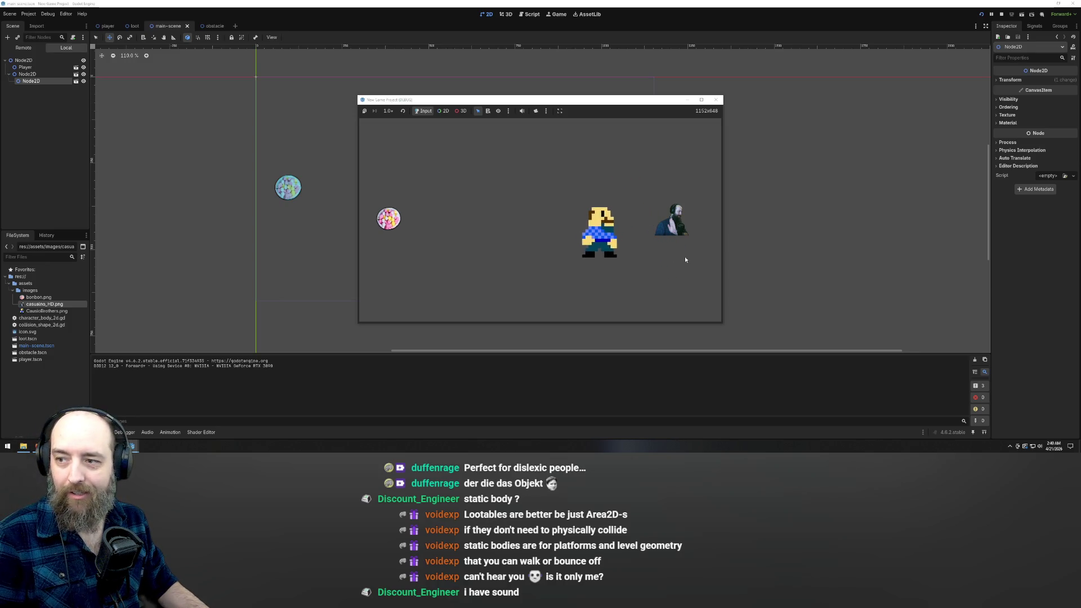
{"action": "key", "text": "Left"}
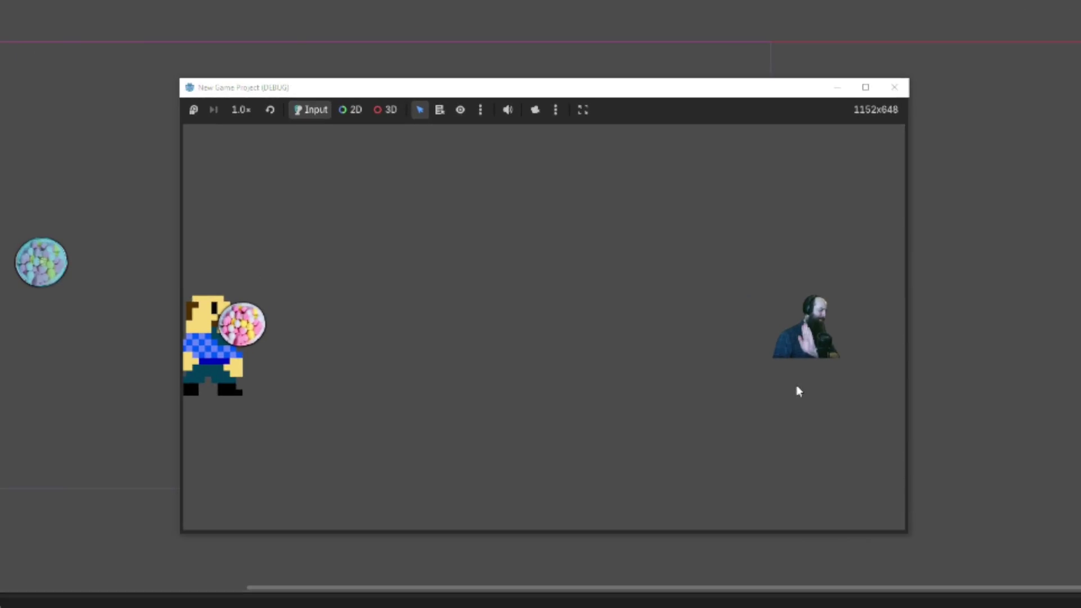
{"action": "key", "text": "Right"}
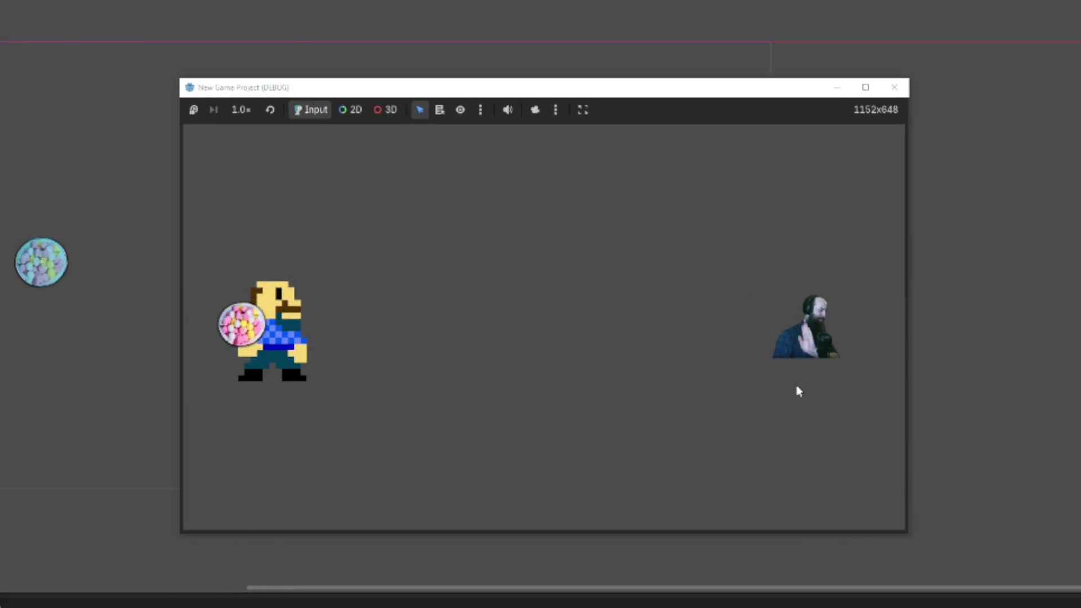
{"action": "key", "text": "Up"}
{"action": "key", "text": "Right"}
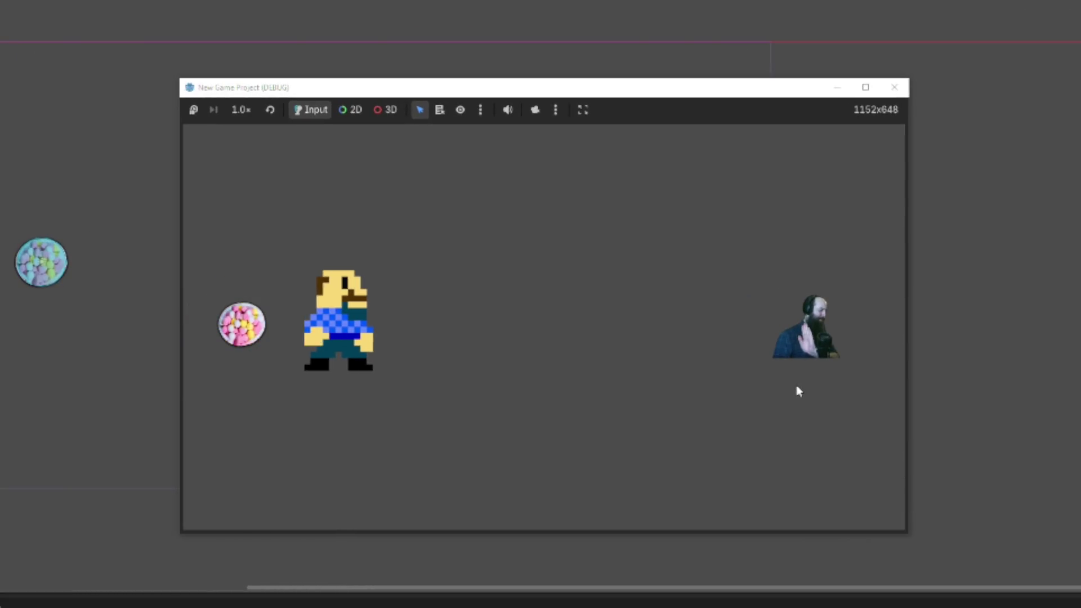
{"action": "key", "text": "Down"}
Step: Walk the player back and forth, pushing it right until it stops against the obstacle
{"action": "key", "text": "Right"}
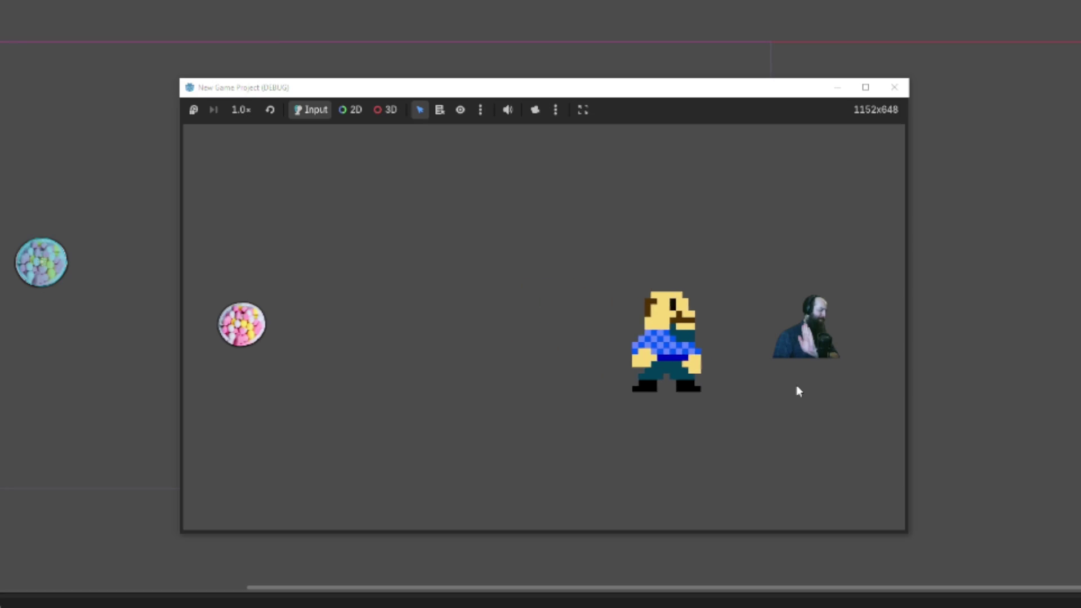
{"action": "key", "text": "Left"}
{"action": "key", "text": "Right"}
{"action": "key", "text": "Left"}
{"action": "key", "text": "Right"}
{"action": "key", "text": "Left"}
{"action": "key", "text": "Right"}
{"action": "key", "text": "Left"}
{"action": "key", "text": "Right"}
{"action": "key", "text": "Right"}
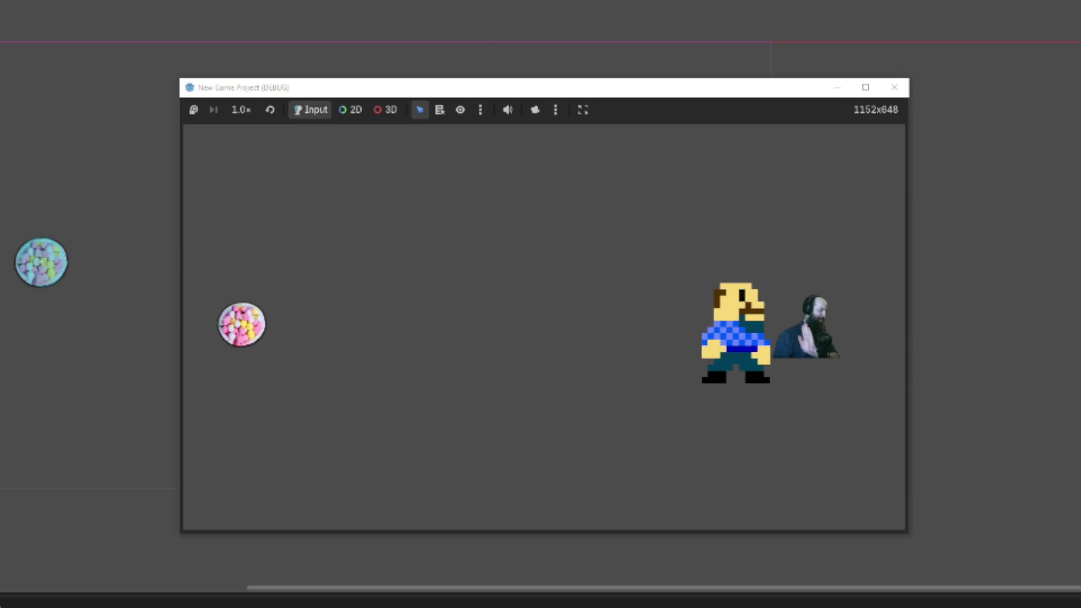
{"action": "key", "text": "Left"}
{"action": "key", "text": "Right"}
{"action": "key", "text": "Left"}
{"action": "key", "text": "Left"}
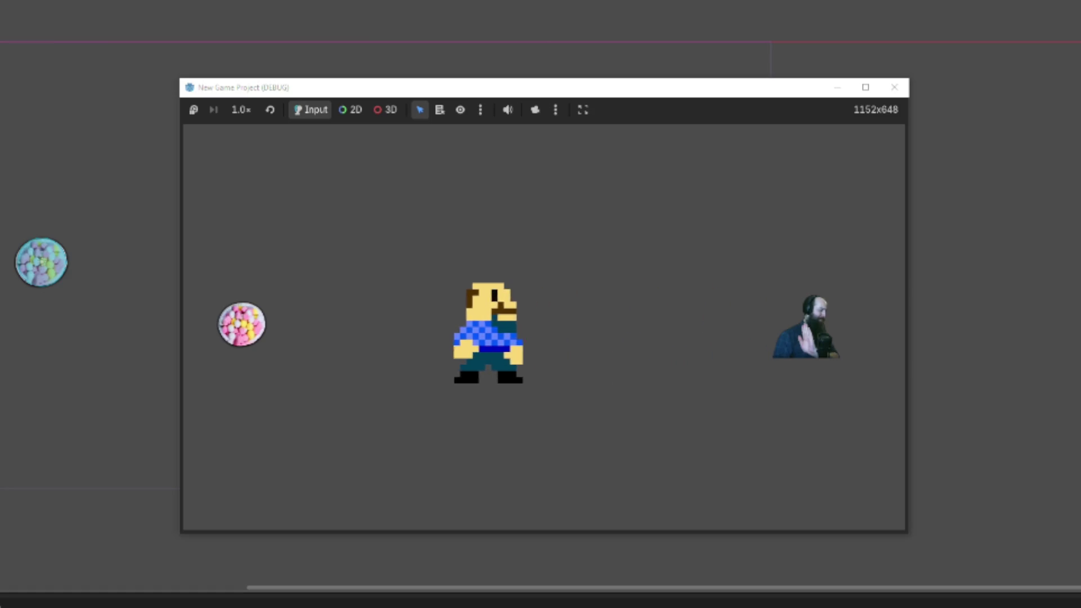
{"action": "key", "text": "Right"}
{"action": "key", "text": "Left"}
{"action": "key", "text": "Right"}
{"action": "key", "text": "Right"}
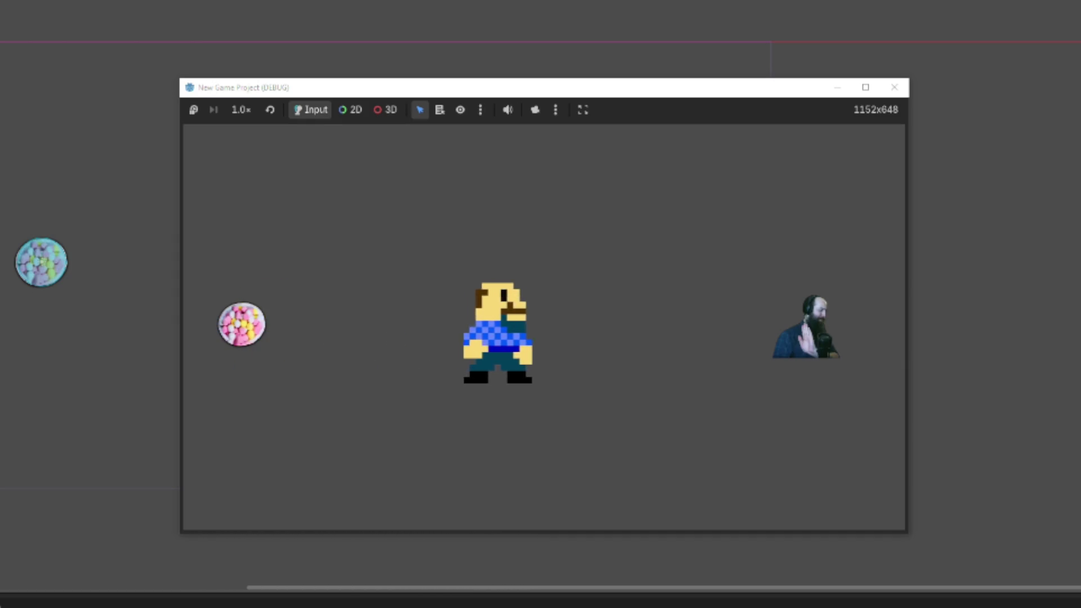
{"action": "key", "text": "Left"}
{"action": "key", "text": "Right"}
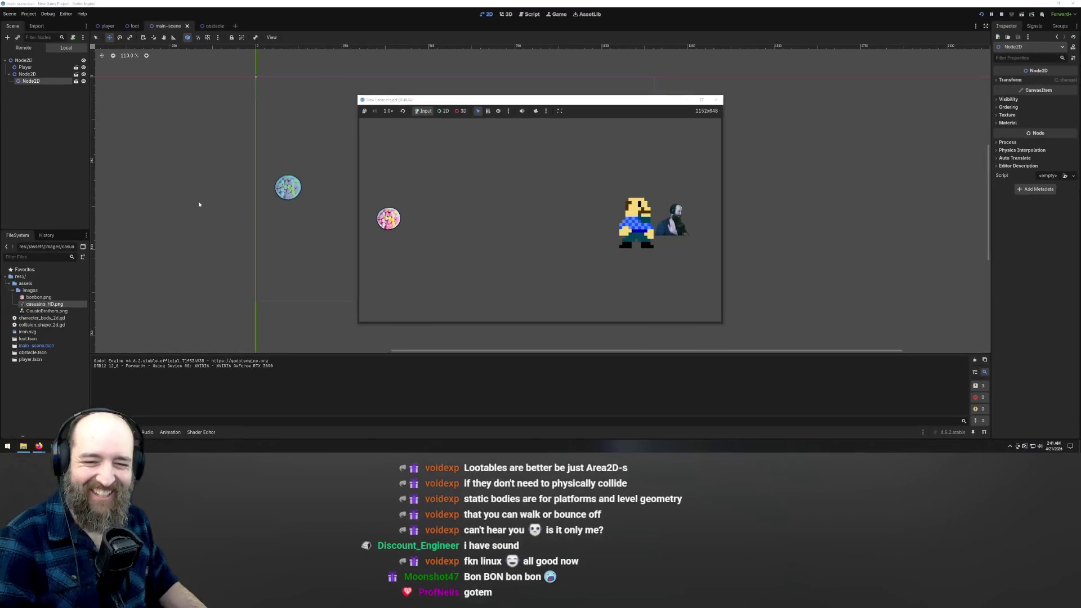
{"action": "key", "text": "Left"}
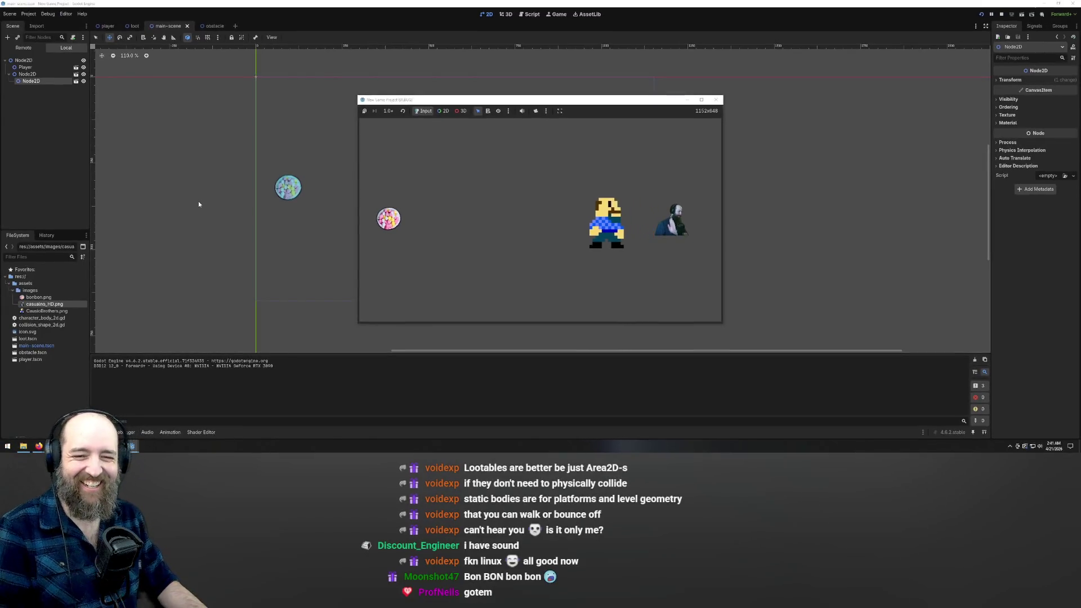
{"action": "key", "text": "Right"}
{"action": "key", "text": "Left"}
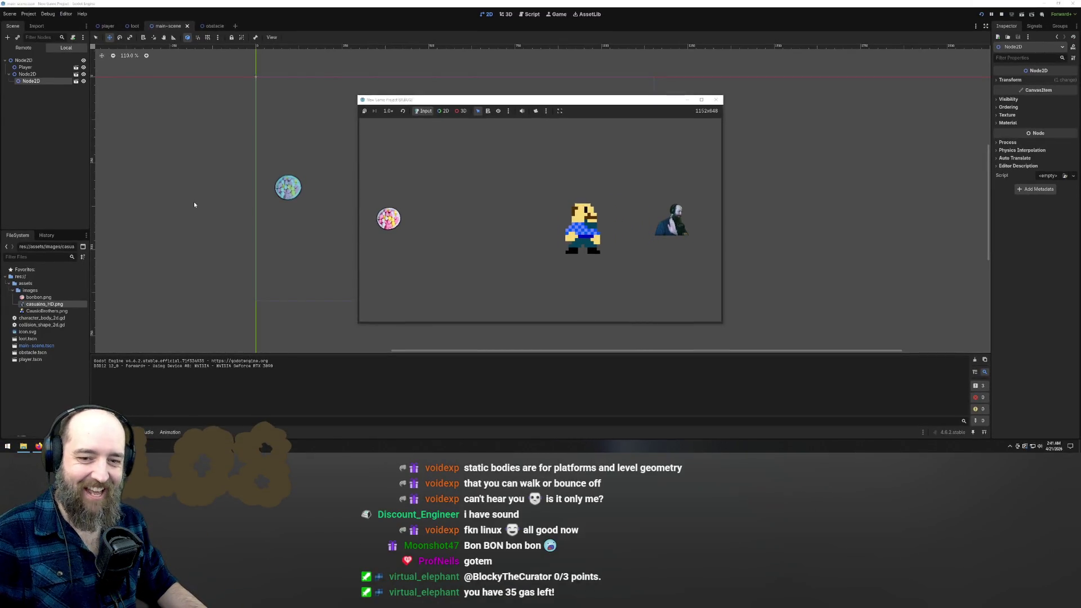
{"action": "key", "text": "Left"}
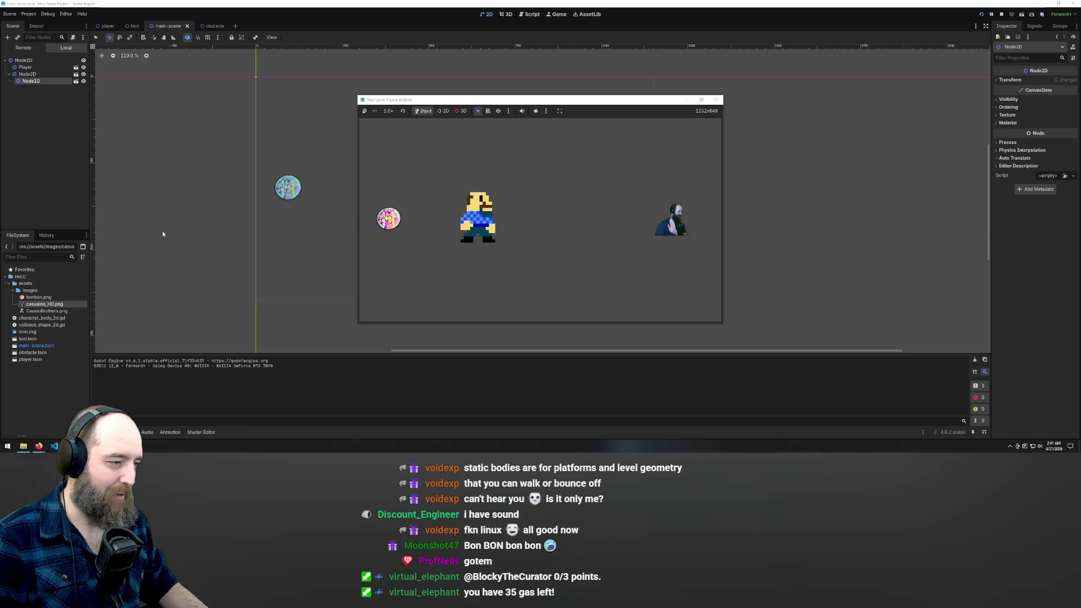
{"action": "key", "text": "Left"}
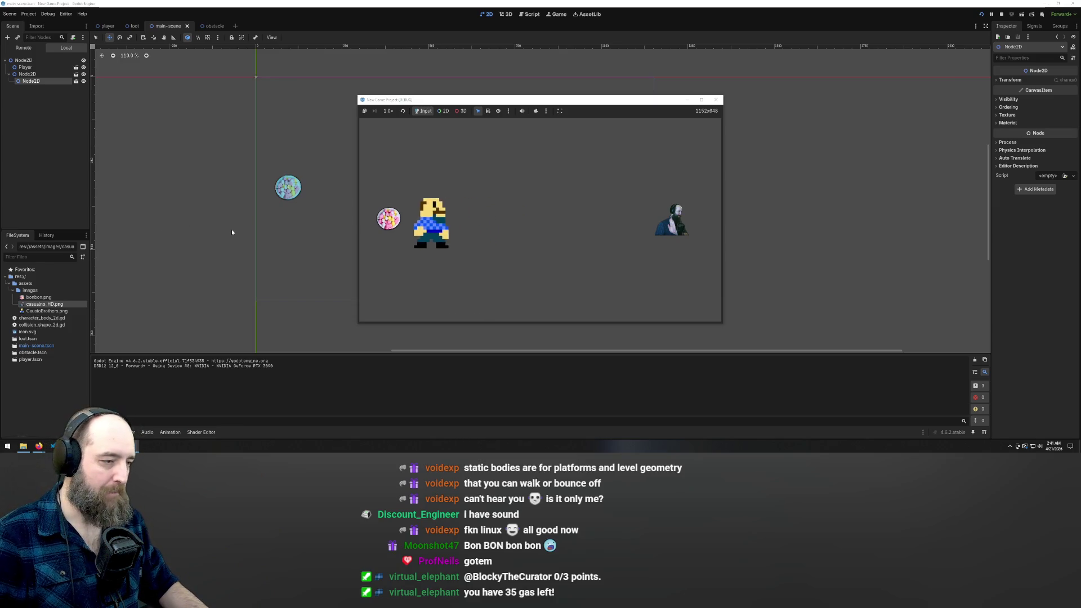
{"action": "key", "text": "Right"}
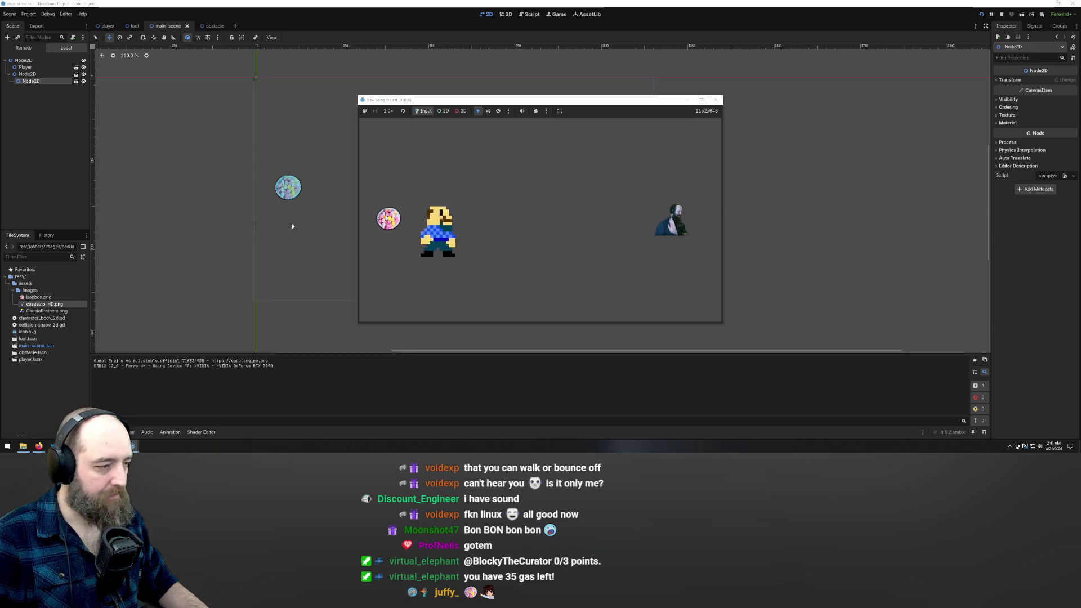
{"action": "key", "text": "Right"}
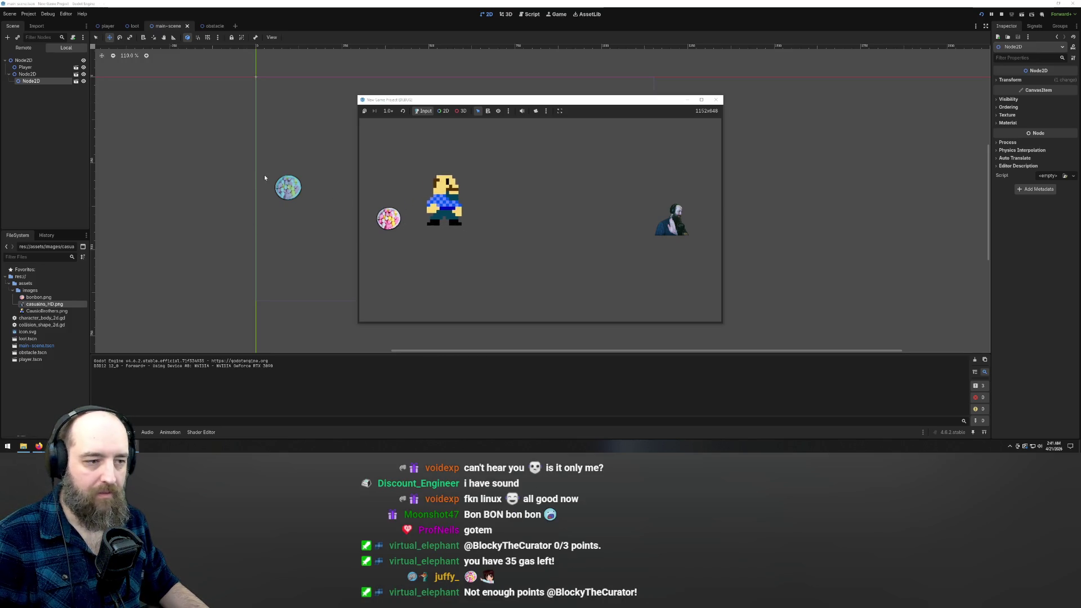
{"action": "key", "text": "Right"}
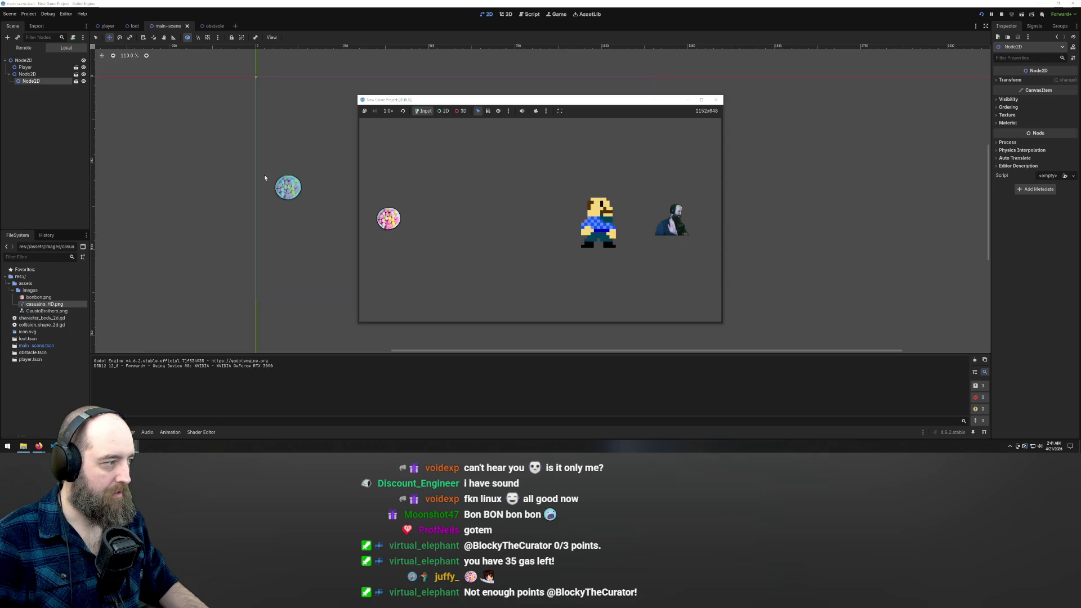
Step: Move the obstacle scene tab before the main scene, cycle through the scenes, and return to main
{"action": "left_click", "coordinate": [207, 25]}
{"action": "left_click_drag", "start_coordinate": [214, 27], "coordinate": [163, 26]}
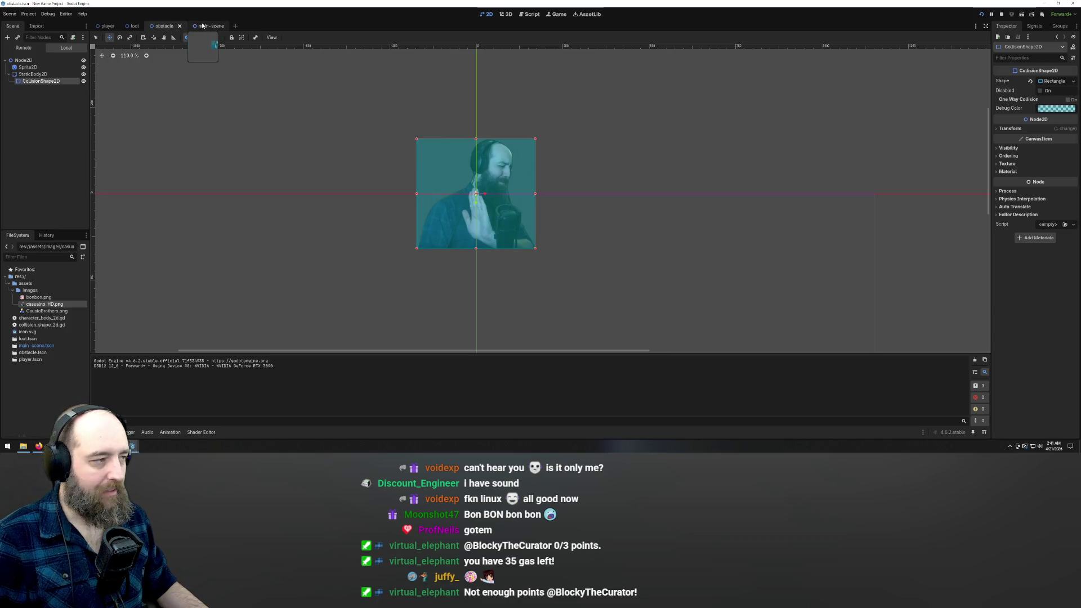
{"action": "left_click", "coordinate": [207, 26]}
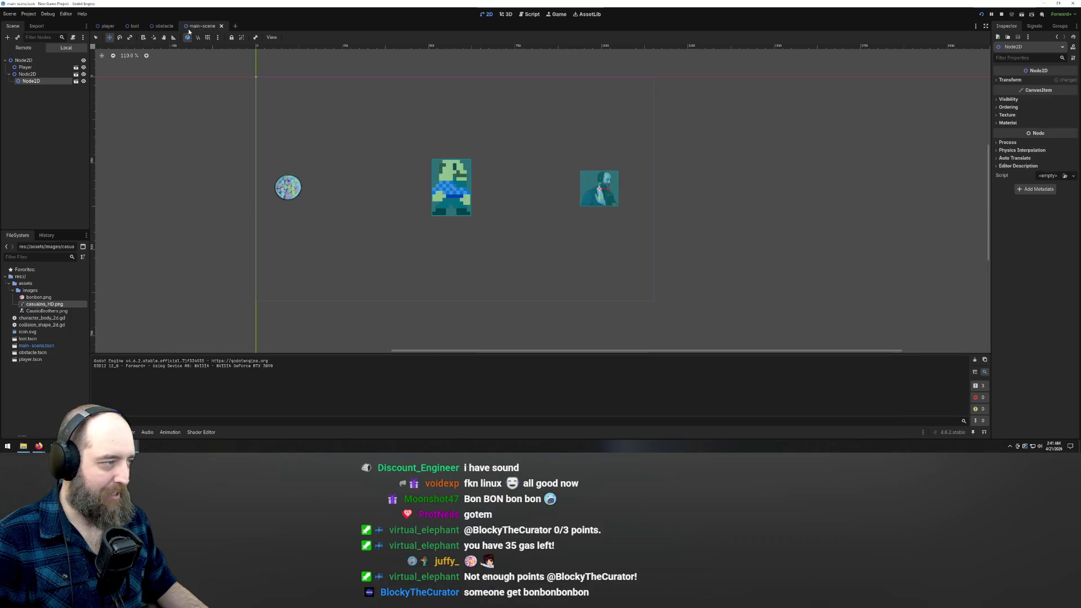
{"action": "left_click", "coordinate": [145, 27]}
{"action": "key", "text": "ctrl+shift+Tab"}
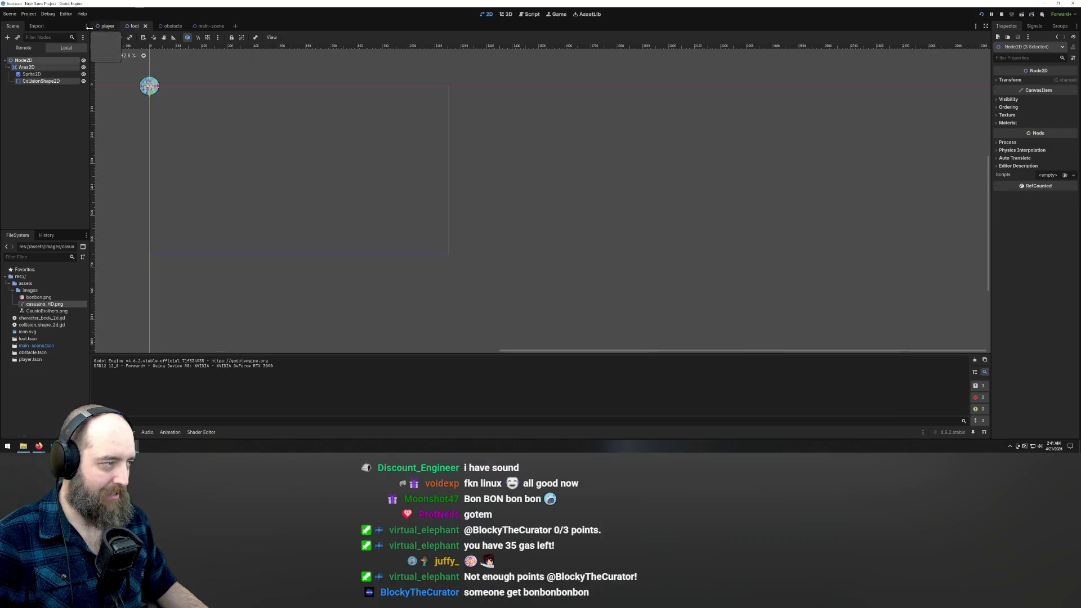
{"action": "key", "text": "ctrl+shift+Tab"}
{"action": "left_click", "coordinate": [142, 26]}
{"action": "left_click", "coordinate": [175, 25]}
{"action": "left_click", "coordinate": [208, 25]}
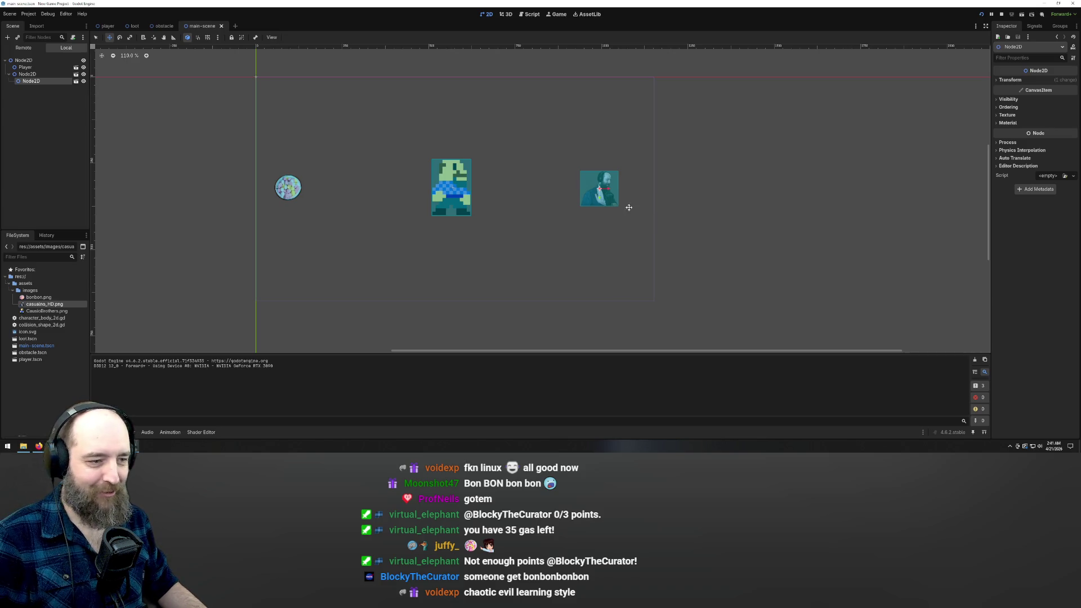
Step: Stretch the obstacle wider in Scale mode, undo the overstretch, and run the game with F5
{"action": "key", "text": "e"}
{"action": "key", "text": "s"}
{"action": "mouse_move", "coordinate": [605, 192]}
{"action": "left_mouse_down"}
{"action": "mouse_move", "coordinate": [639, 191]}
{"action": "mouse_move", "coordinate": [625, 191]}
{"action": "left_mouse_up"}
{"action": "key", "text": "ctrl+z"}
{"action": "key", "text": "F5"}
Step: Steer the player around the game window, then walk it right into the enlarged obstacle's left side
{"action": "key", "text": "Right"}
{"action": "key", "text": "Down"}
{"action": "key", "text": "Right"}
{"action": "key", "text": "Down"}
{"action": "key", "text": "Left"}
{"action": "key", "text": "Up"}
{"action": "key", "text": "Up"}
{"action": "key", "text": "Right"}
{"action": "key", "text": "Left"}
{"action": "key", "text": "Right"}
{"action": "key", "text": "Left"}
{"action": "key", "text": "Right"}
{"action": "key", "text": "Up"}
{"action": "key", "text": "Left"}
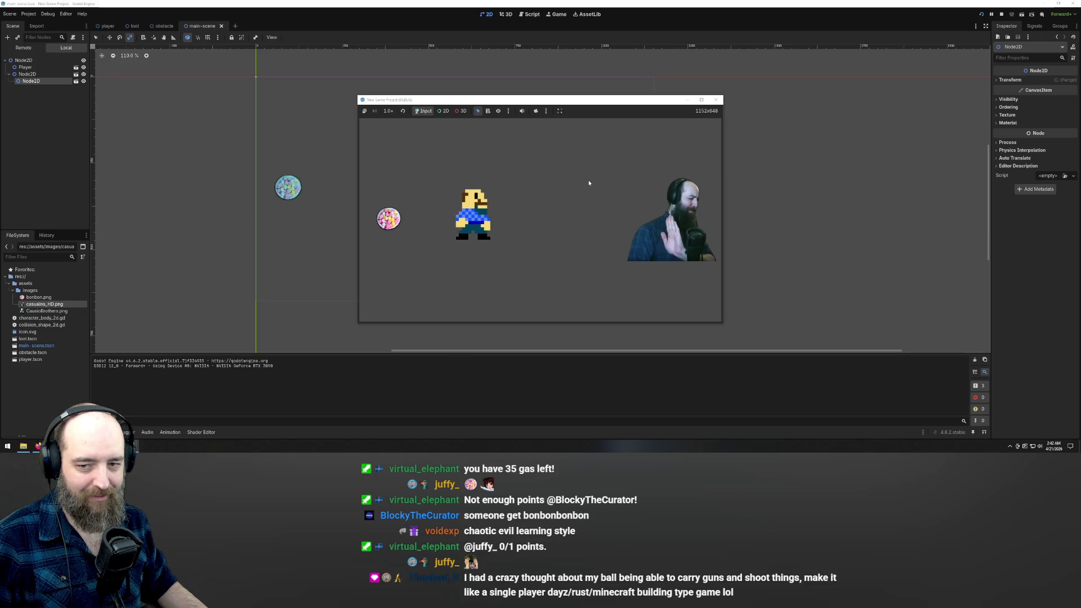
{"action": "key", "text": "Right"}
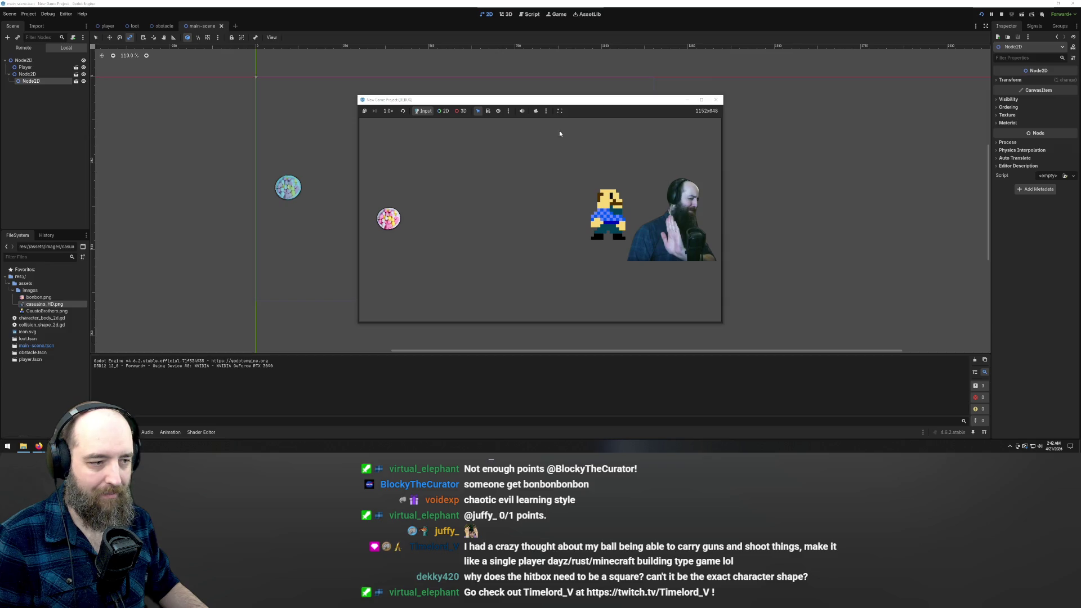
Step: Return to the editor's obstacle scene and delete its rectangular CollisionShape2D
{"action": "left_click", "coordinate": [41, 115]}
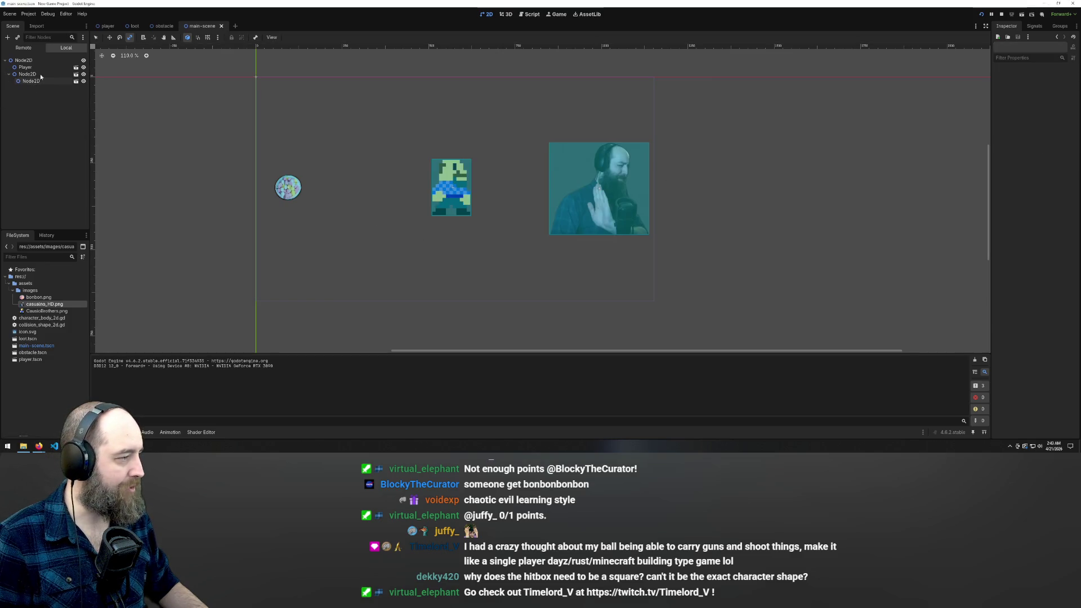
{"action": "left_click", "coordinate": [164, 26]}
{"action": "left_click_drag", "start_coordinate": [515, 171], "coordinate": [514, 171]}
{"action": "key", "text": "Delete"}
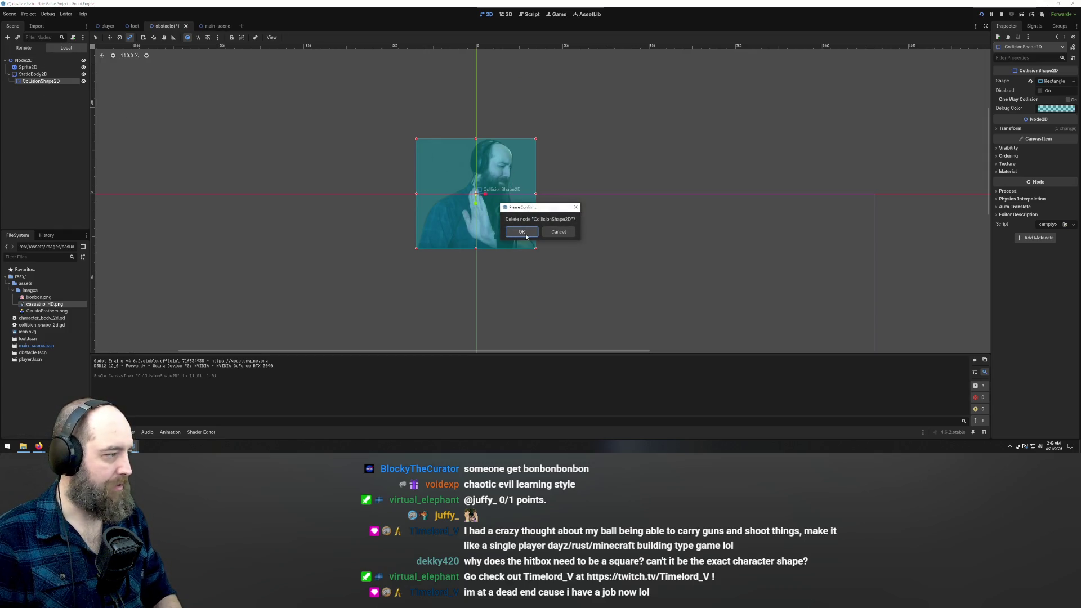
{"action": "left_click", "coordinate": [527, 236]}
Step: Add a CollisionPolygon2D child under StaticBody2D, found by searching 'collisio'
{"action": "right_click", "coordinate": [33, 74]}
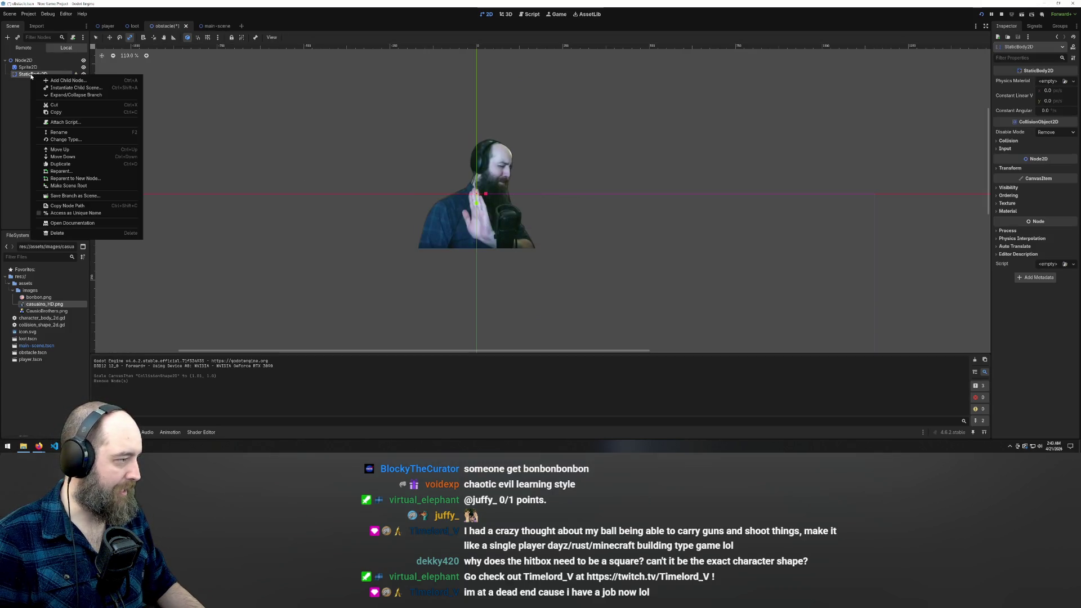
{"action": "left_click", "coordinate": [74, 82]}
{"action": "type", "text": "coll"}
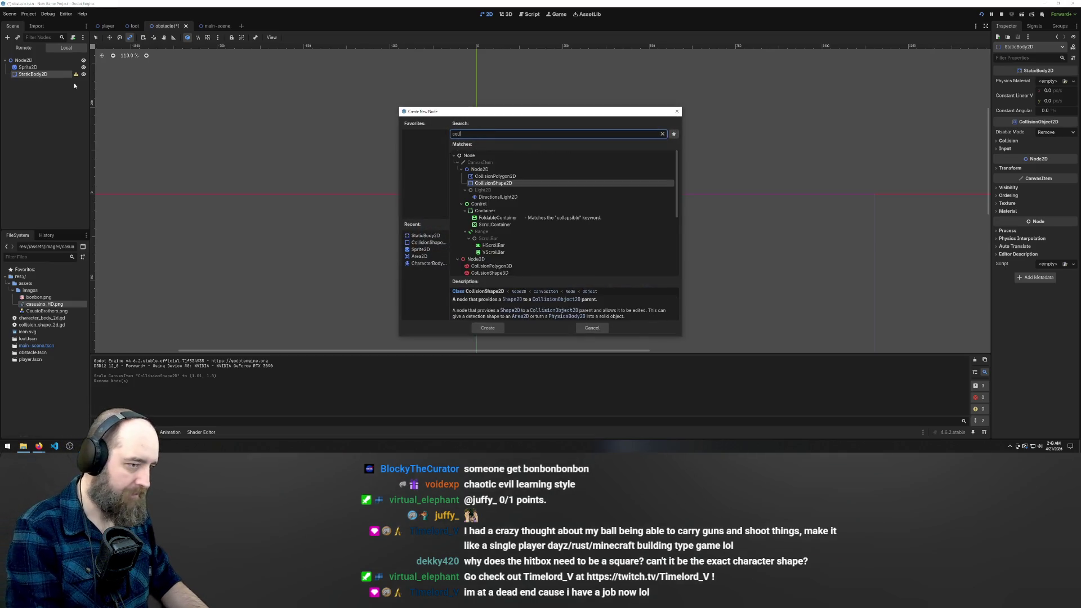
{"action": "type", "text": "isio"}
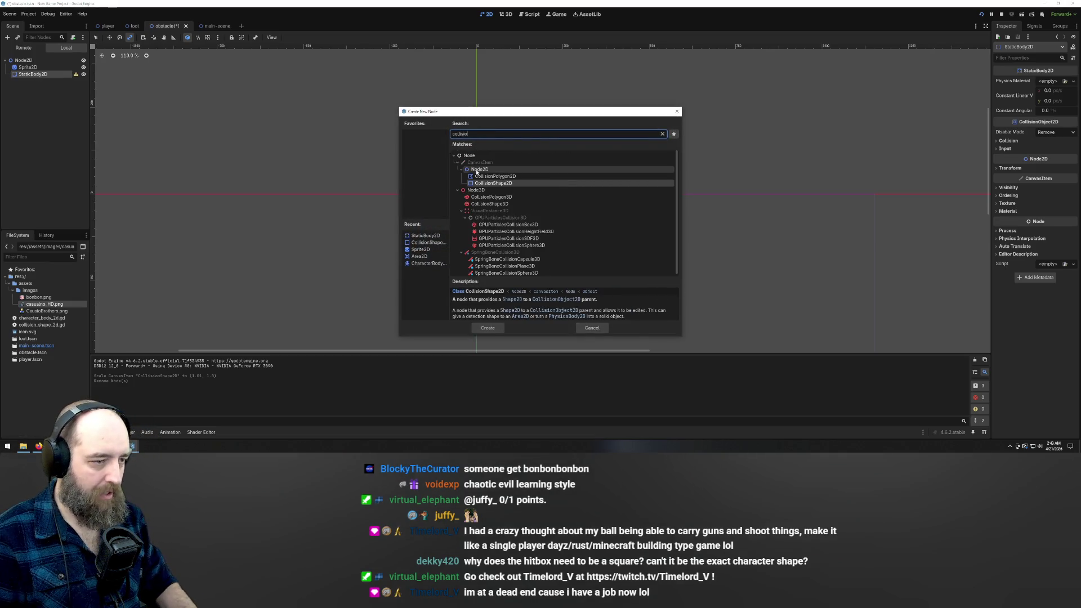
{"action": "left_click", "coordinate": [494, 177]}
{"action": "left_click", "coordinate": [488, 328]}
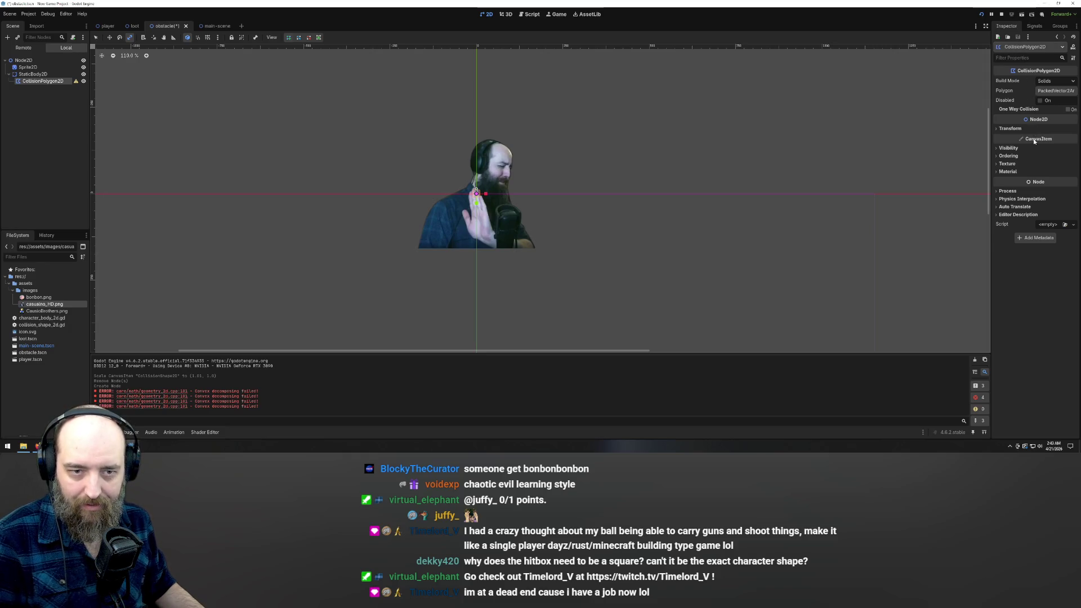
Step: Keep the build mode as Solids, then add and remove a first point in the Polygon array
{"action": "left_click", "coordinate": [1053, 84]}
{"action": "left_click", "coordinate": [1052, 83]}
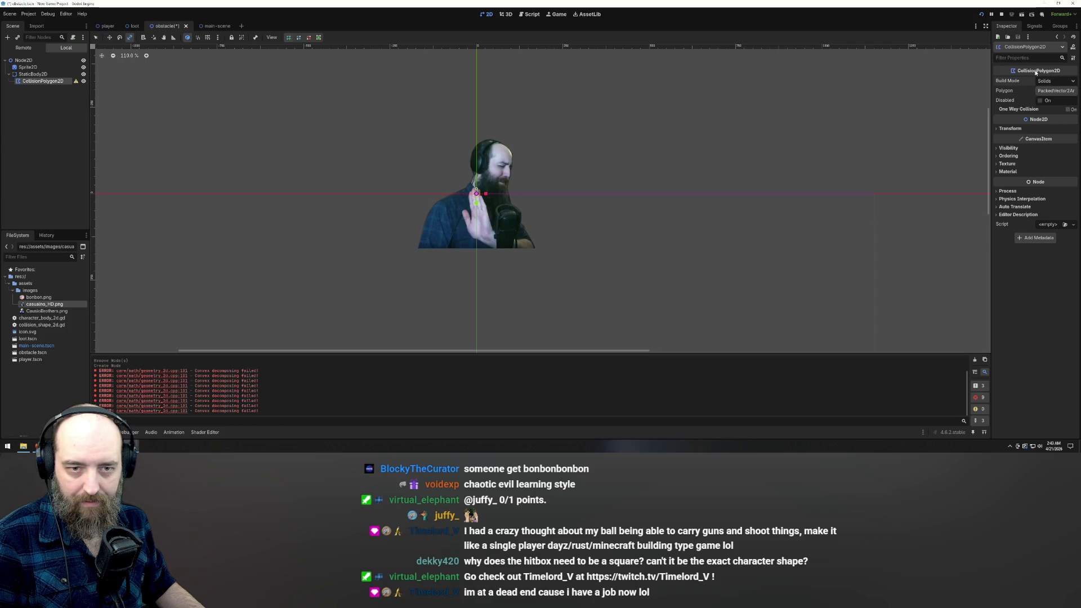
{"action": "left_click", "coordinate": [1056, 92]}
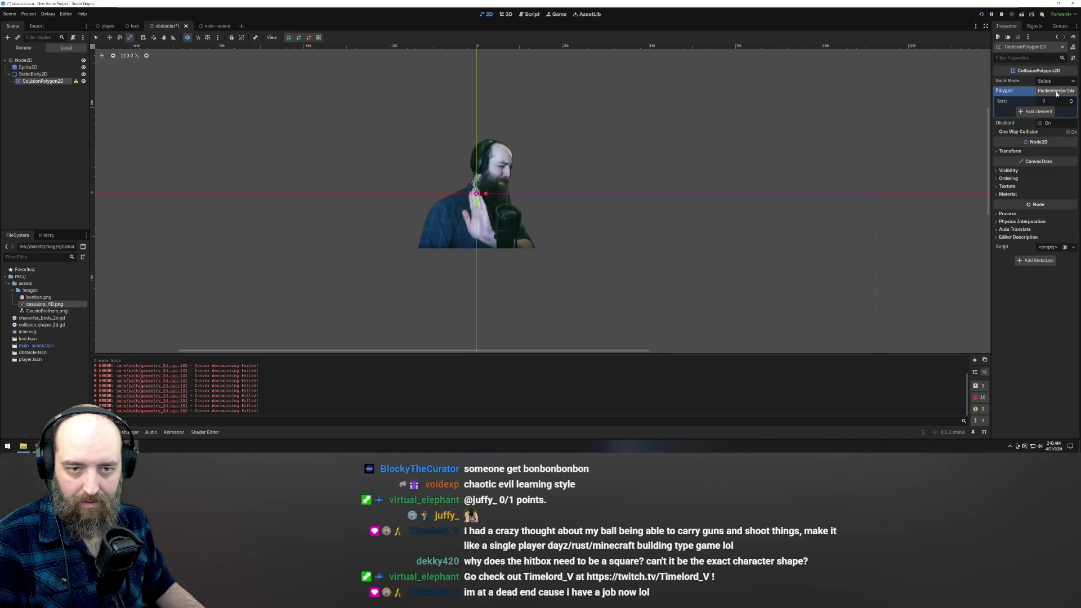
{"action": "left_click", "coordinate": [1045, 112]}
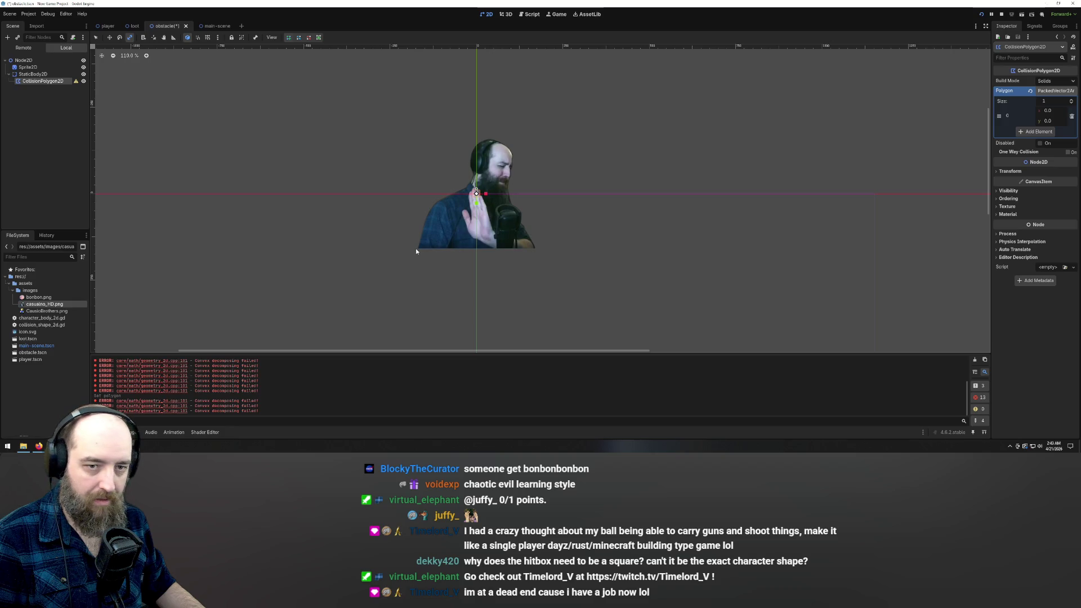
{"action": "left_click", "coordinate": [1072, 117]}
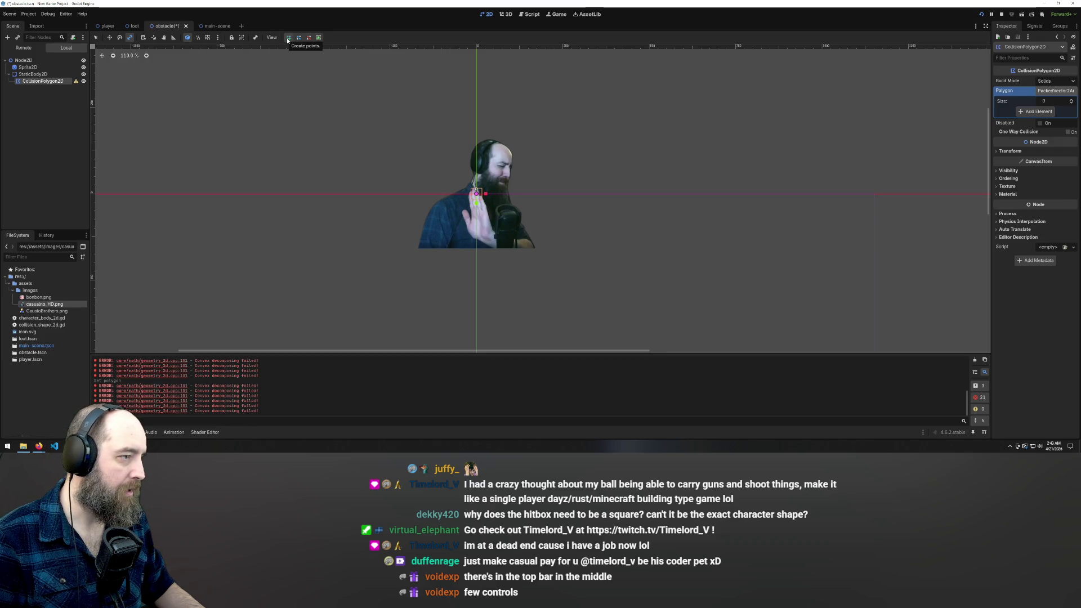
Step: Nudge the polygon right, rescale it to 0.75 by 0.37, remove the point again, and collapse the array
{"action": "left_click_drag", "start_coordinate": [417, 250], "coordinate": [423, 250]}
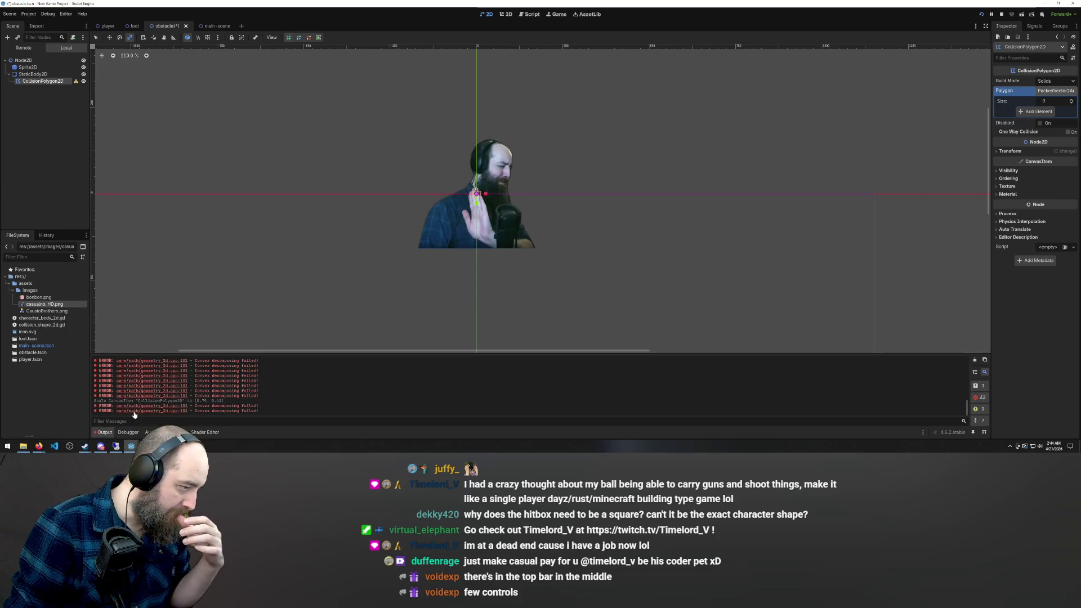
{"action": "left_click", "coordinate": [1020, 112]}
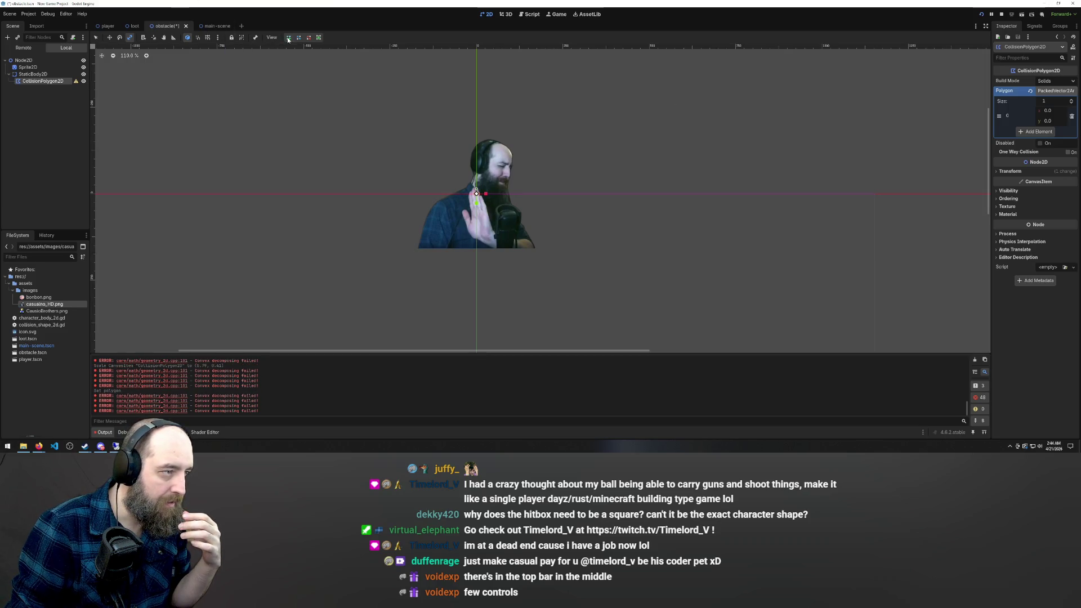
{"action": "left_click_drag", "start_coordinate": [419, 253], "coordinate": [421, 243]}
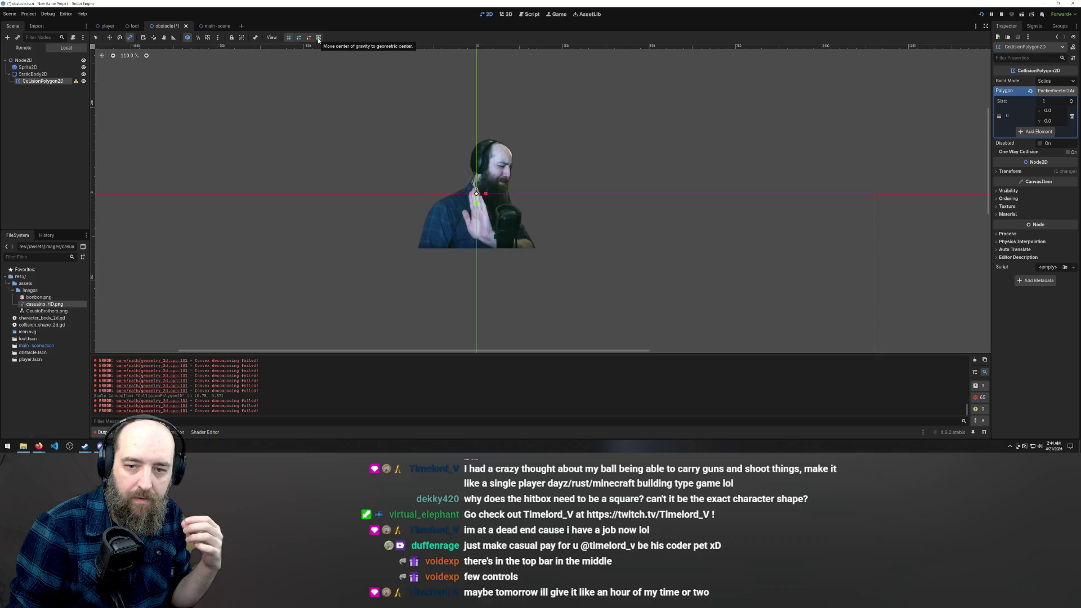
{"action": "left_click", "coordinate": [1071, 117]}
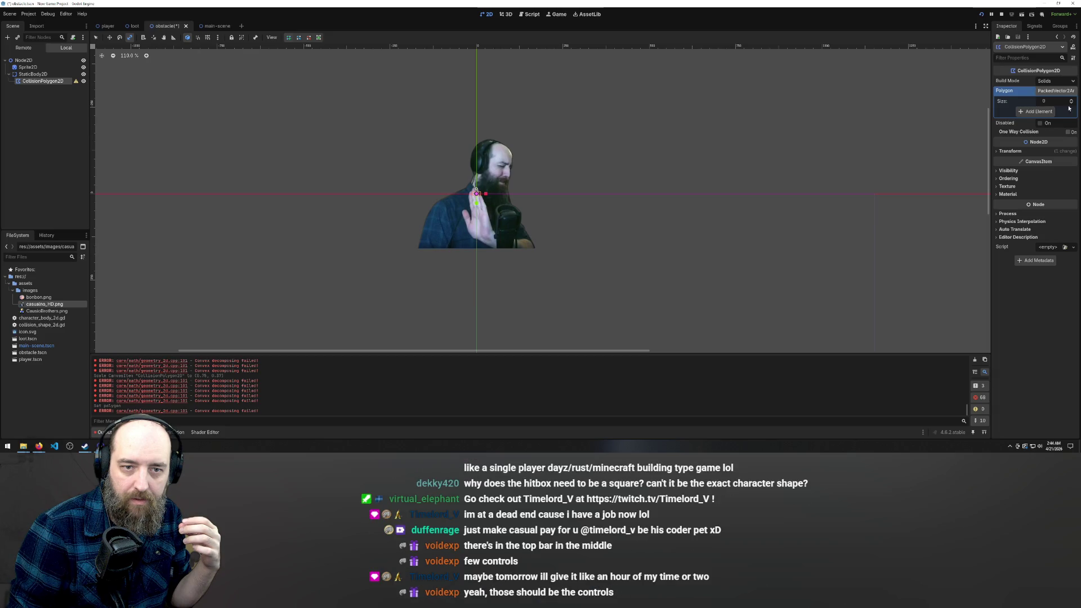
{"action": "left_click", "coordinate": [1056, 91]}
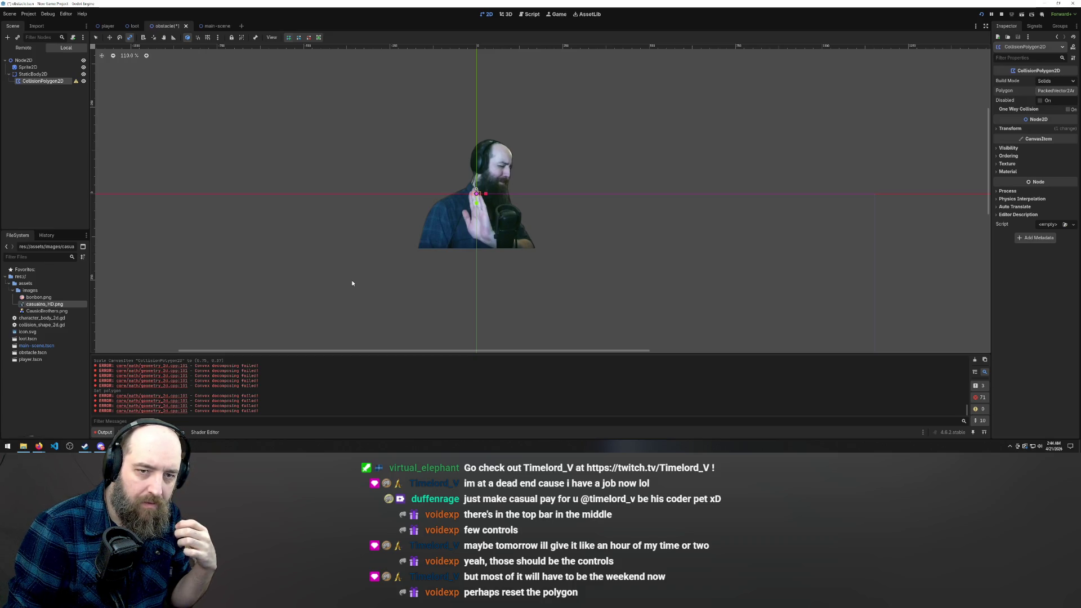
Step: Open the CollisionPolygon2D node's actions, dismiss them, and clear the selection
{"action": "left_click", "coordinate": [49, 82]}
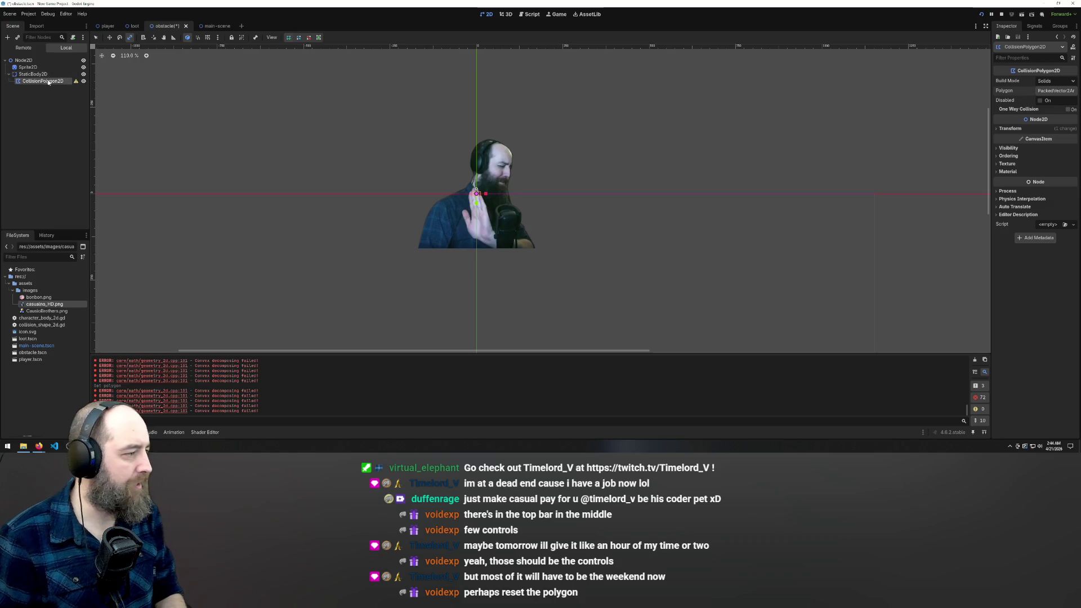
{"action": "right_click", "coordinate": [33, 82]}
{"action": "left_click", "coordinate": [25, 86]}
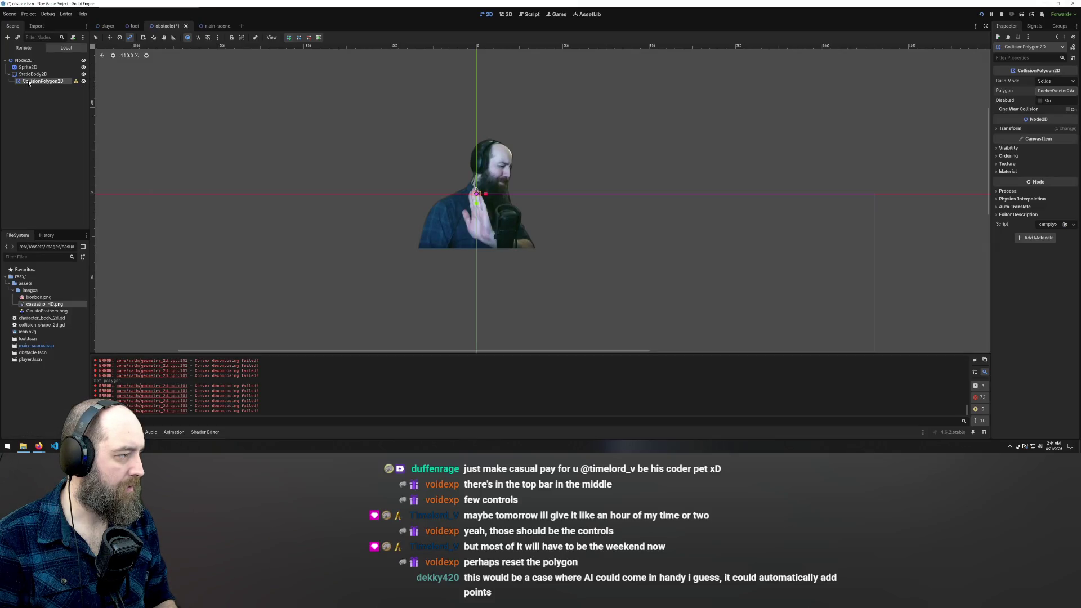
{"action": "left_click", "coordinate": [20, 88]}
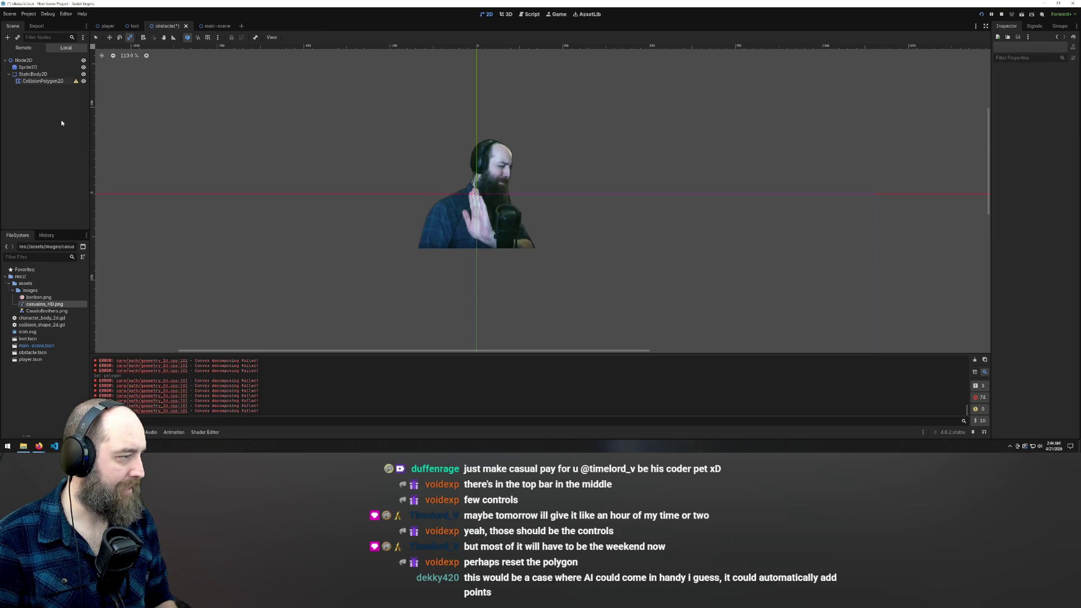
Step: Delete the existing CollisionPolygon2D node
{"action": "left_click", "coordinate": [43, 81]}
{"action": "key", "text": "Delete"}
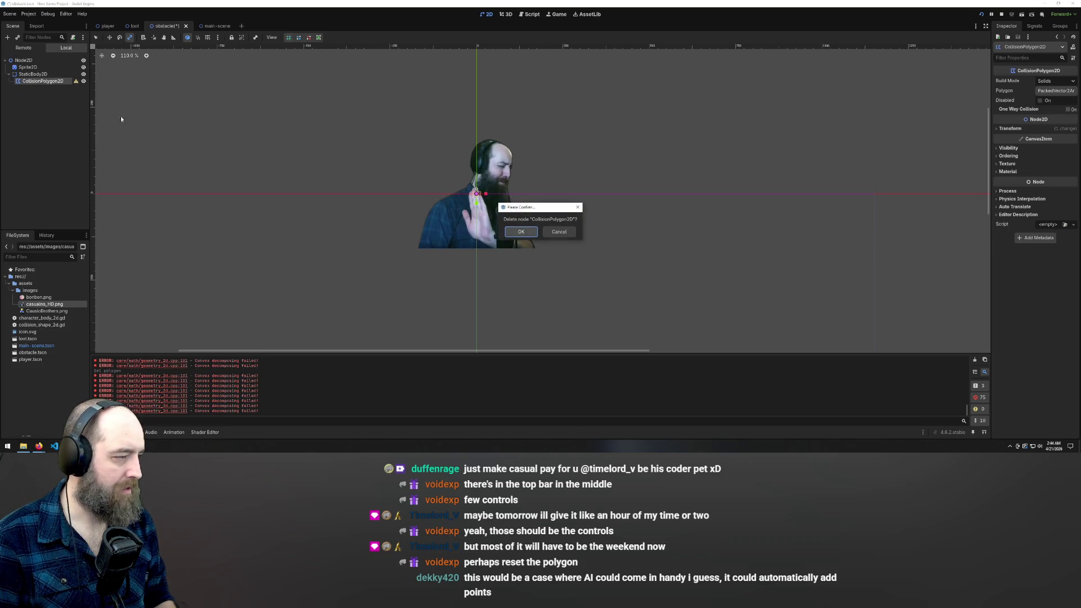
{"action": "key", "text": "Return"}
Step: Add a fresh CollisionPolygon2D under StaticBody2D, adjust it, and switch back to Select mode
{"action": "right_click", "coordinate": [25, 74]}
{"action": "left_click", "coordinate": [57, 82]}
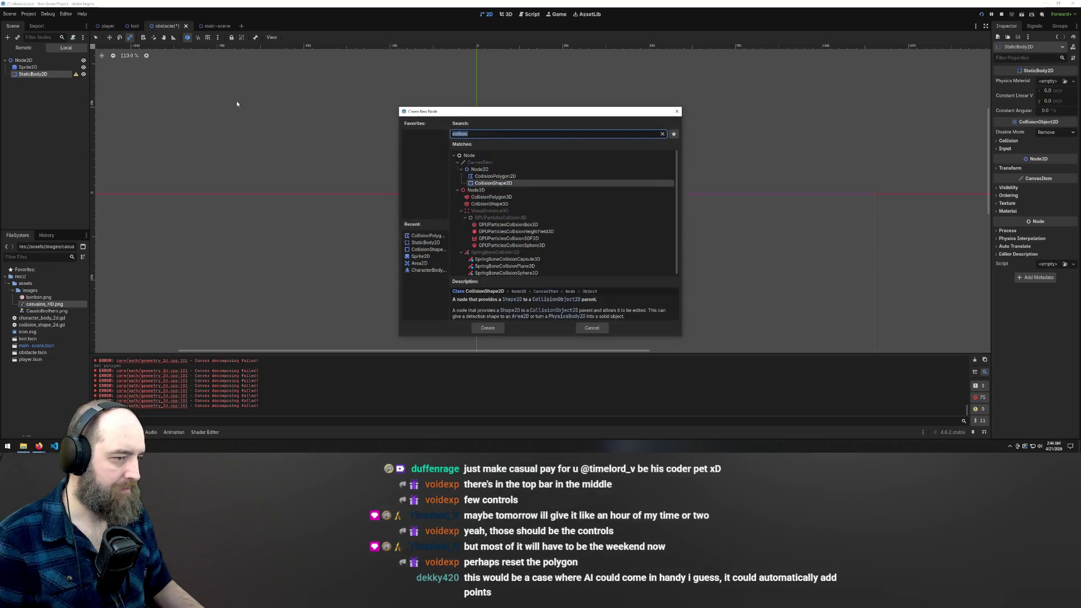
{"action": "left_click", "coordinate": [495, 176]}
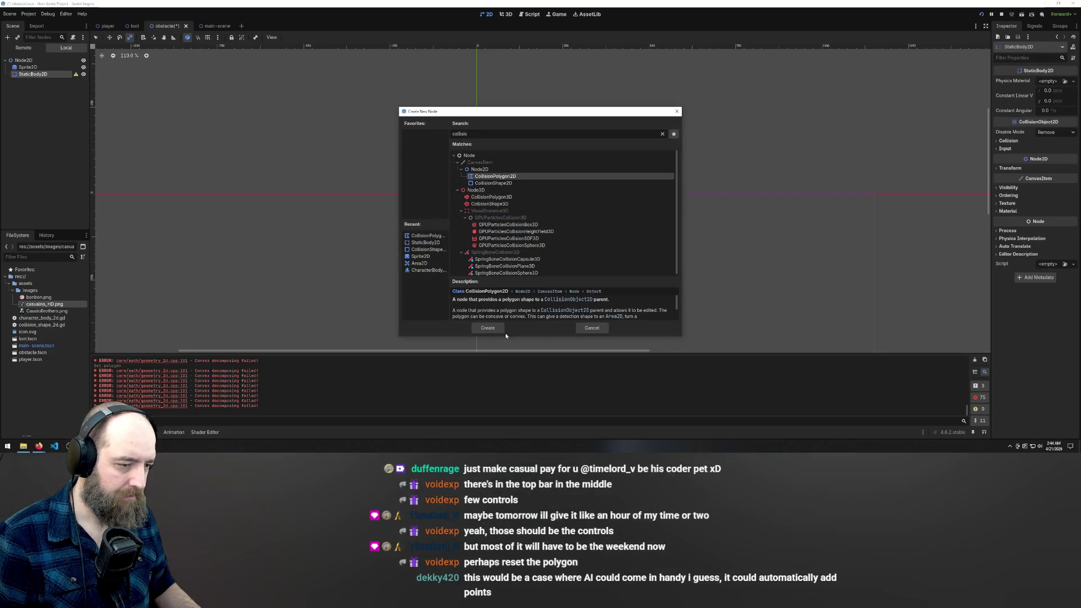
{"action": "left_click", "coordinate": [489, 329]}
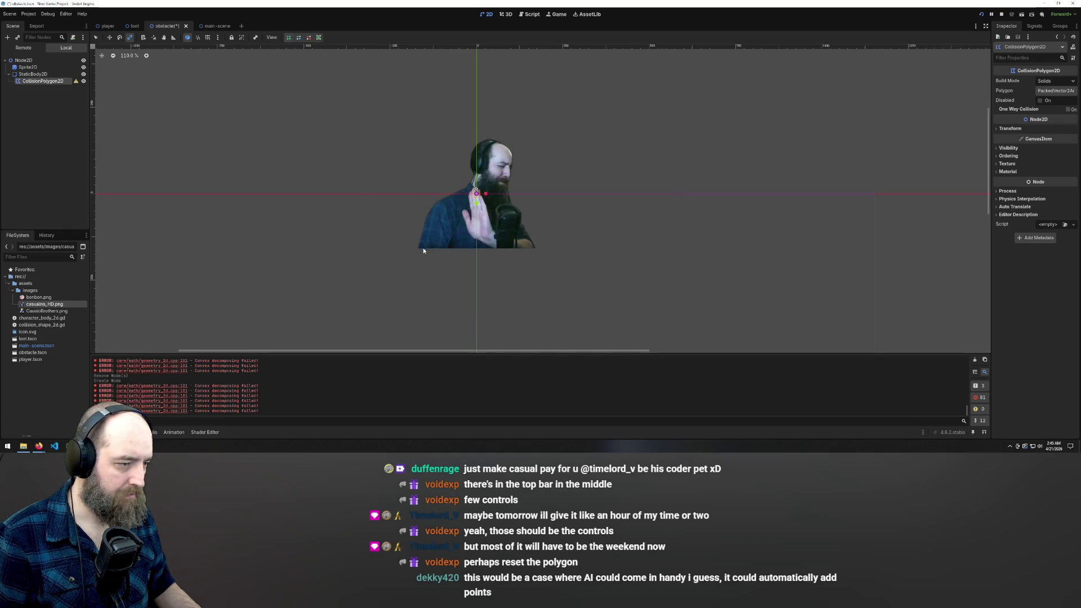
{"action": "left_click_drag", "start_coordinate": [423, 250], "coordinate": [427, 236]}
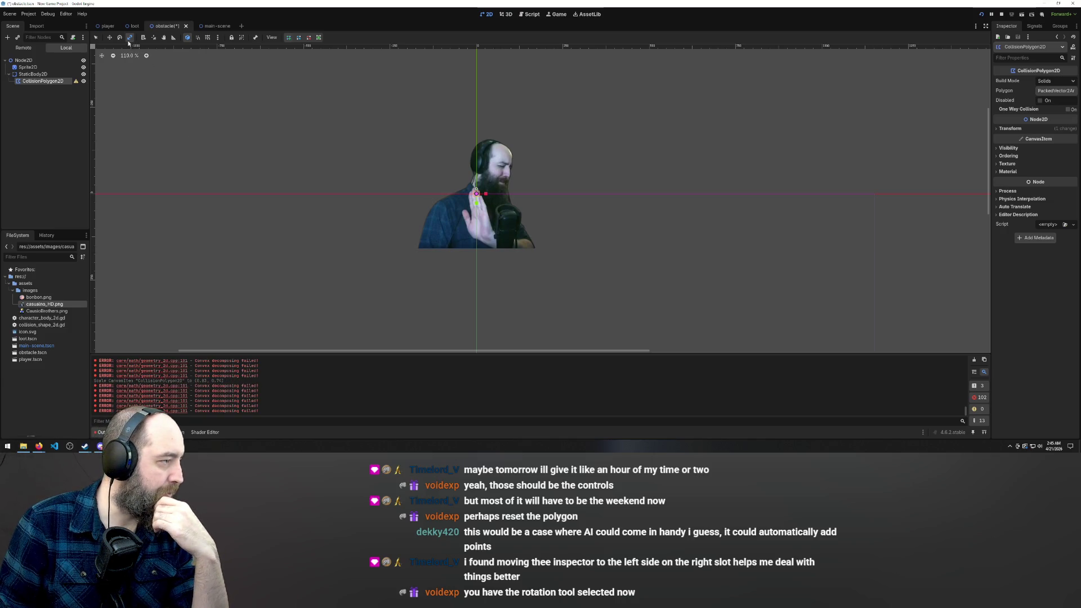
{"action": "left_click", "coordinate": [96, 37]}
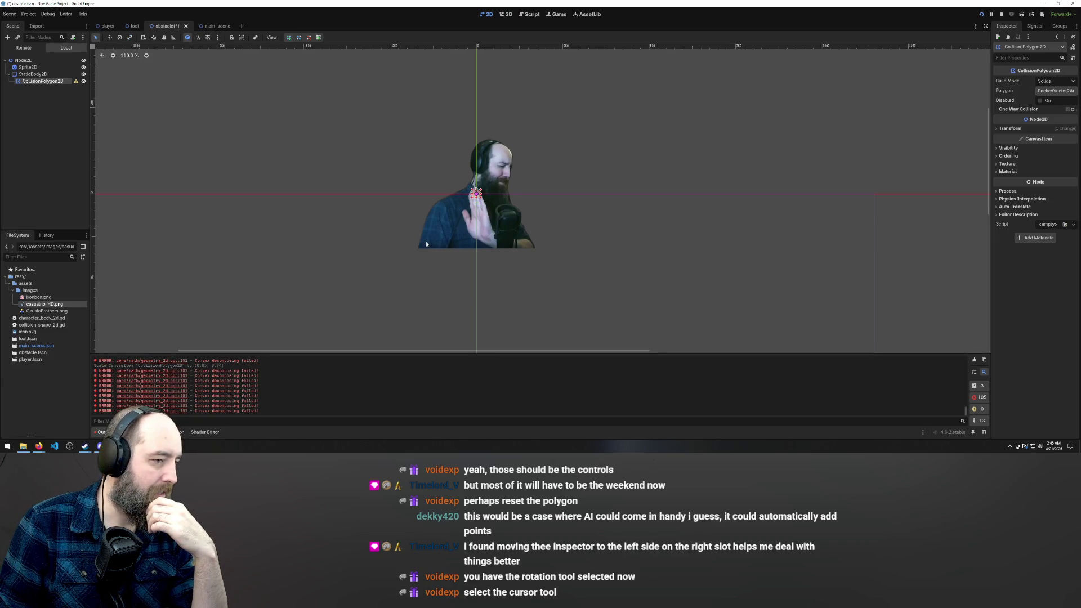
Step: Cancel an unfinished polygon start and reselect the CollisionPolygon2D node
{"action": "left_click_drag", "start_coordinate": [449, 226], "coordinate": [421, 248]}
{"action": "scroll", "coordinate": [445, 199], "scroll_direction": "up", "scroll_amount": 10}
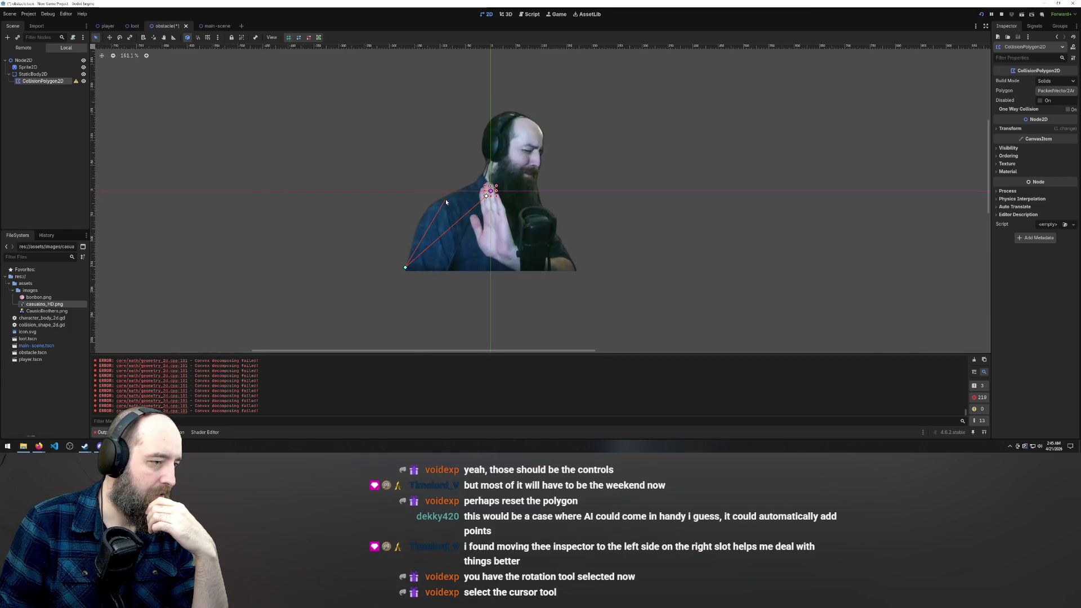
{"action": "scroll", "coordinate": [444, 204], "scroll_direction": "down", "scroll_amount": 5}
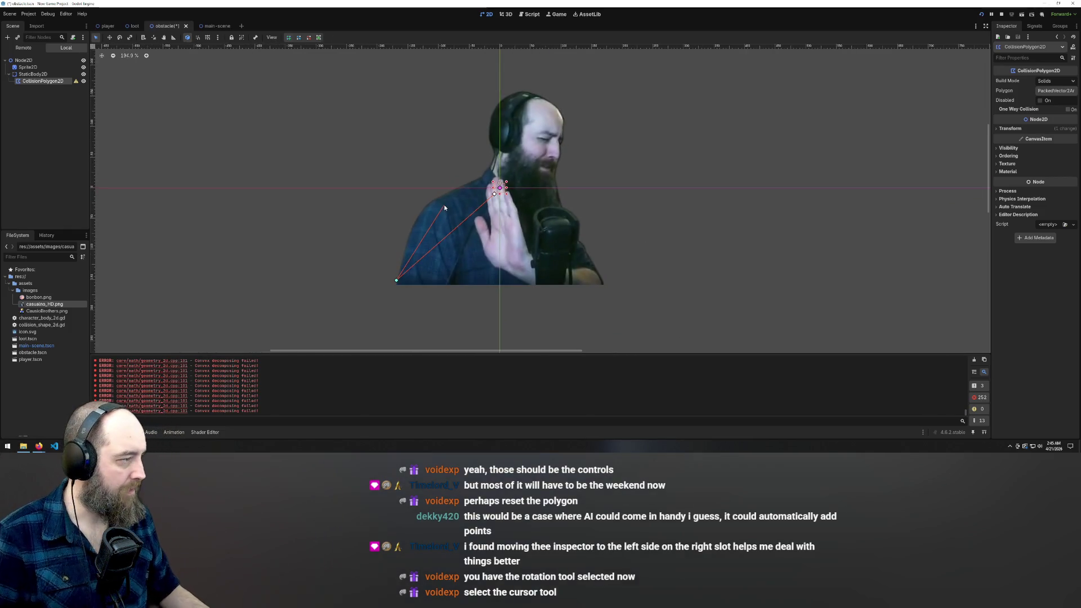
{"action": "key", "text": "Escape"}
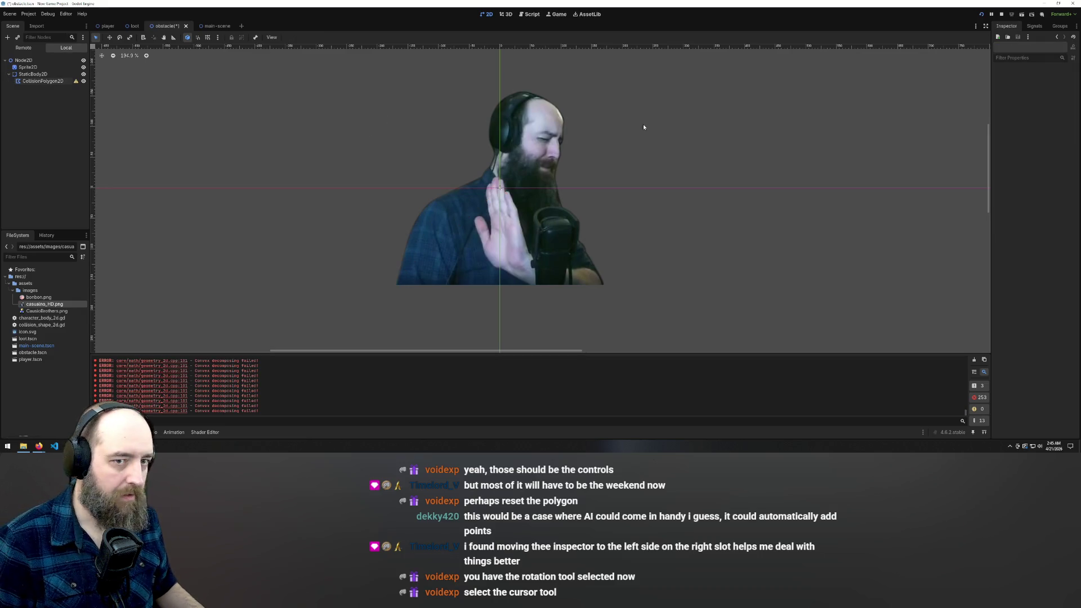
{"action": "left_click", "coordinate": [40, 82]}
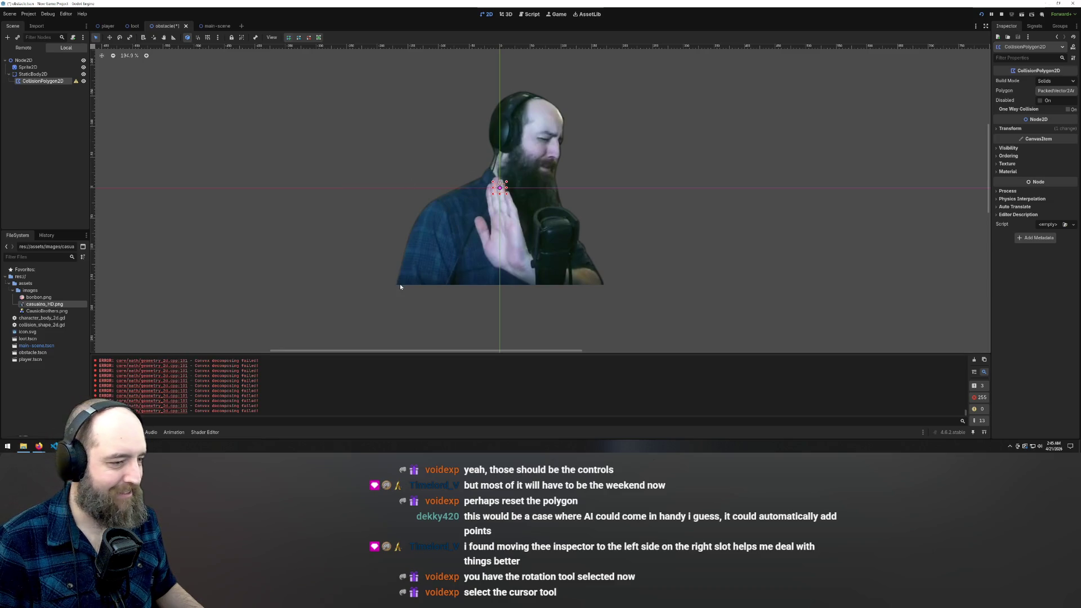
Step: Place points at bottom-left, head top, right face and right shoulder, closing on the first point
{"action": "left_click", "coordinate": [414, 221]}
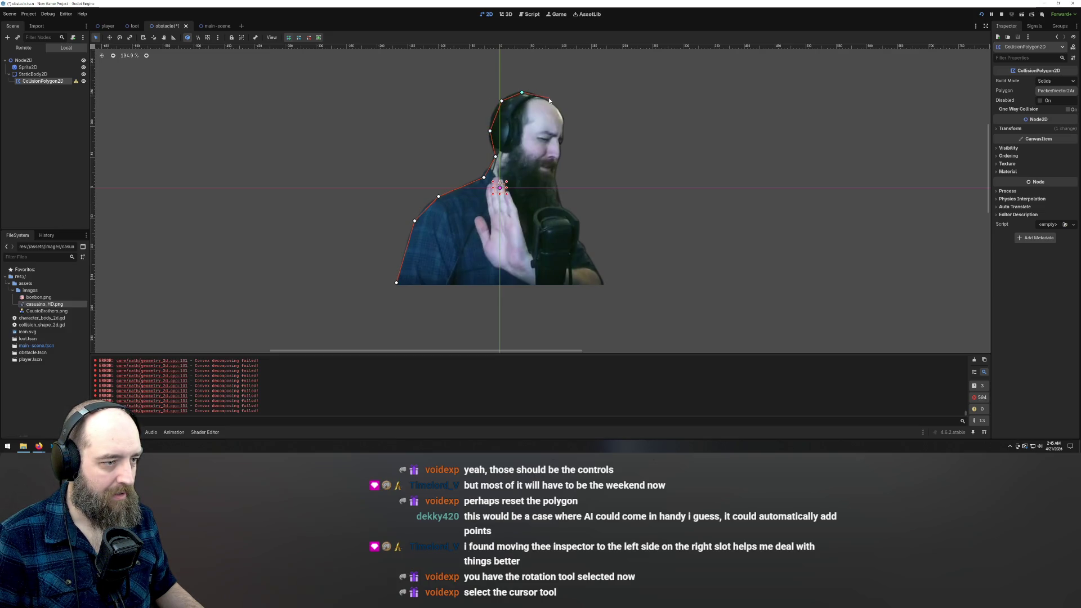
{"action": "left_click", "coordinate": [563, 119]}
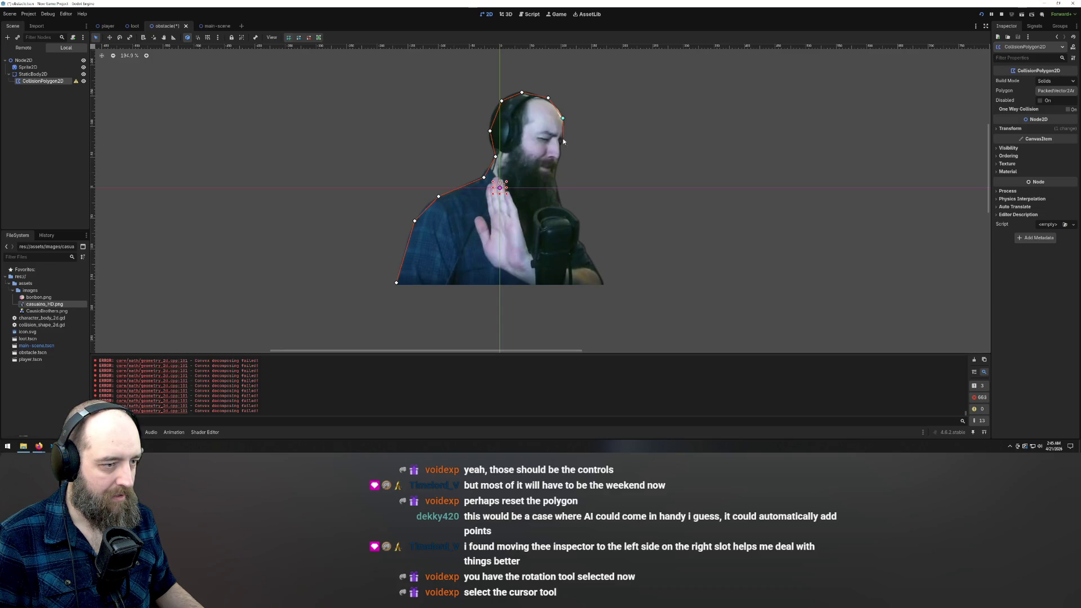
{"action": "left_click", "coordinate": [555, 182]}
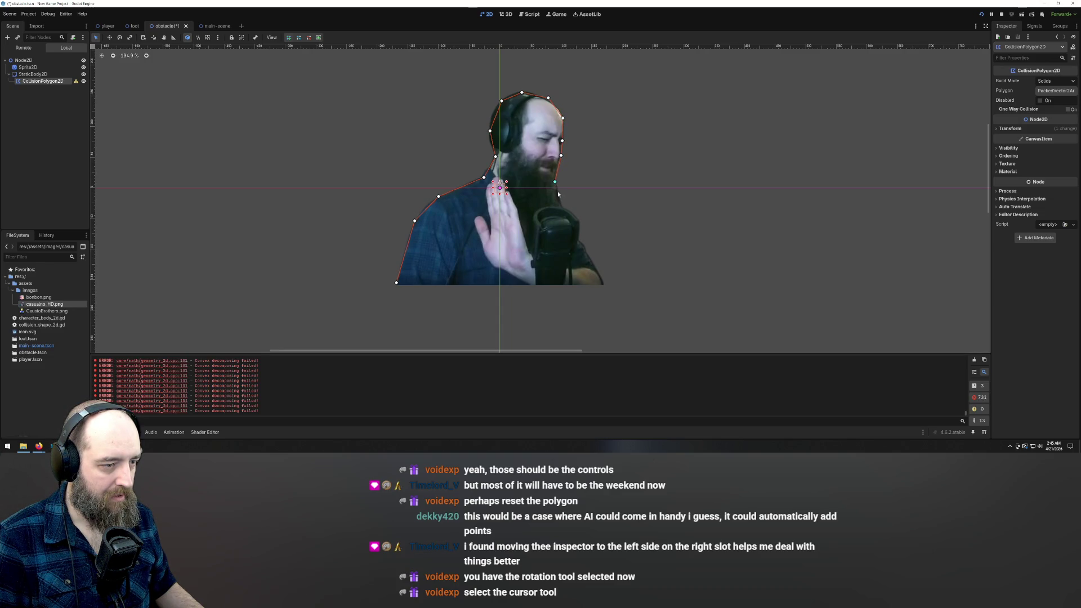
{"action": "left_click", "coordinate": [575, 216]}
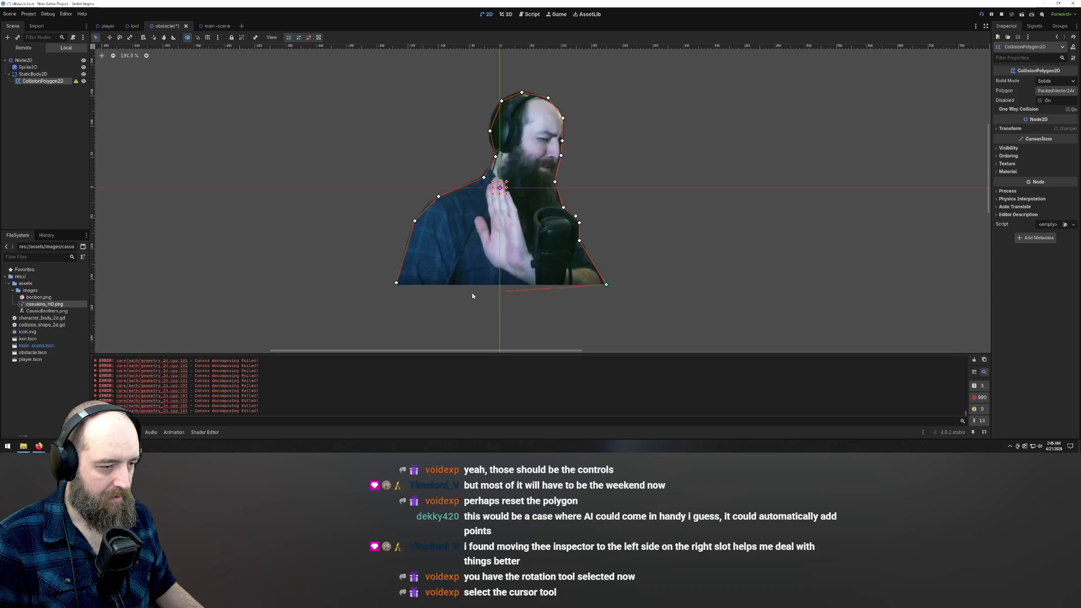
{"action": "left_click", "coordinate": [397, 283]}
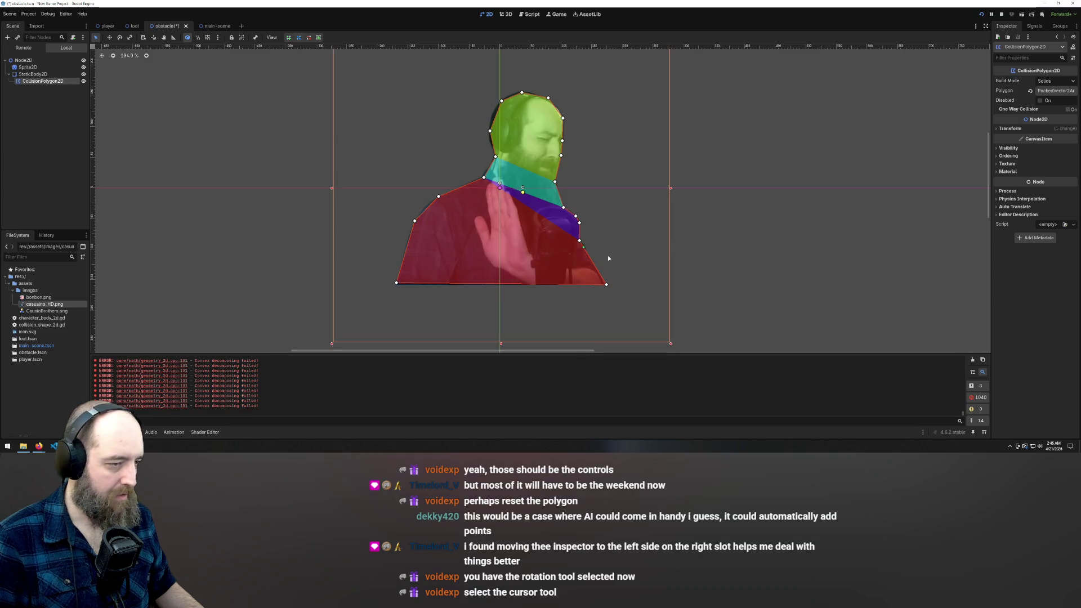
{"action": "scroll", "coordinate": [619, 260], "scroll_direction": "down", "scroll_amount": 3}
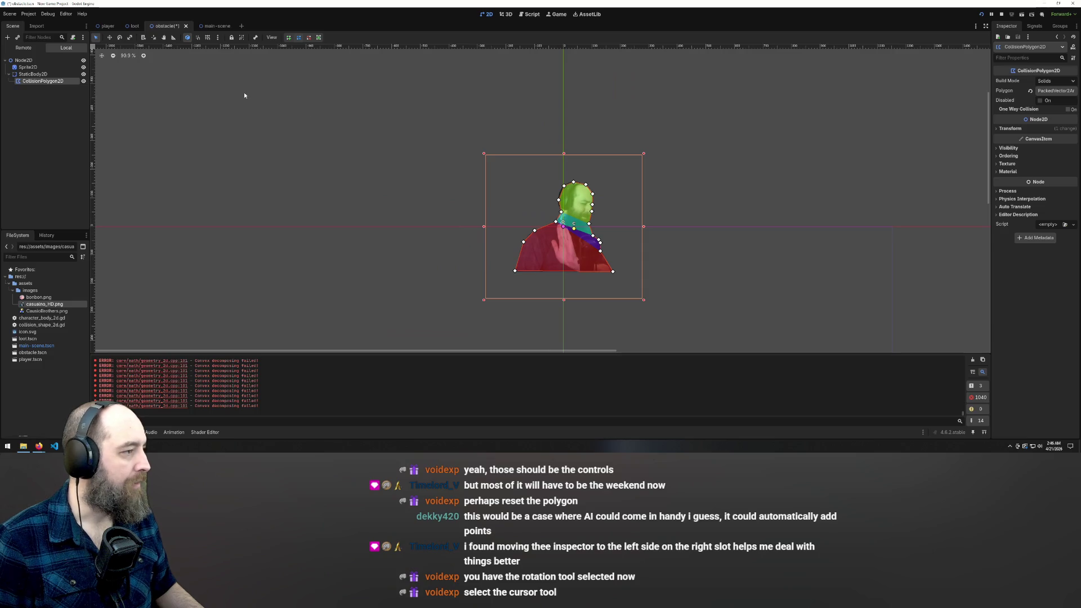
Step: Save the obstacle scene and run the game from the main scene
{"action": "key", "text": "ctrl+s"}
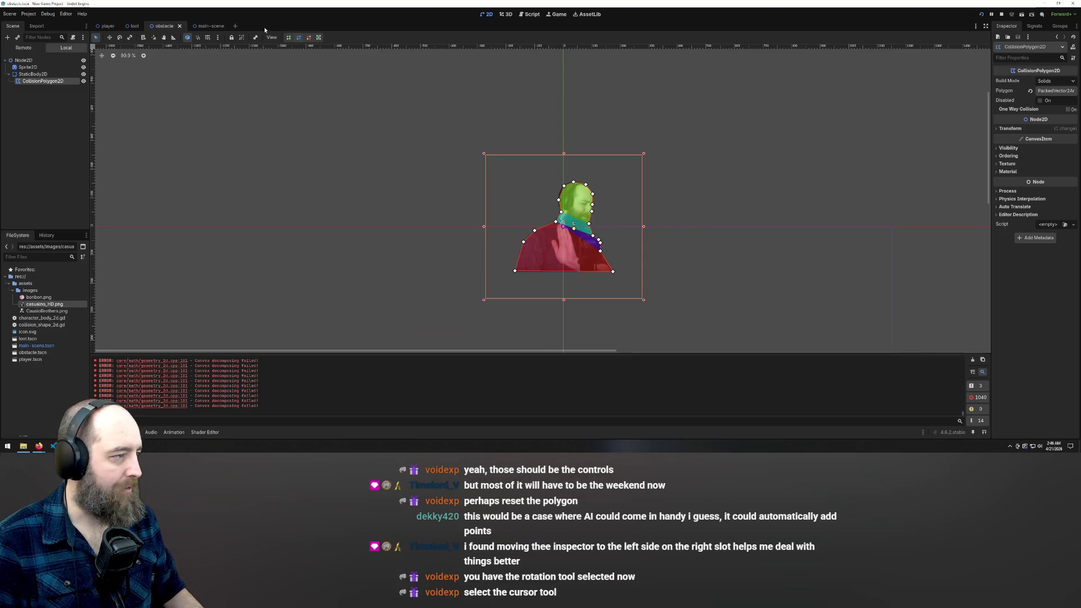
{"action": "left_click", "coordinate": [210, 26]}
{"action": "key", "text": "F5"}
Step: Move and jump the player around and onto the obstacle, then stop the game with F8
{"action": "key", "text": "Right"}
{"action": "key", "text": "space"}
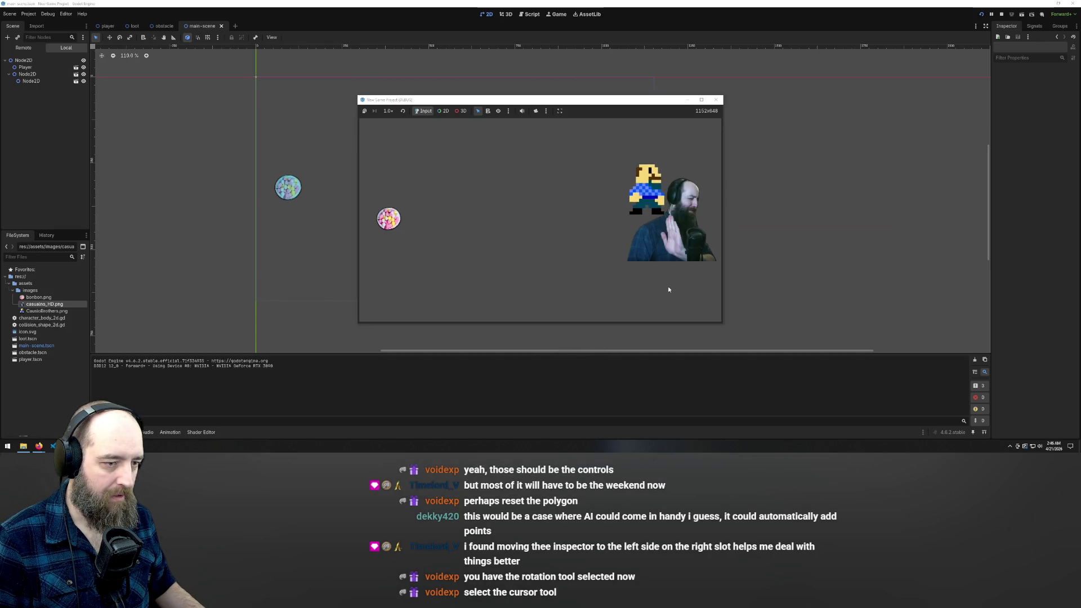
{"action": "key", "text": "Left"}
{"action": "key", "text": "Right"}
{"action": "key", "text": "space"}
{"action": "key", "text": "Right"}
{"action": "key", "text": "space"}
{"action": "key", "text": "Left"}
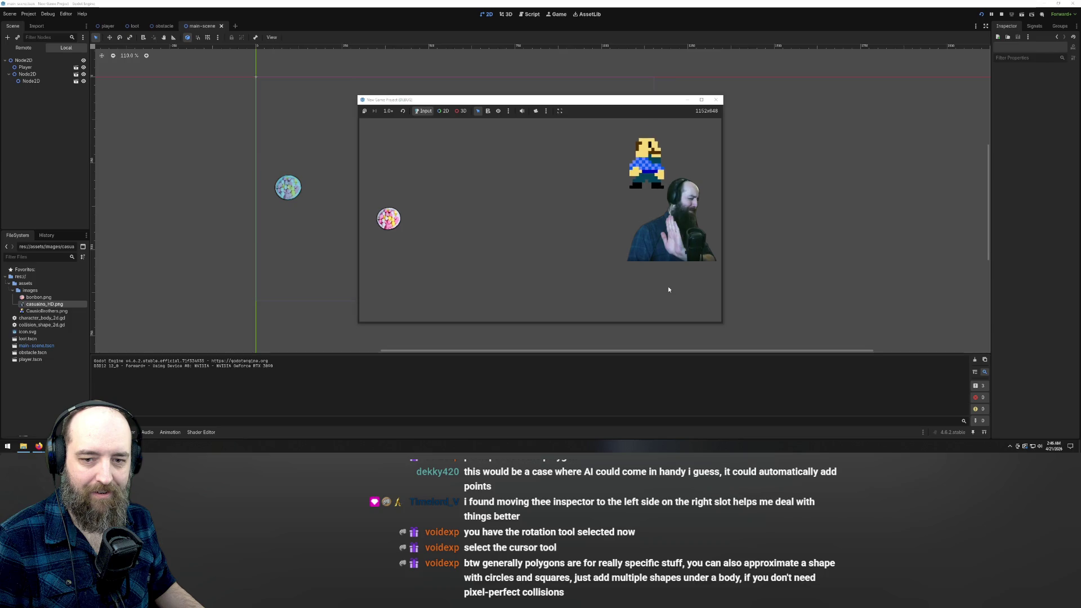
{"action": "key", "text": "Left"}
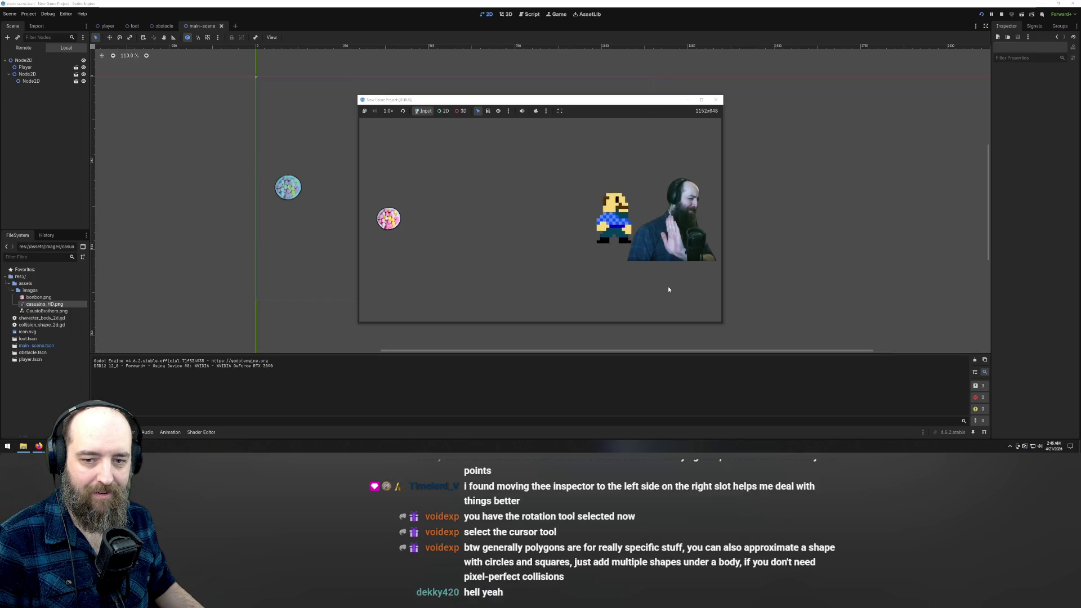
{"action": "key", "text": "Right"}
{"action": "key", "text": "Right"}
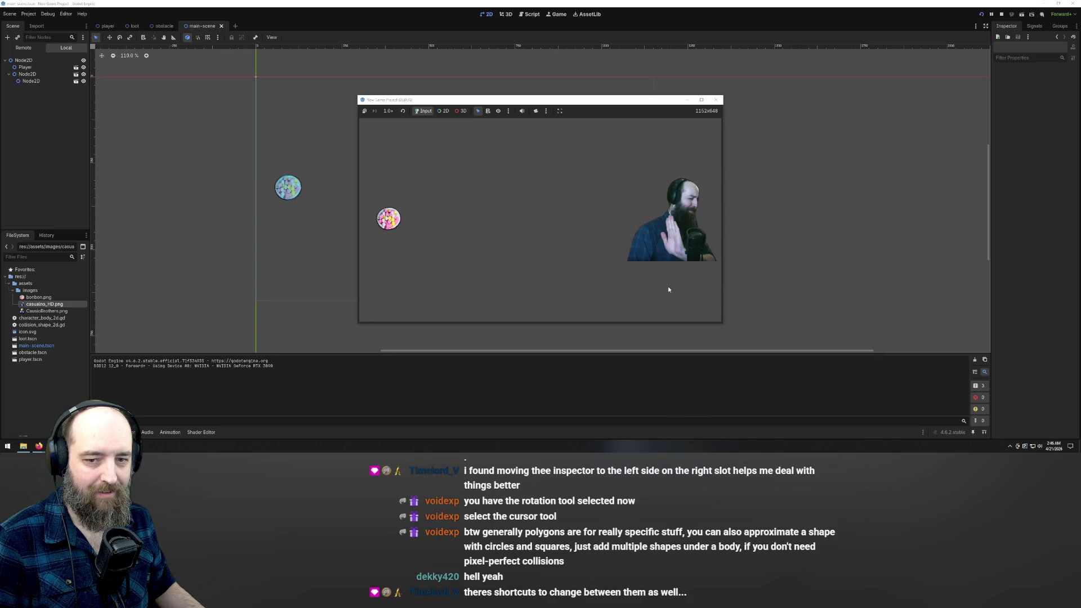
{"action": "key", "text": "Left"}
{"action": "key", "text": "Left"}
{"action": "key", "text": "Up"}
{"action": "key", "text": "Right"}
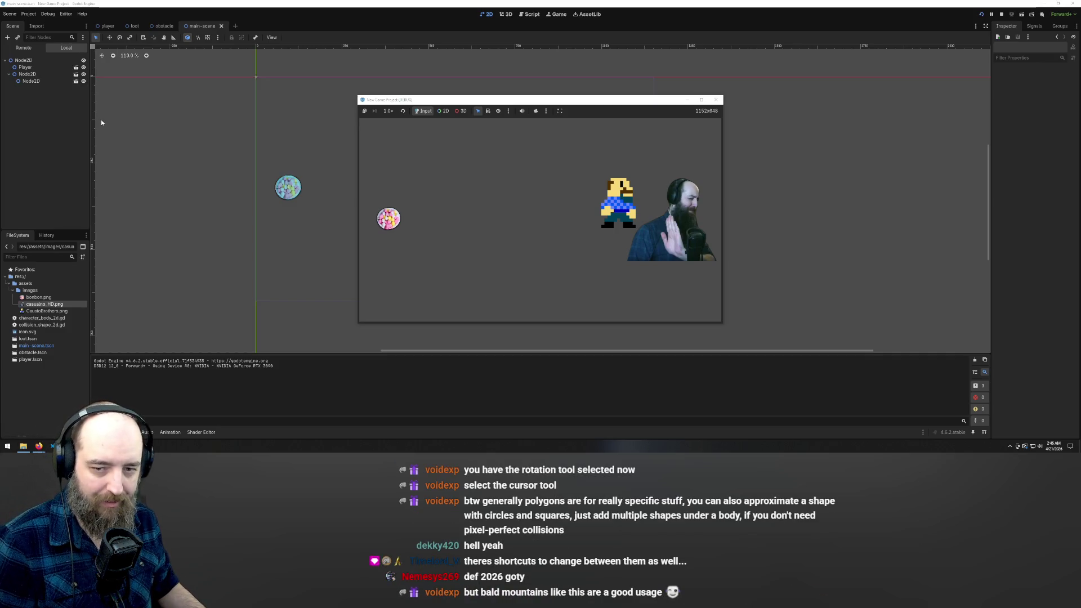
{"action": "key", "text": "Left"}
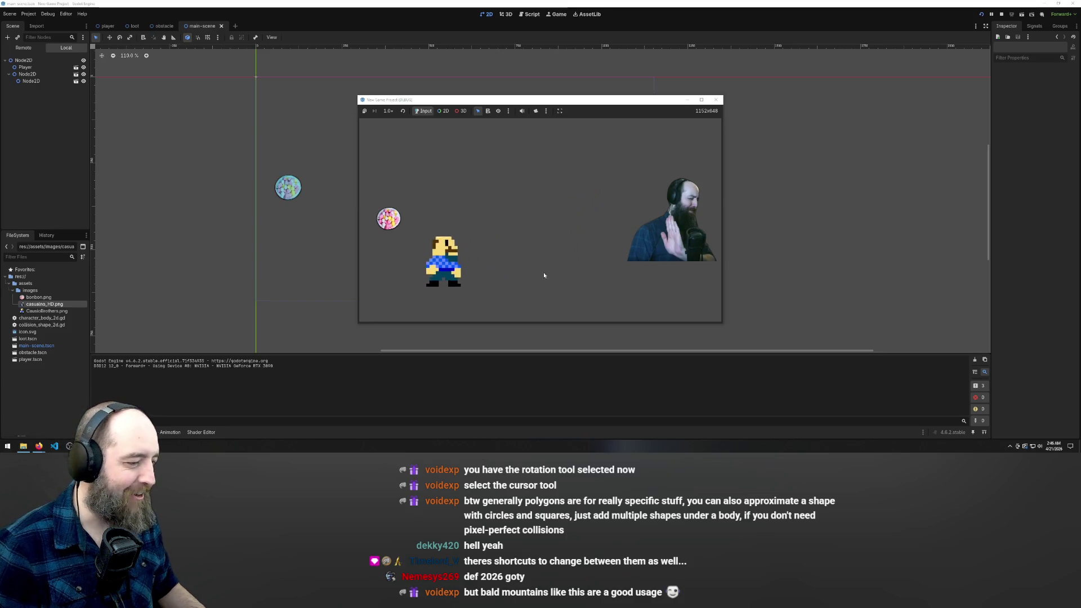
{"action": "key", "text": "F8"}
Step: Scale the webcam obstacle up to about 2.5x and run the game again
{"action": "left_click", "coordinate": [587, 222]}
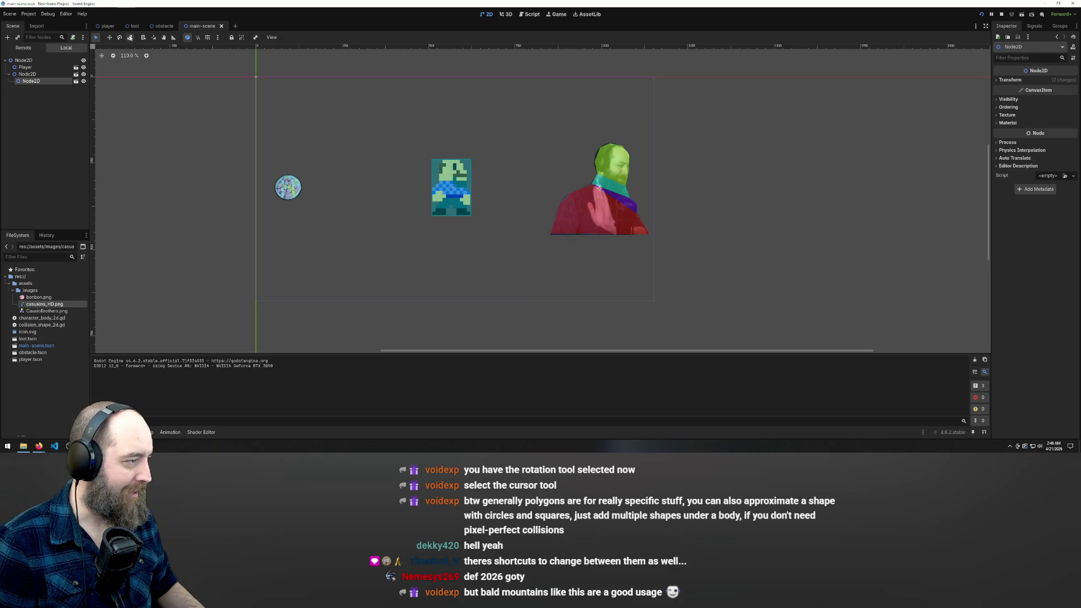
{"action": "left_click_drag", "start_coordinate": [598, 198], "coordinate": [602, 213]}
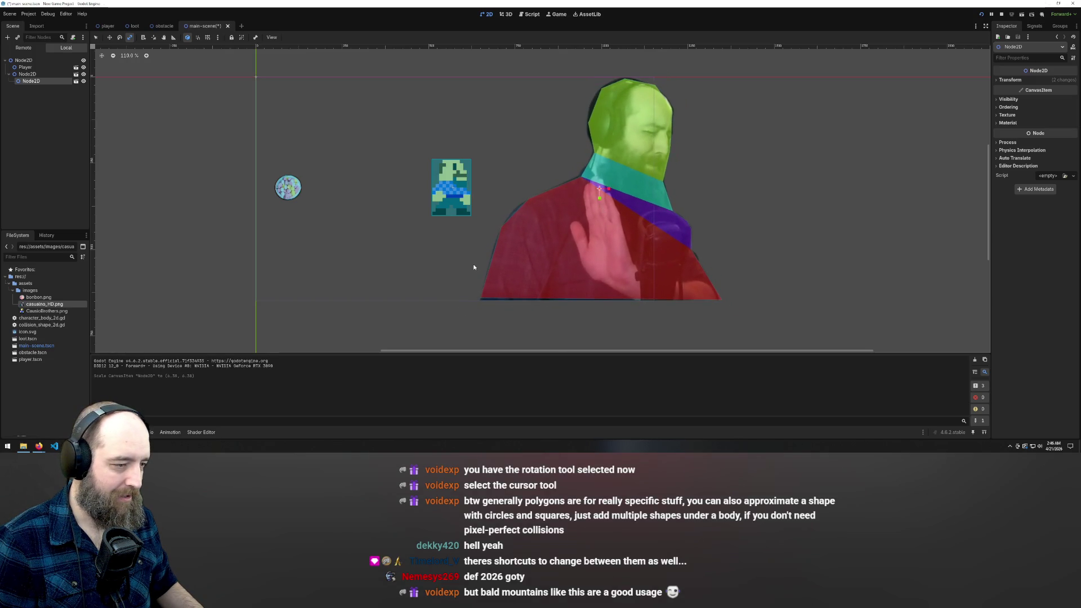
{"action": "key", "text": "F5"}
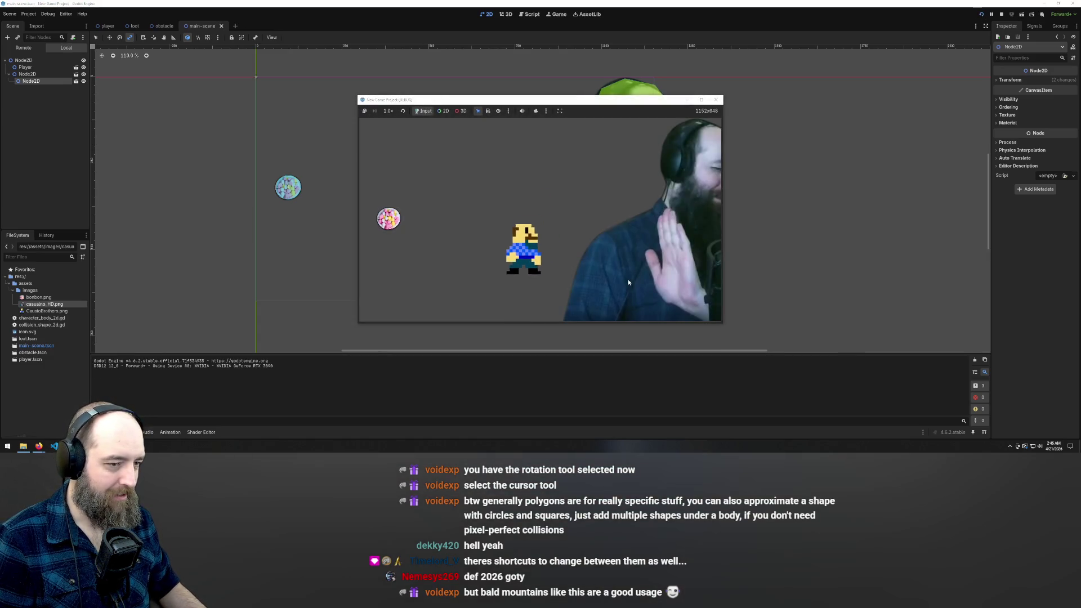
Step: Walk and jump the player right into the enlarged obstacle, then back left along the floor
{"action": "key", "text": "Right"}
{"action": "key", "text": "space"}
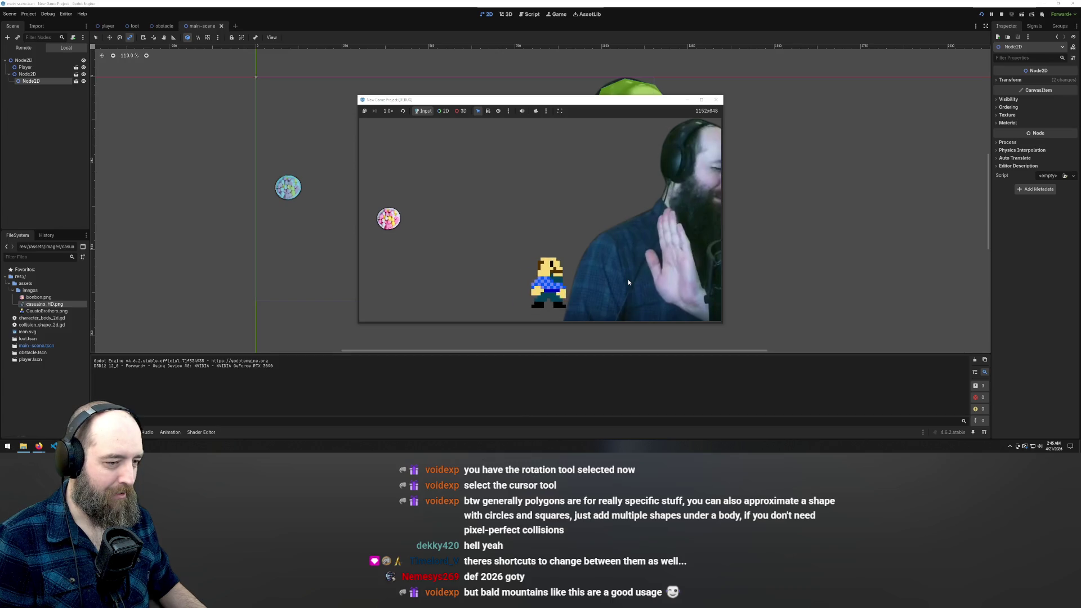
{"action": "key", "text": "Up"}
{"action": "key", "text": "Right"}
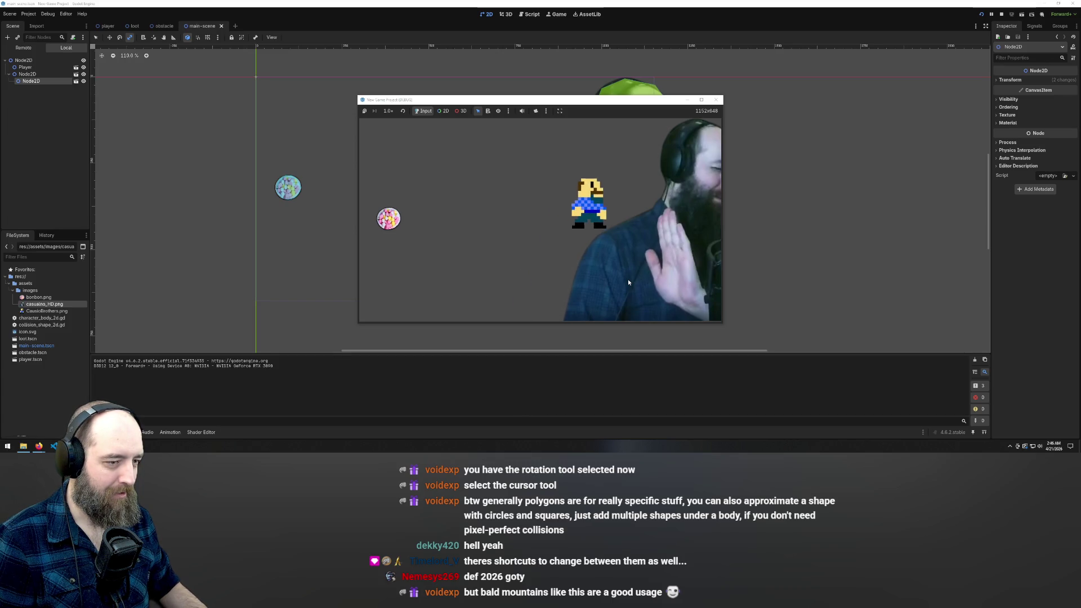
{"action": "key", "text": "Left"}
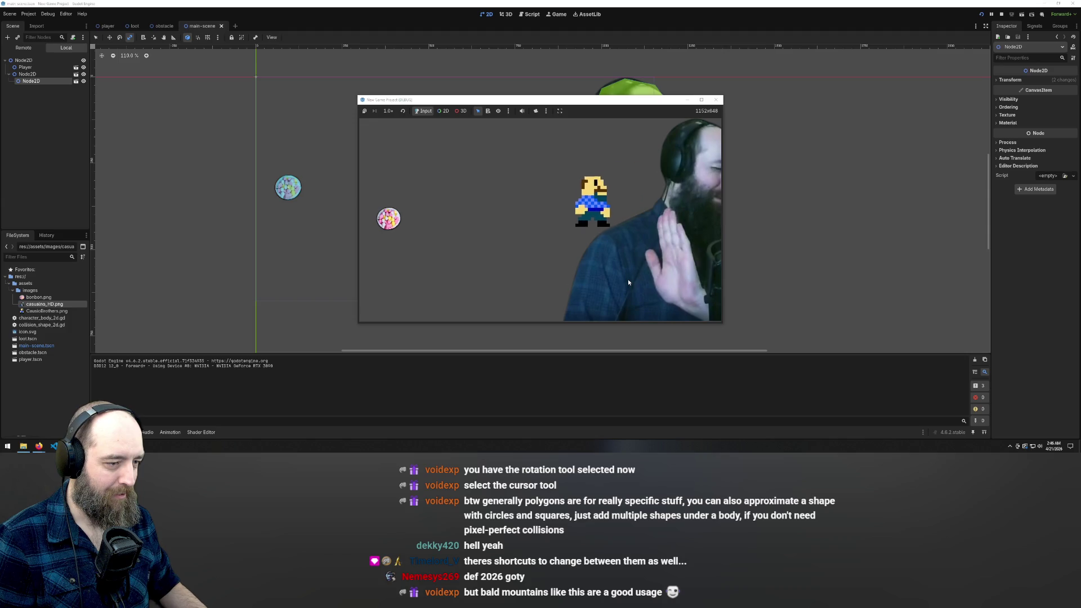
{"action": "key", "text": "Left"}
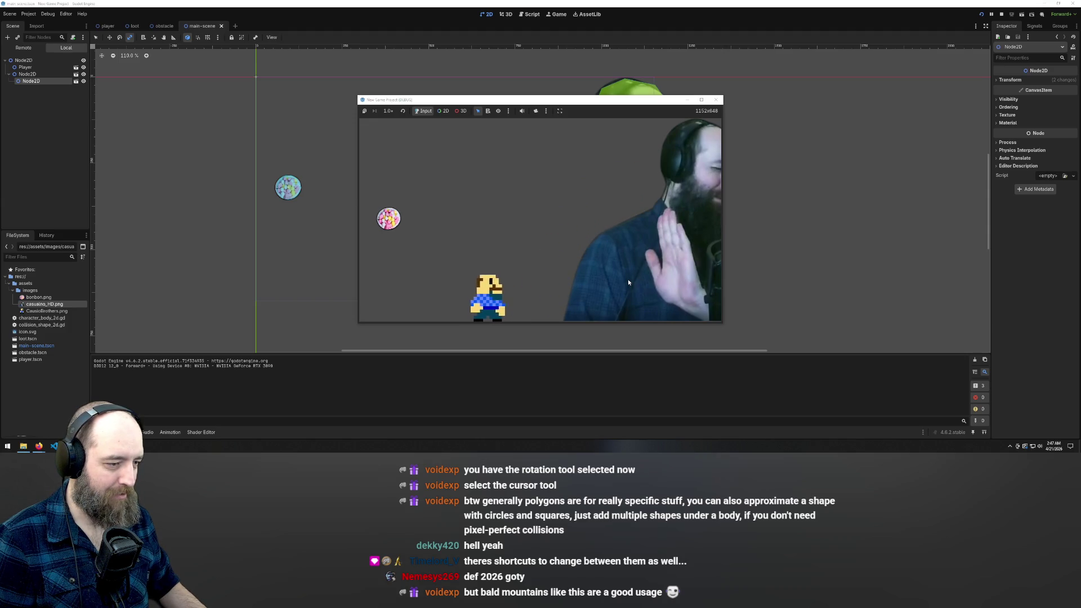
{"action": "key", "text": "Up"}
{"action": "key", "text": "Up"}
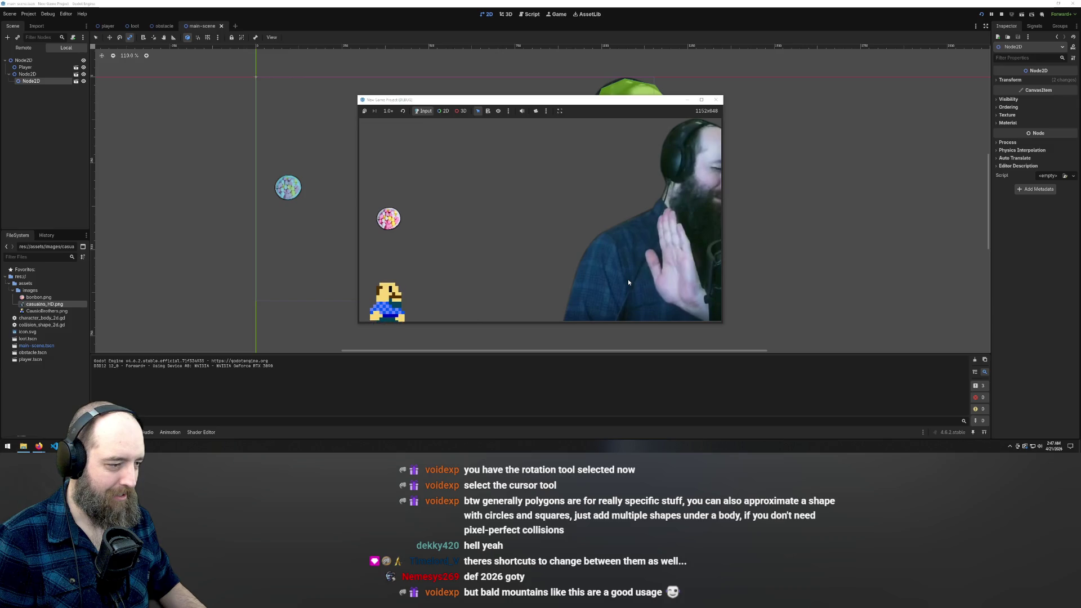
{"action": "key", "text": "Up"}
{"action": "key", "text": "Up"}
Step: Move the player up over the bonbon pickup and off it, then stop the running game
{"action": "key", "text": "Right"}
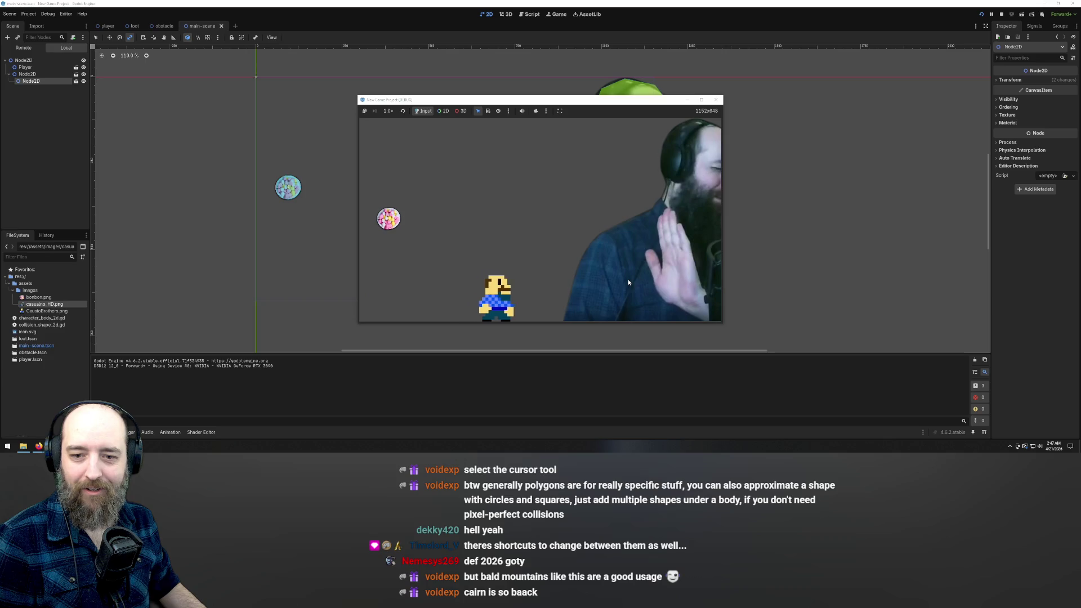
{"action": "key", "text": "Up"}
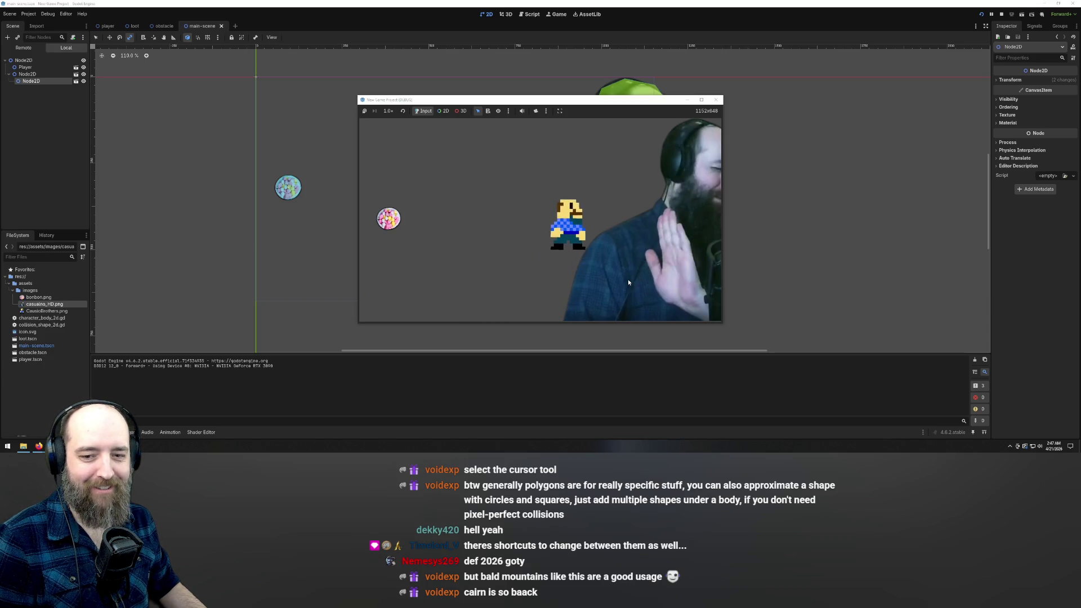
{"action": "key", "text": "Right"}
{"action": "key", "text": "Left"}
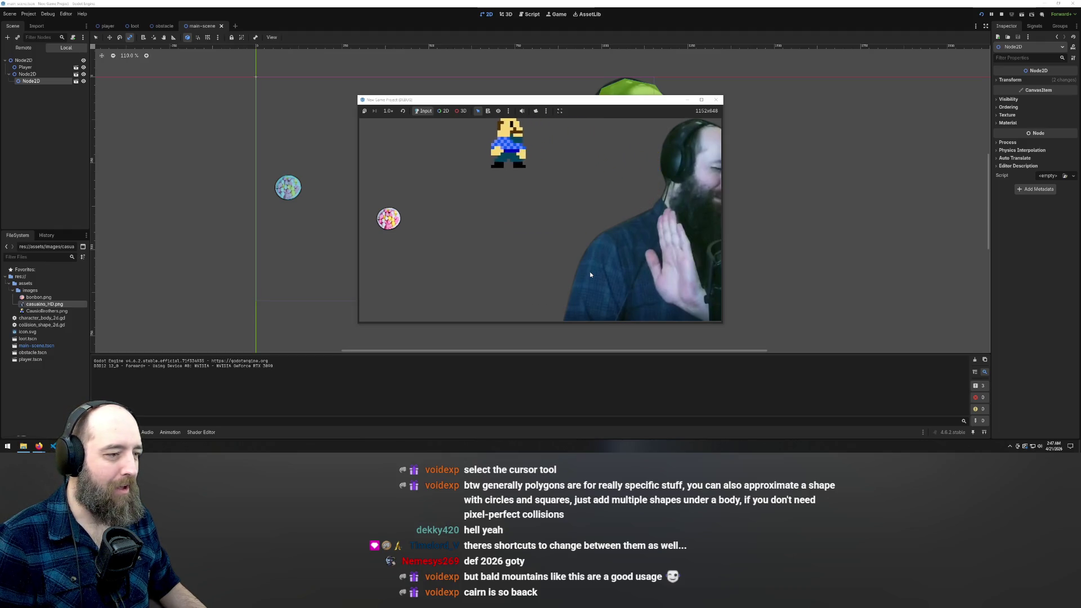
{"action": "key", "text": "Down"}
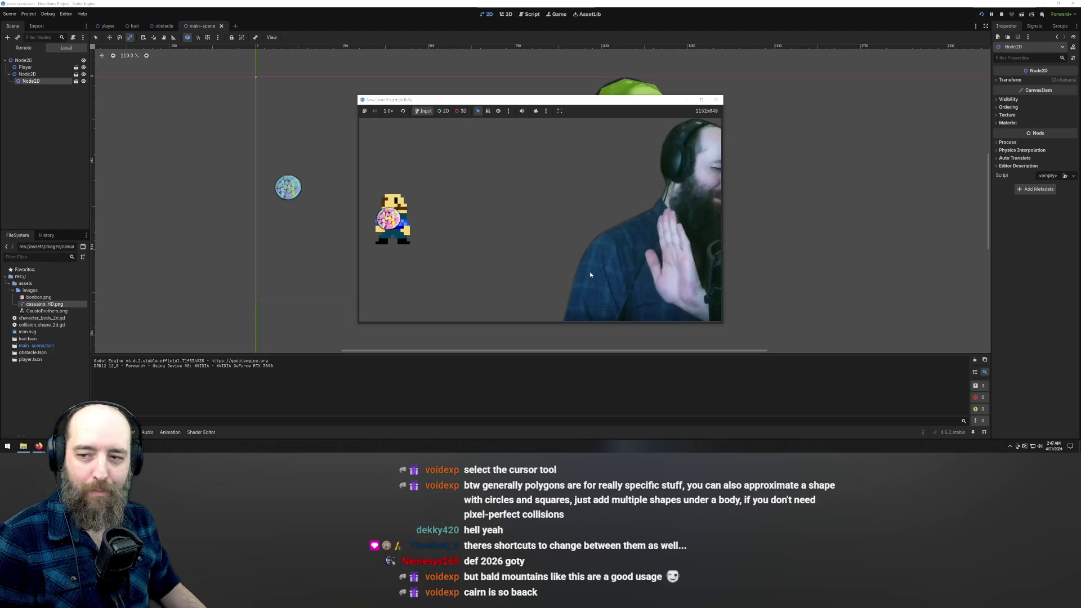
{"action": "key", "text": "Right"}
{"action": "key", "text": "Right"}
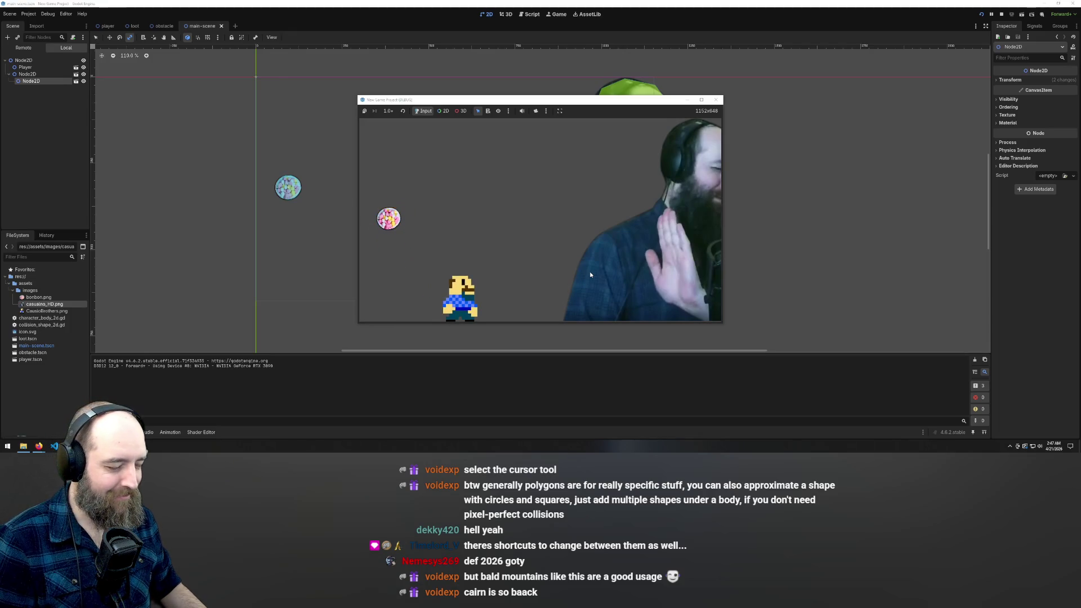
{"action": "left_click", "coordinate": [715, 99]}
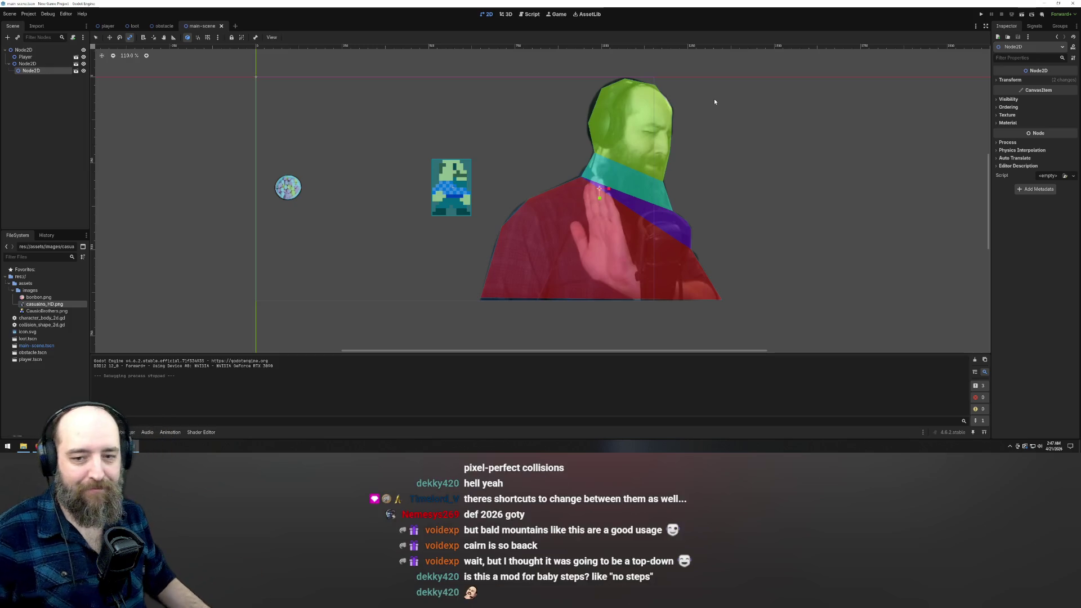
Step: Scale the large webcam figure sprite down, undoing the extra scaling step
{"action": "left_click_drag", "start_coordinate": [817, 245], "coordinate": [812, 185]}
{"action": "key", "text": "w"}
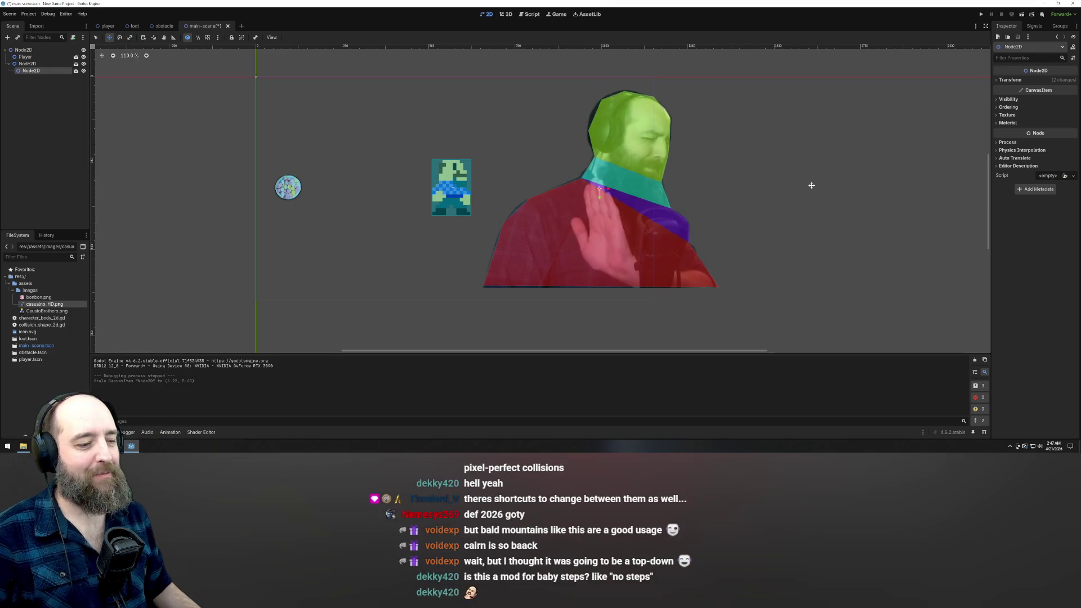
{"action": "key", "text": "ctrl+z"}
{"action": "key", "text": "ctrl+z"}
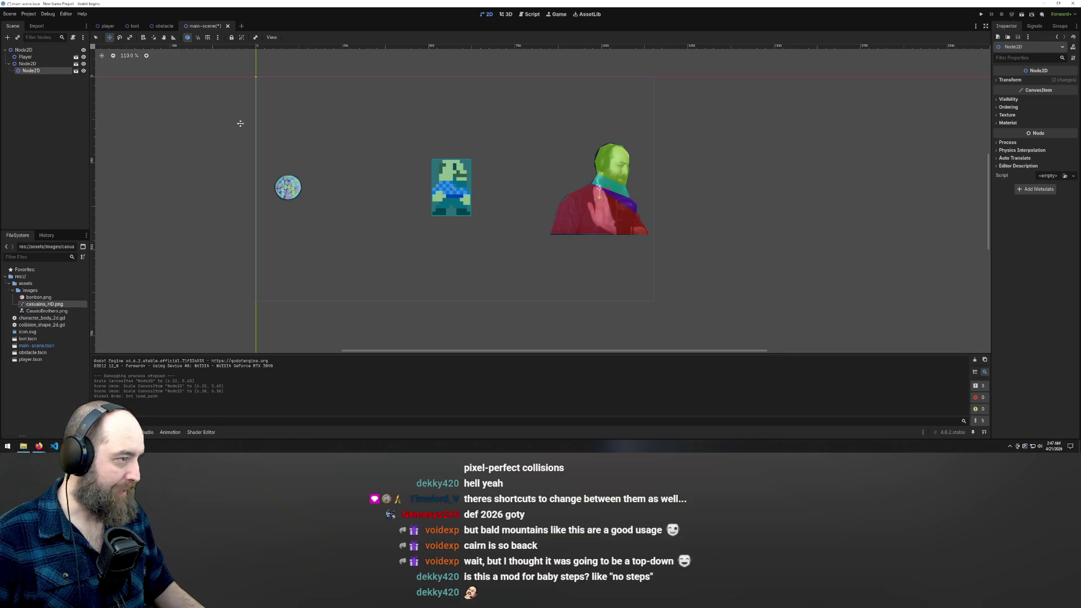
Step: Save the main scene and zoom the canvas in and out
{"action": "key", "text": "ctrl+s"}
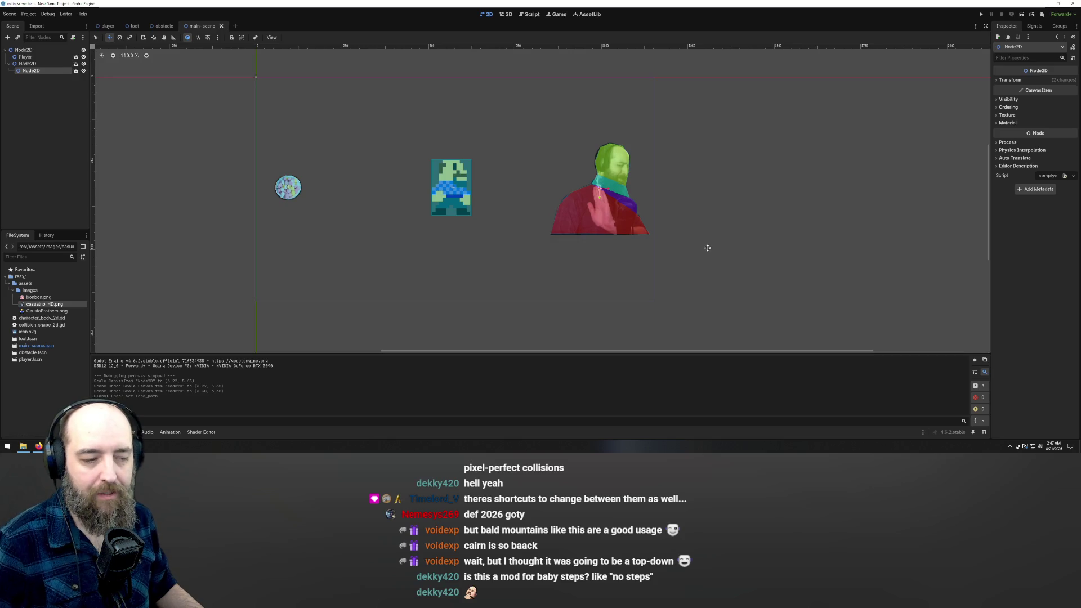
{"action": "scroll", "coordinate": [675, 248], "scroll_direction": "down", "scroll_amount": 4}
{"action": "scroll", "coordinate": [627, 140], "scroll_direction": "down", "scroll_amount": 3}
{"action": "scroll", "coordinate": [669, 234], "scroll_direction": "up", "scroll_amount": 3}
{"action": "scroll", "coordinate": [624, 171], "scroll_direction": "down", "scroll_amount": 1}
{"action": "scroll", "coordinate": [624, 172], "scroll_direction": "up", "scroll_amount": 2}
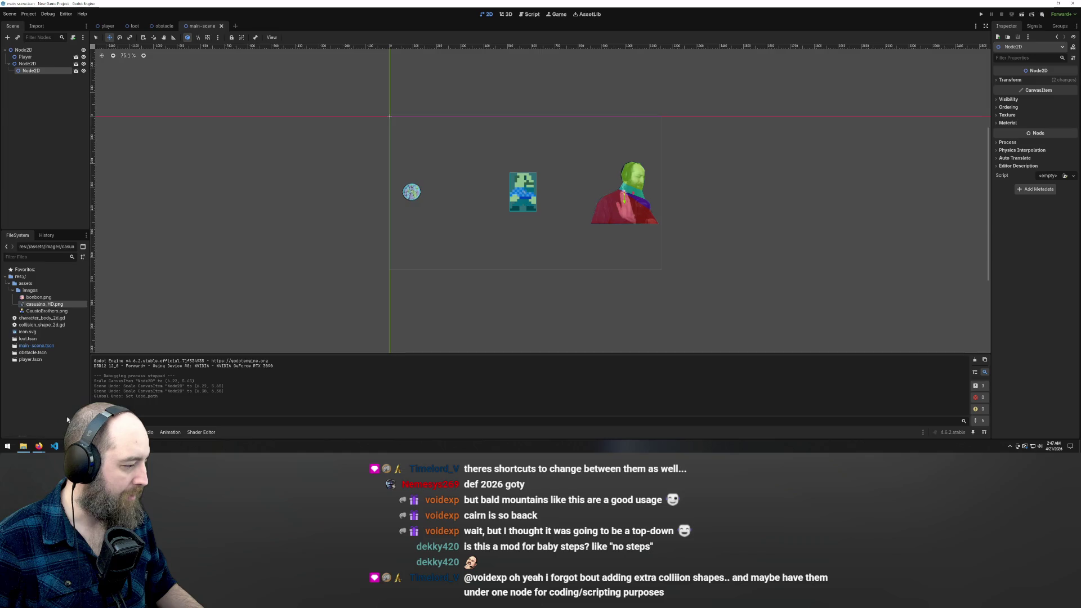
Step: On the Loot Goblin board, clear the completion check on the pickup loot card
{"action": "mouse_move", "coordinate": [39, 446]}
{"action": "left_click", "coordinate": [84, 422]}
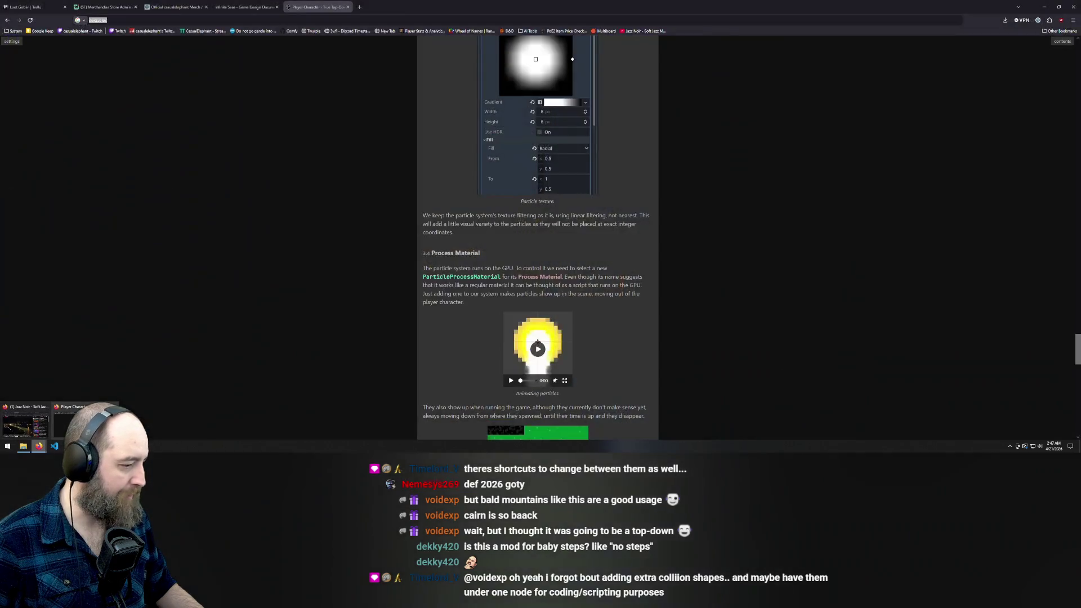
{"action": "left_click", "coordinate": [34, 6]}
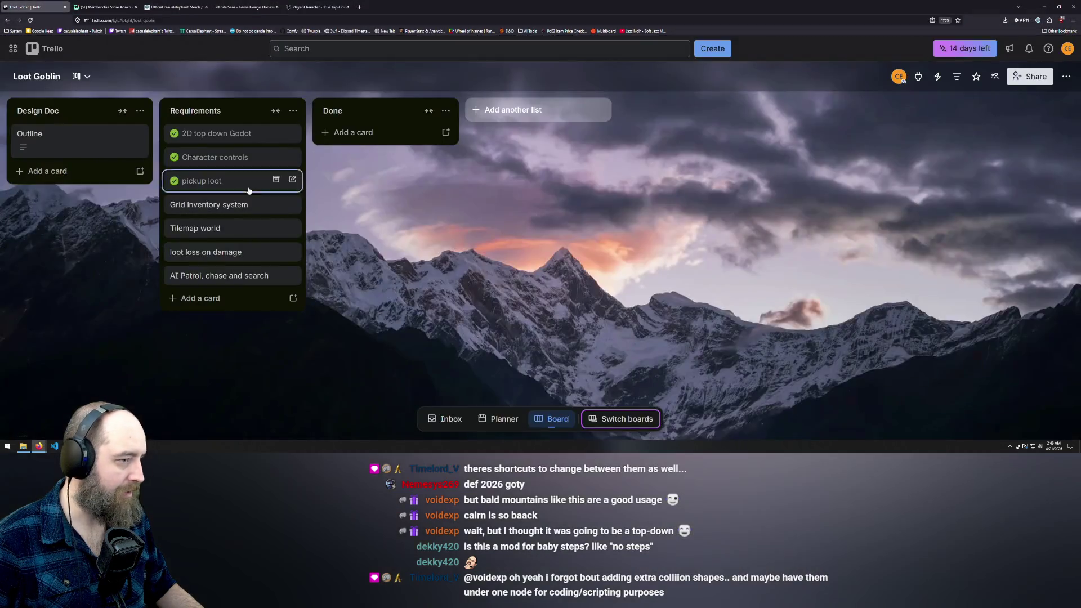
{"action": "left_click", "coordinate": [201, 111]}
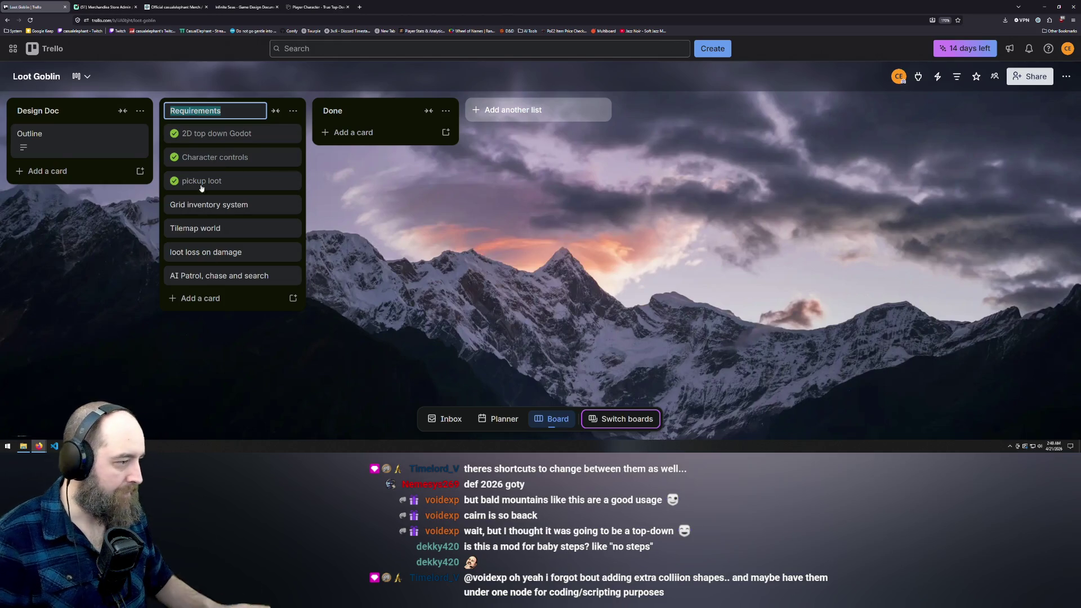
{"action": "left_click", "coordinate": [180, 182]}
{"action": "left_click", "coordinate": [180, 182]}
{"action": "left_click", "coordinate": [176, 194]}
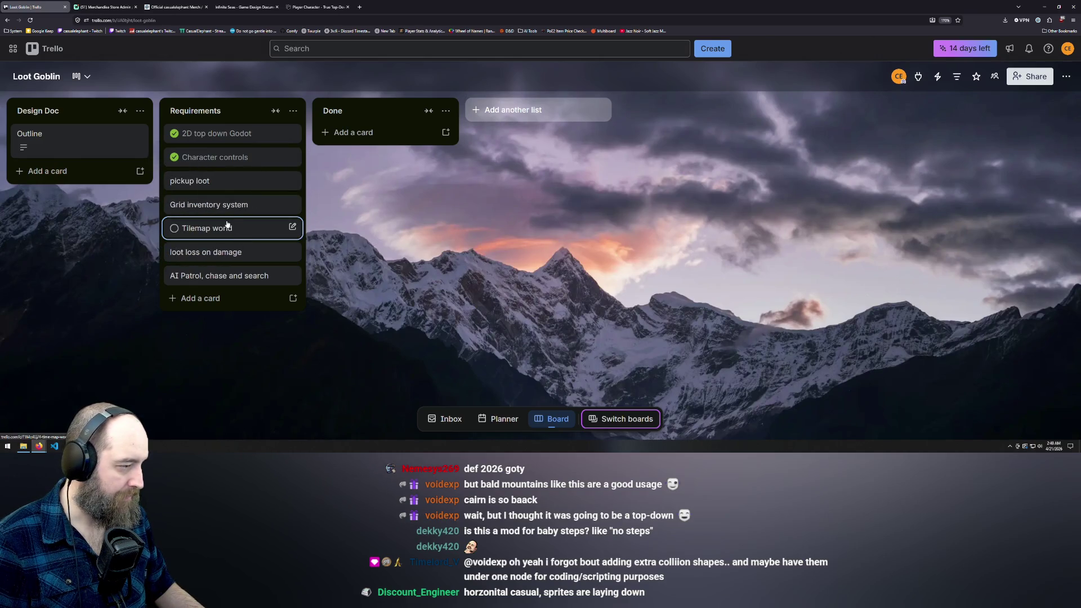
Step: Rename the Tilemap world card to 'World geometry'
{"action": "left_click", "coordinate": [226, 230]}
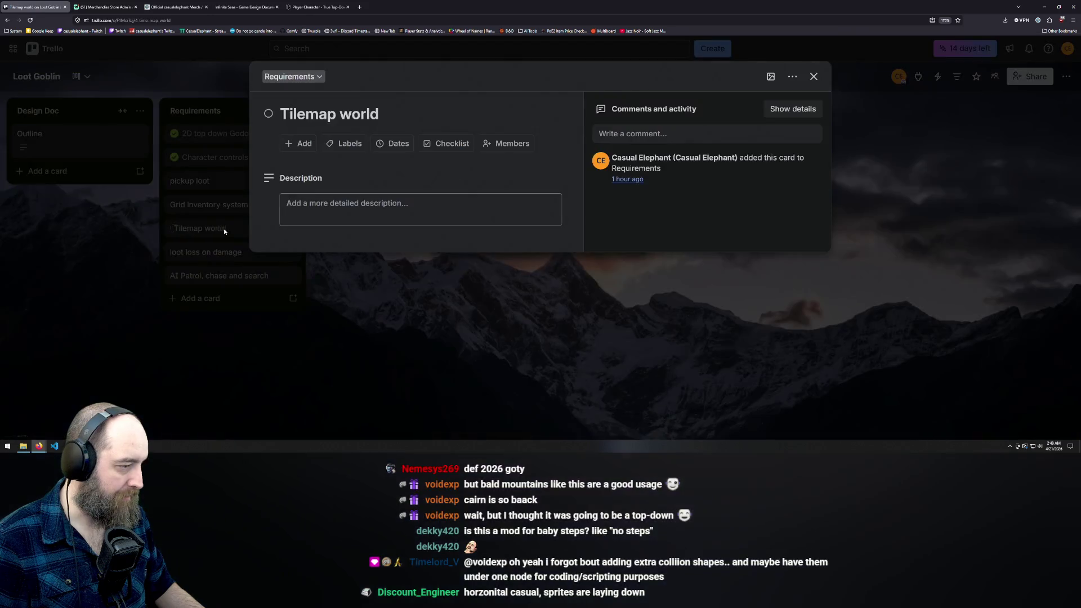
{"action": "left_click", "coordinate": [396, 120]}
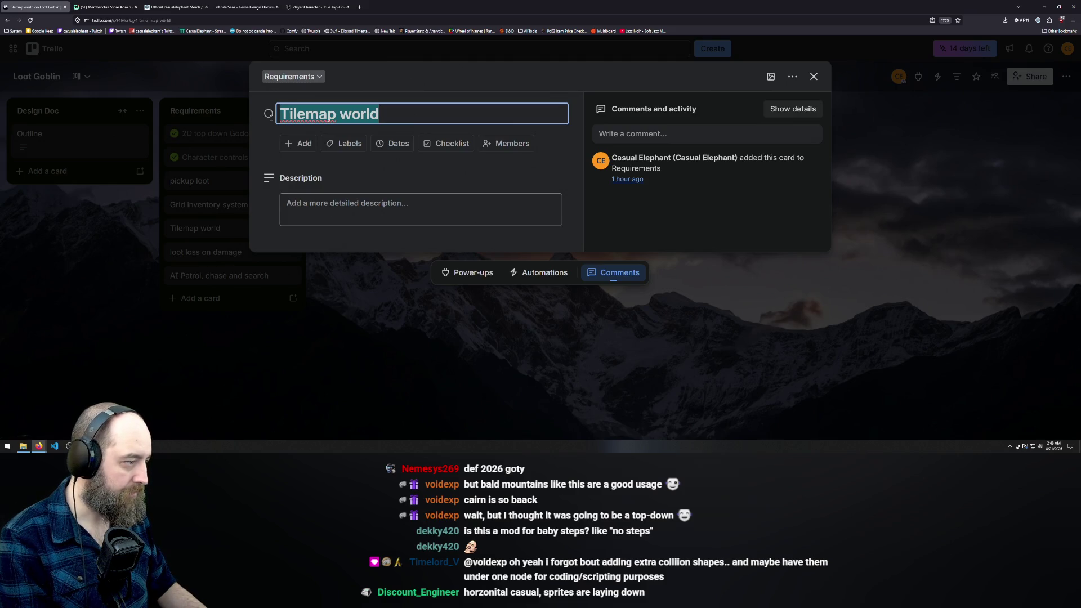
{"action": "type", "text": "World"}
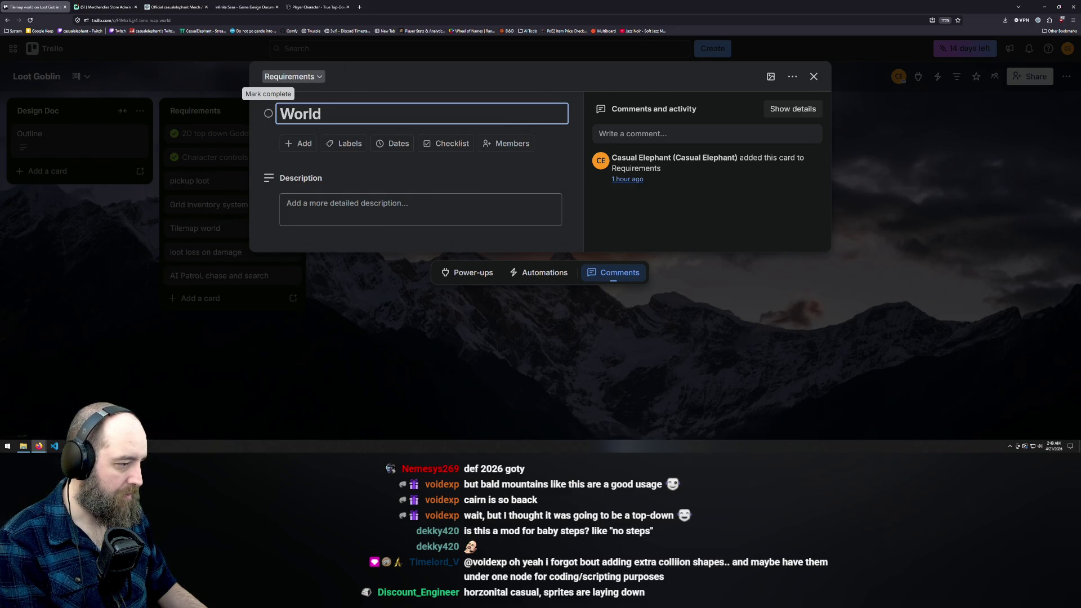
{"action": "type", "text": " geometry"}
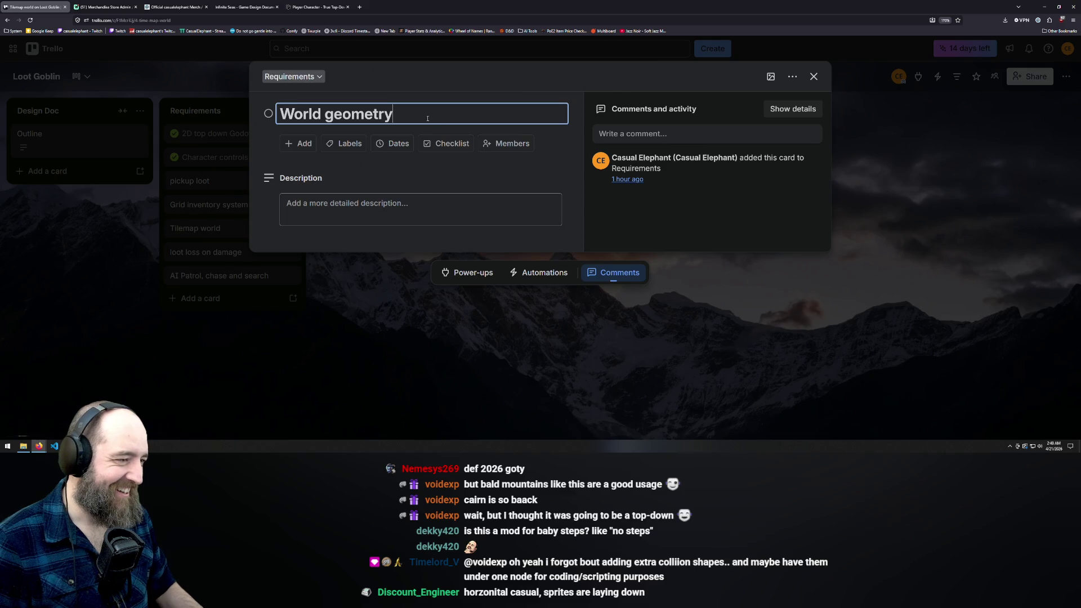
{"action": "key", "text": "Return"}
Step: Mark World geometry complete and move it above pickup loot
{"action": "left_click", "coordinate": [394, 320]}
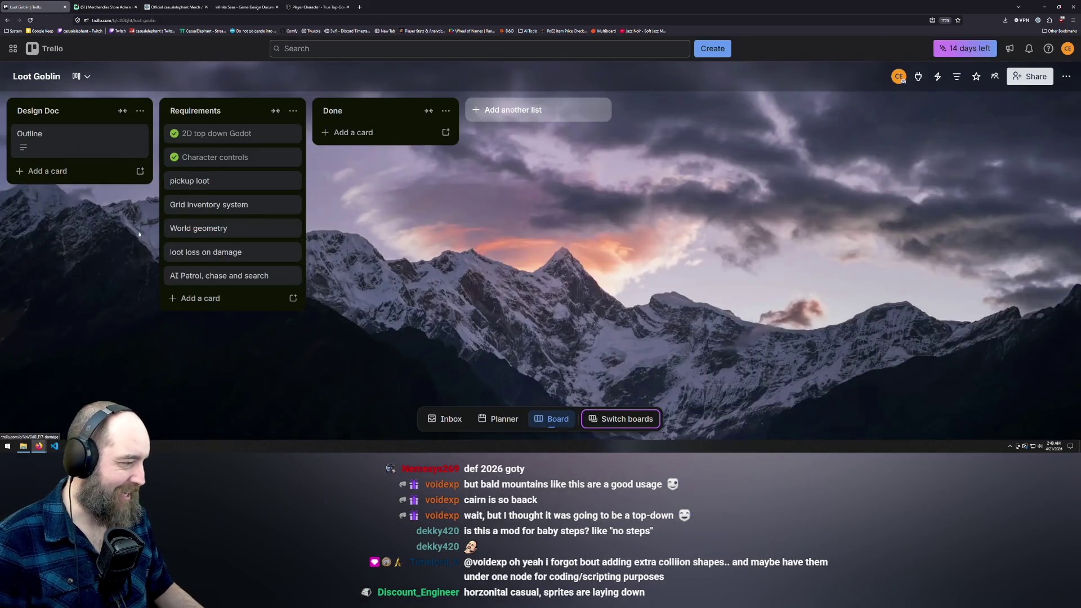
{"action": "left_click", "coordinate": [175, 231]}
{"action": "mouse_move", "coordinate": [191, 231]}
{"action": "left_mouse_down"}
{"action": "mouse_move", "coordinate": [194, 198]}
{"action": "mouse_move", "coordinate": [211, 179]}
{"action": "left_mouse_up"}
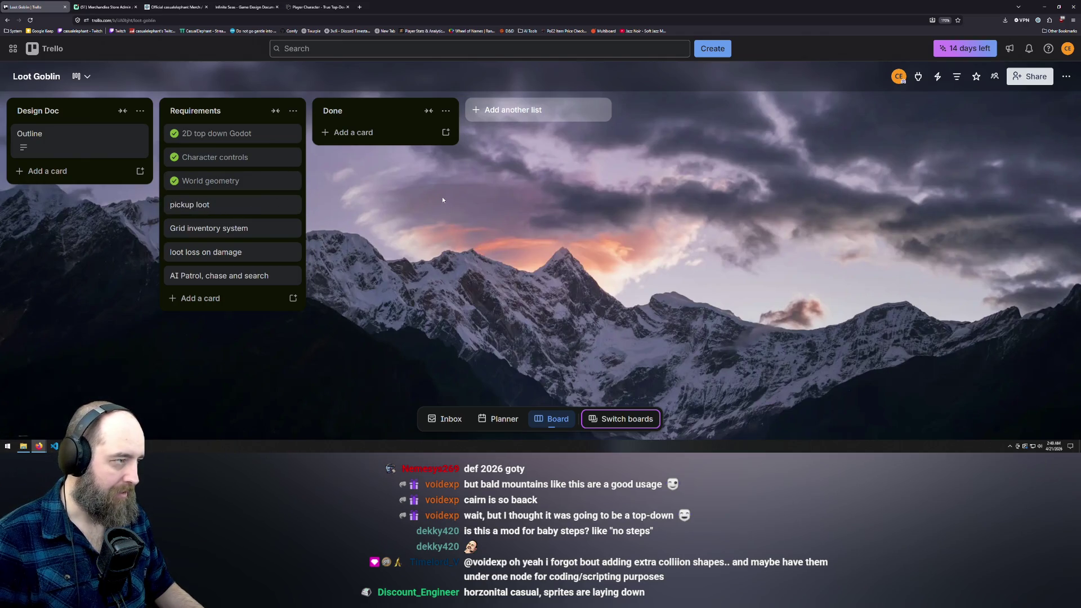
{"action": "key", "text": "alt+Tab"}
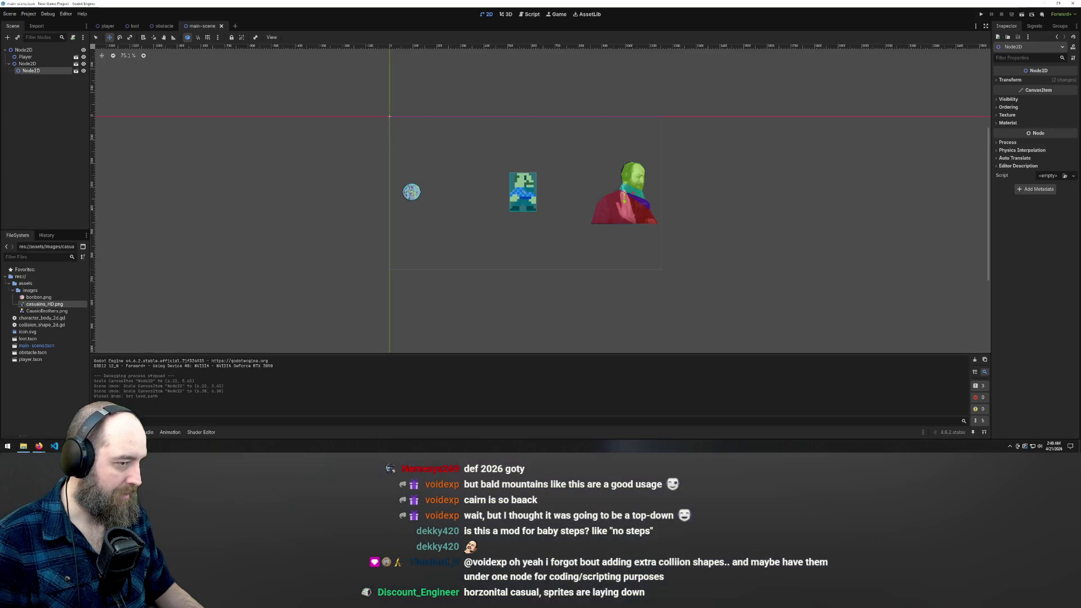
Step: Run the game with F5 and walk the player right, left, up and down mid-window
{"action": "key", "text": "F5"}
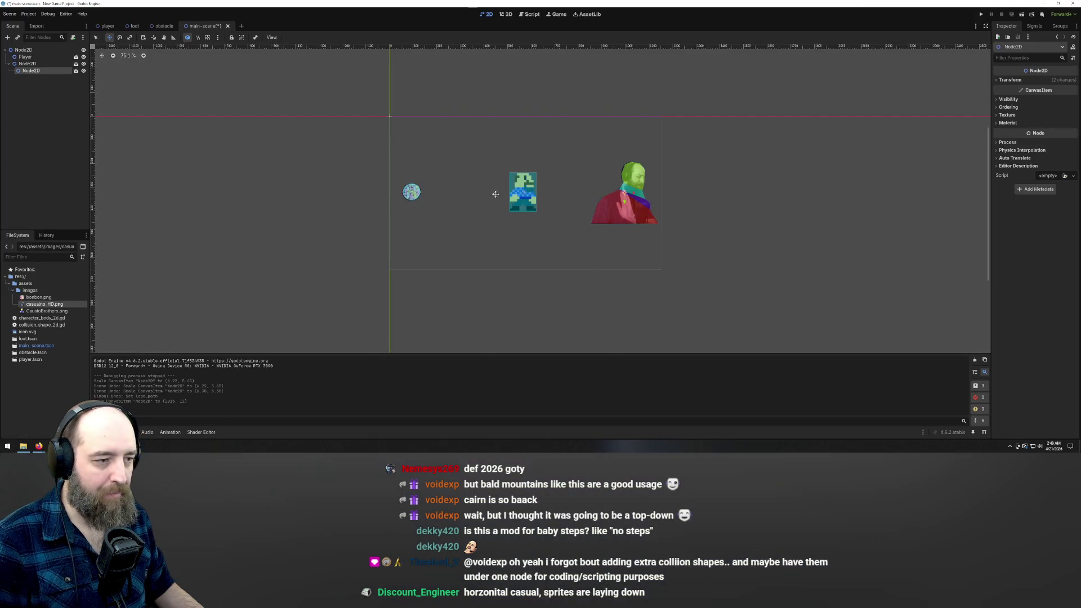
{"action": "key", "text": "Right"}
{"action": "key", "text": "Left"}
{"action": "key", "text": "Left"}
{"action": "key", "text": "Up"}
{"action": "key", "text": "Right"}
{"action": "key", "text": "Left"}
{"action": "key", "text": "Down"}
{"action": "key", "text": "Right"}
{"action": "key", "text": "Left"}
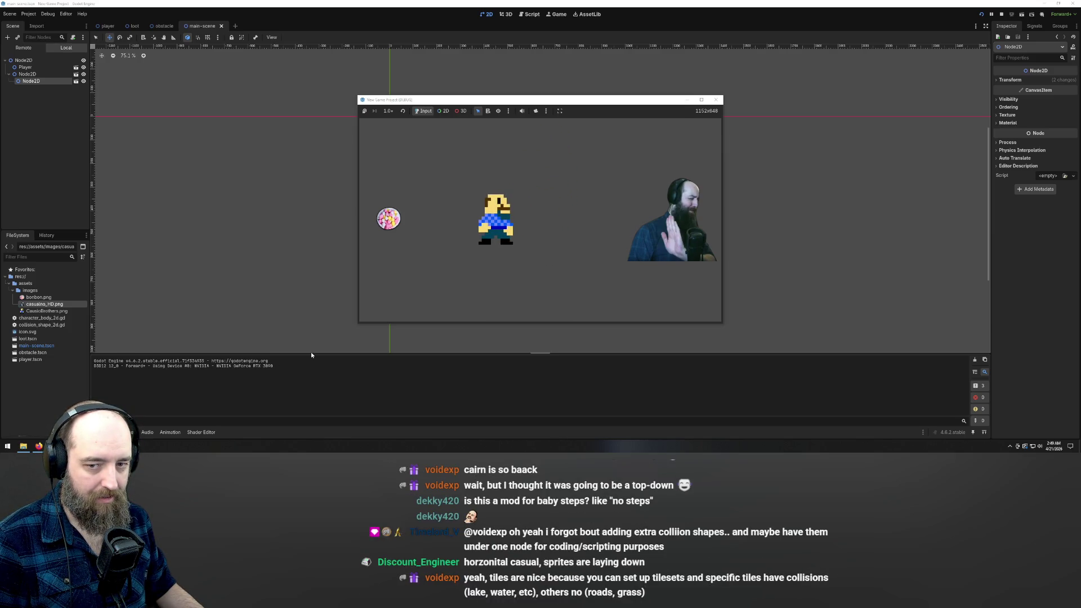
{"action": "key", "text": "Right"}
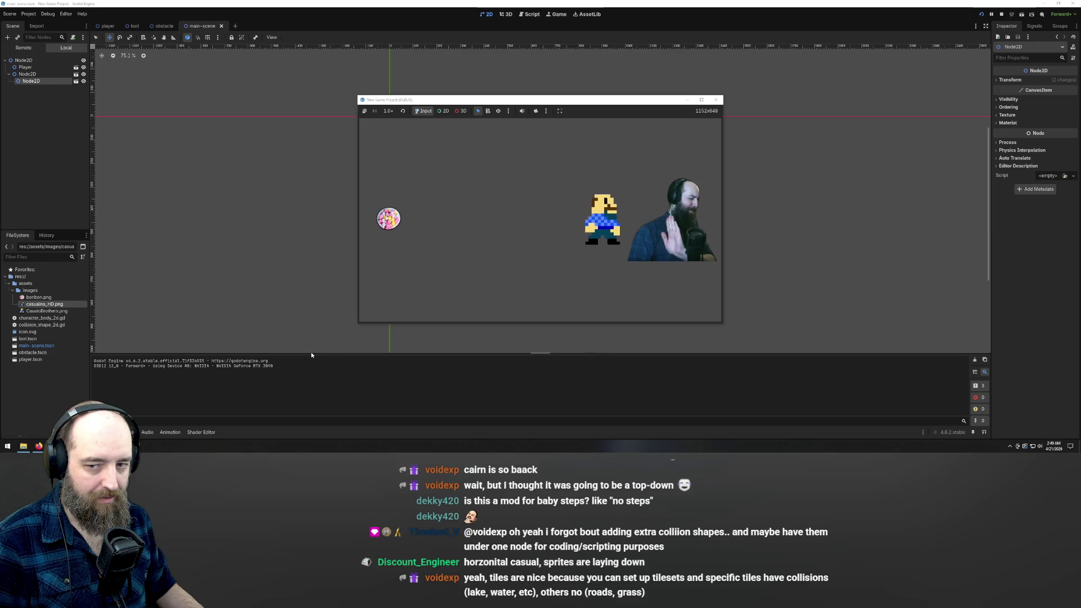
{"action": "key", "text": "Left"}
{"action": "key", "text": "Down"}
{"action": "key", "text": "Up"}
{"action": "key", "text": "Right"}
{"action": "key", "text": "Right"}
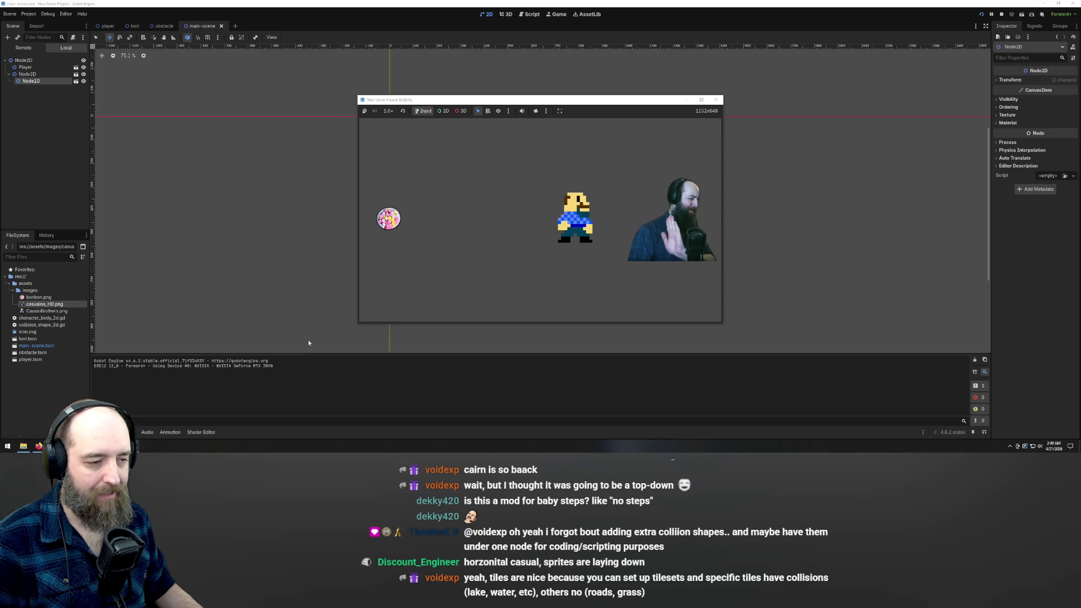
Step: Walk the player to the top-right corner, then around and down to the bottom edge
{"action": "key", "text": "Up"}
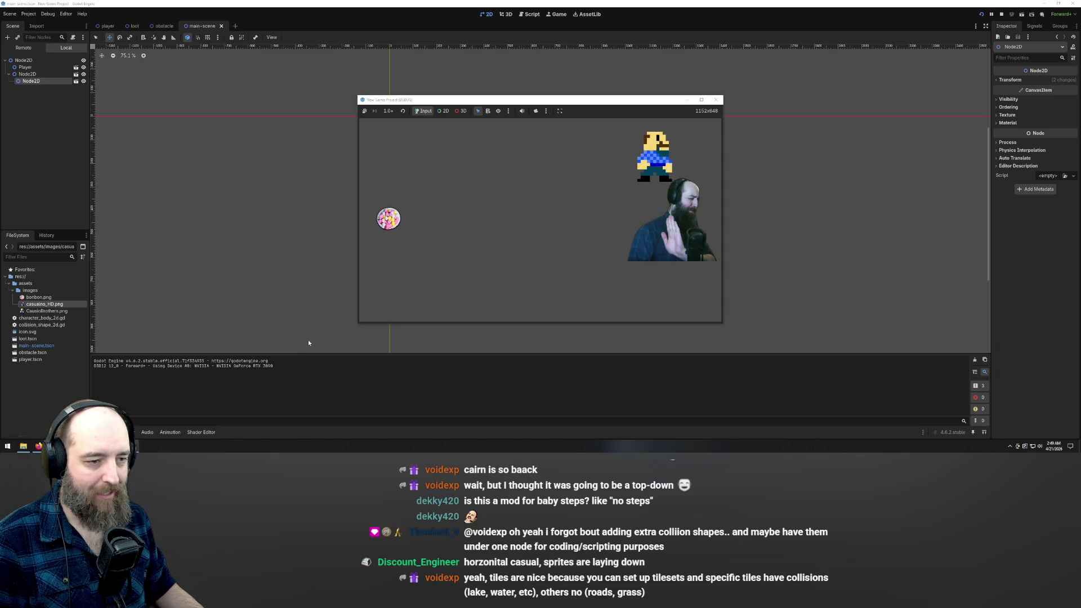
{"action": "key", "text": "Left"}
{"action": "key", "text": "Down"}
{"action": "key", "text": "Left"}
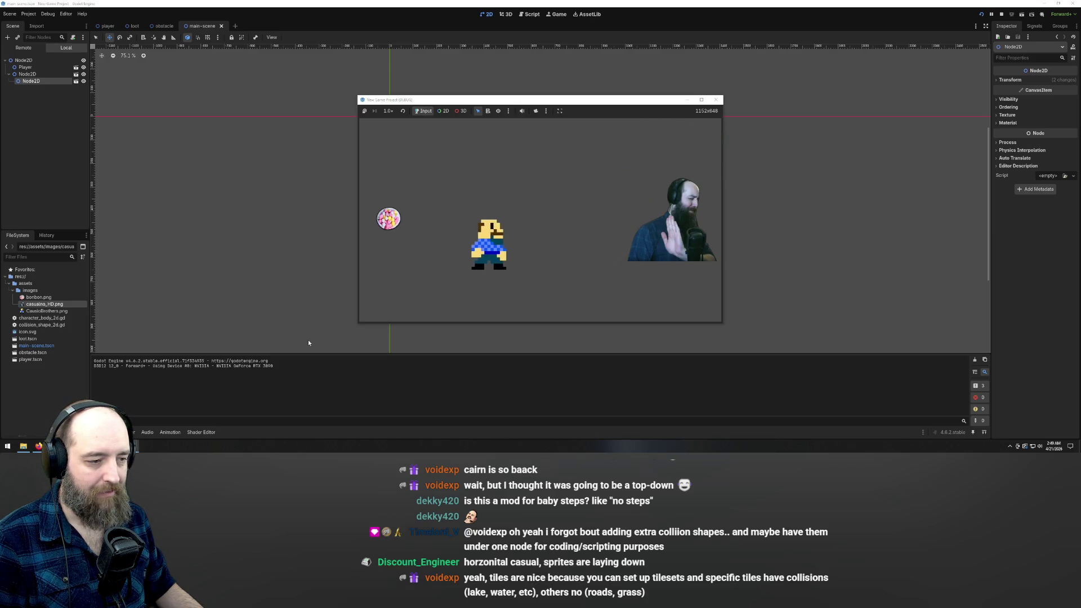
{"action": "key", "text": "Up"}
{"action": "key", "text": "Right"}
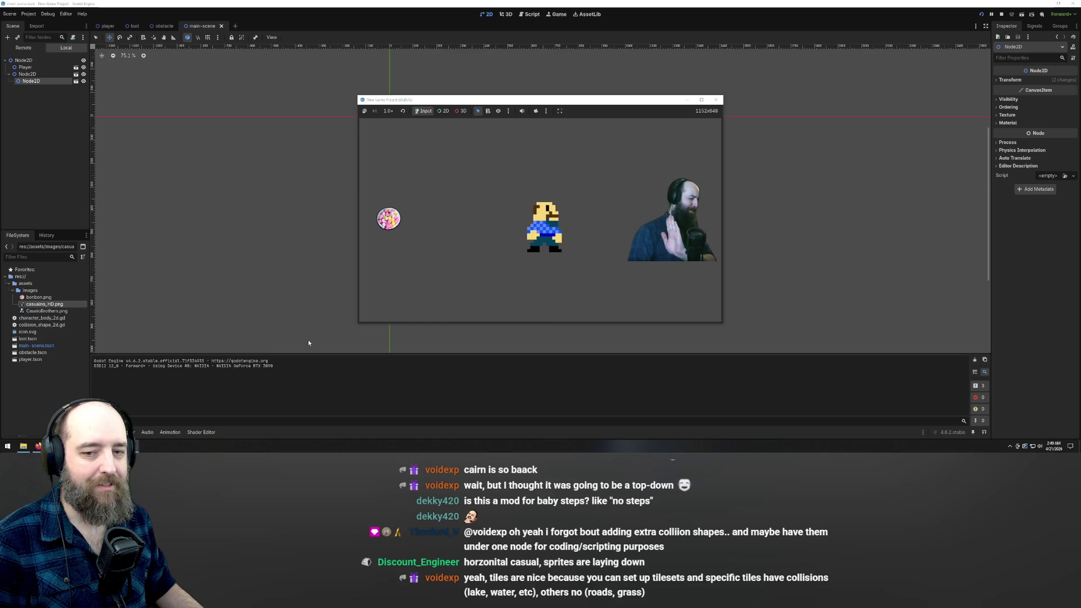
{"action": "key", "text": "Right"}
{"action": "key", "text": "Right"}
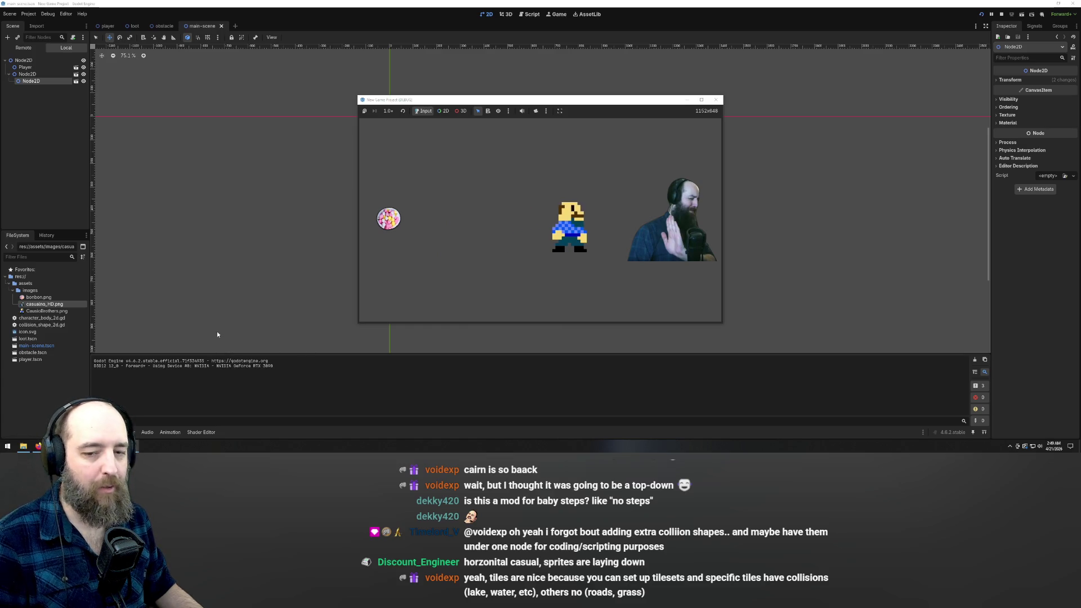
{"action": "key", "text": "Down"}
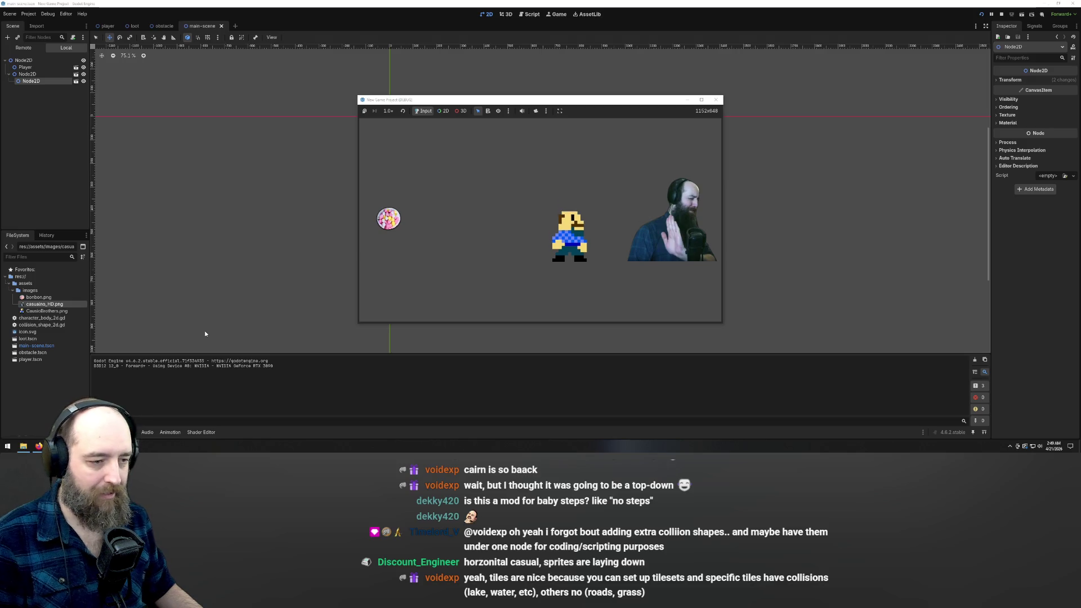
{"action": "key", "text": "Left"}
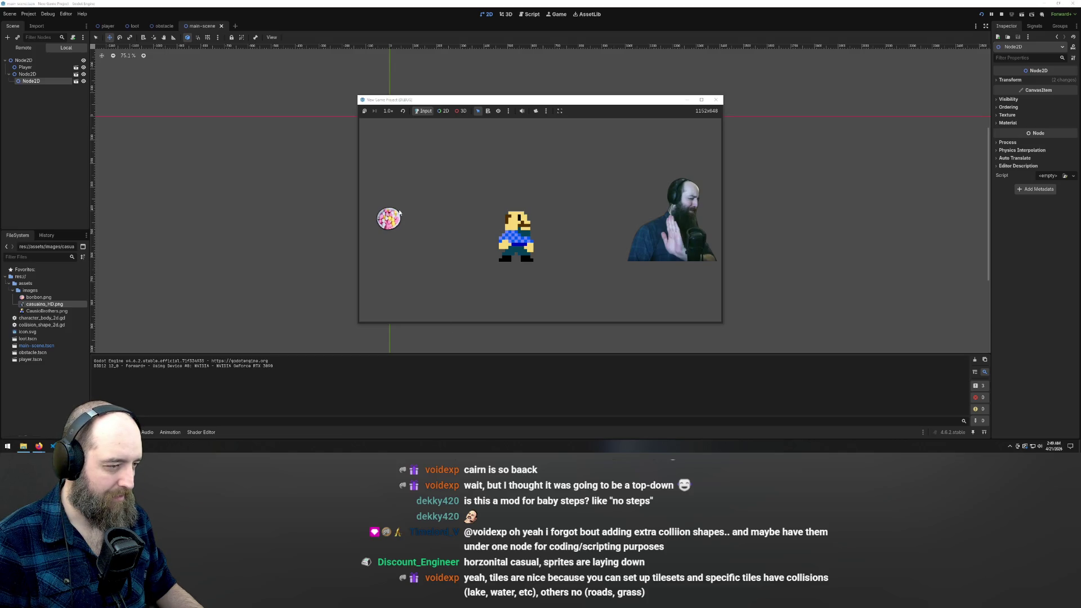
{"action": "key", "text": "Down"}
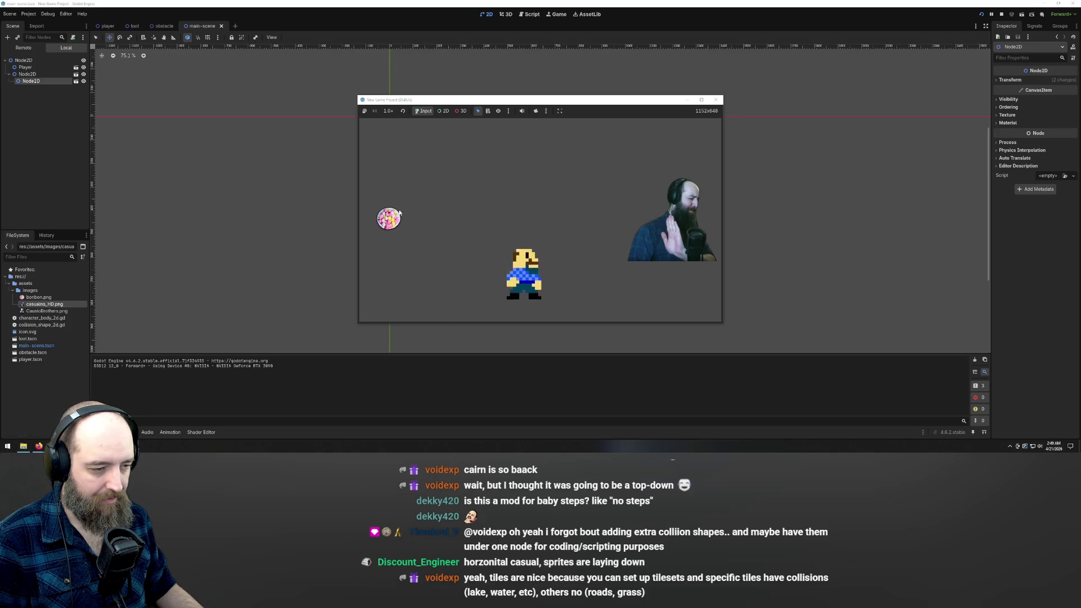
{"action": "key", "text": "Up"}
{"action": "key", "text": "Down"}
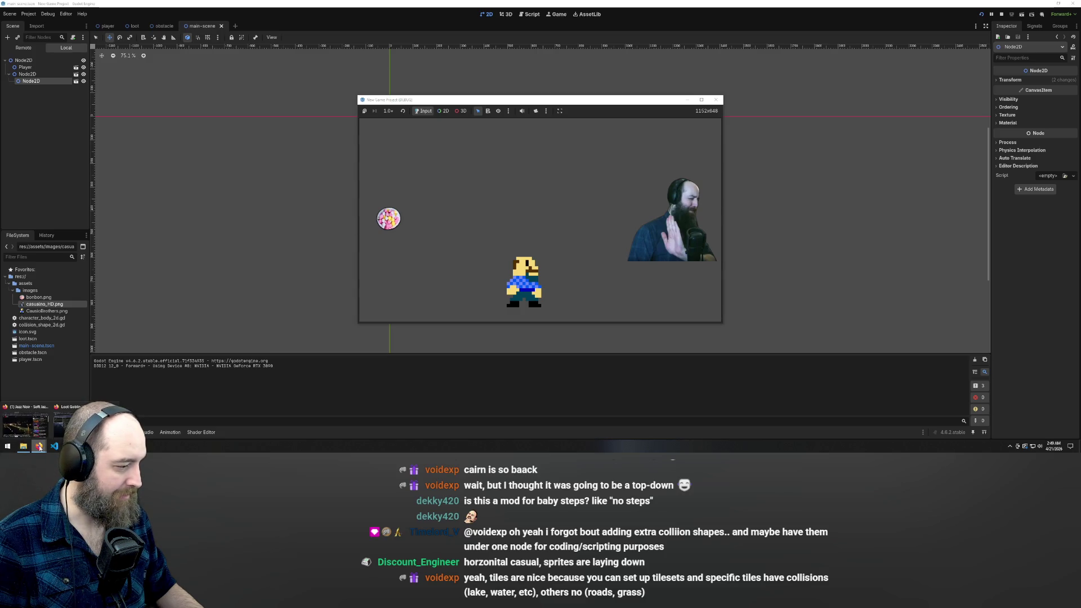
{"action": "left_click", "coordinate": [38, 446]}
Step: Add 'Enter Exit world' and 'Timer' cards to the Requirements list
{"action": "left_click", "coordinate": [197, 298]}
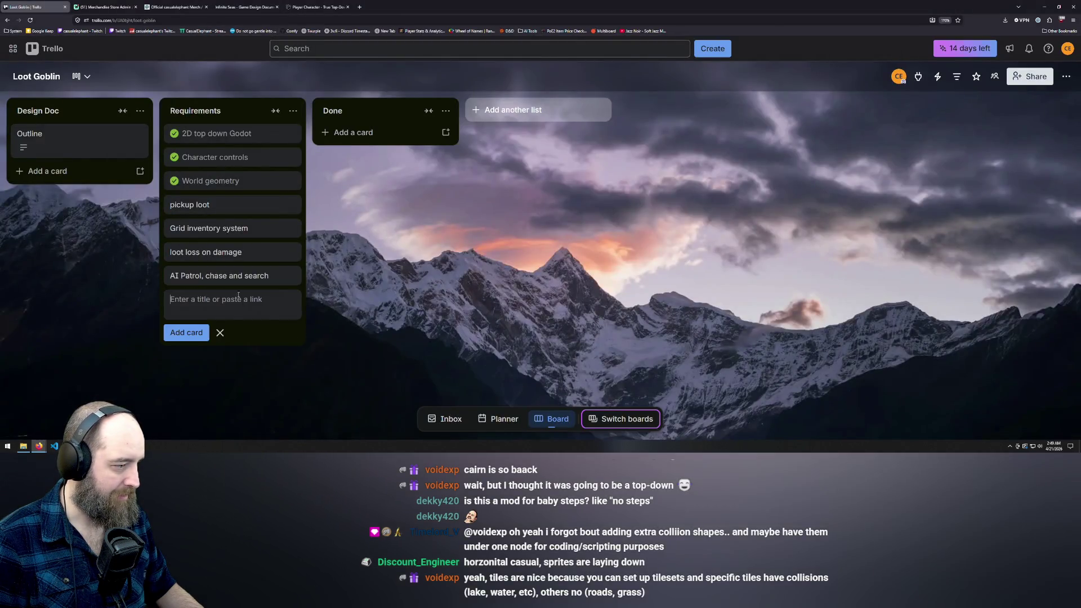
{"action": "type", "text": "Enter"}
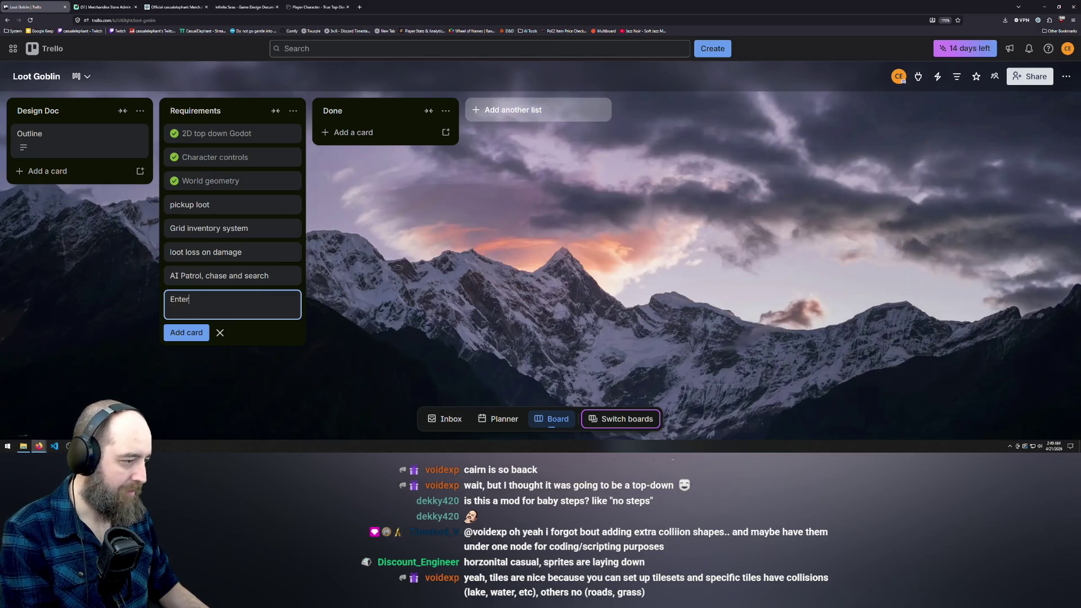
{"action": "type", "text": " Exit world"}
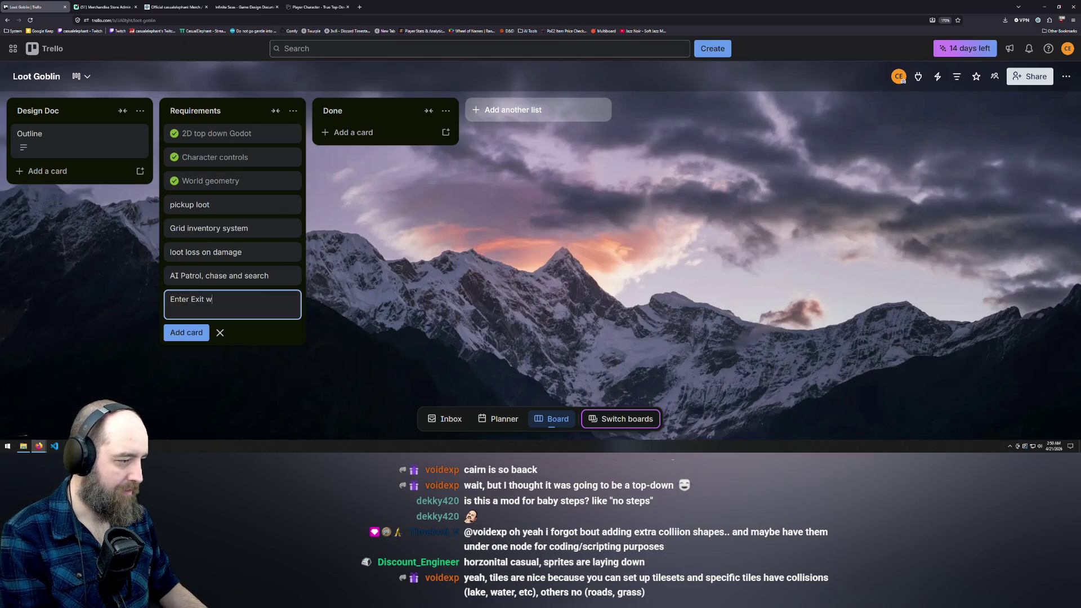
{"action": "key", "text": "Return"}
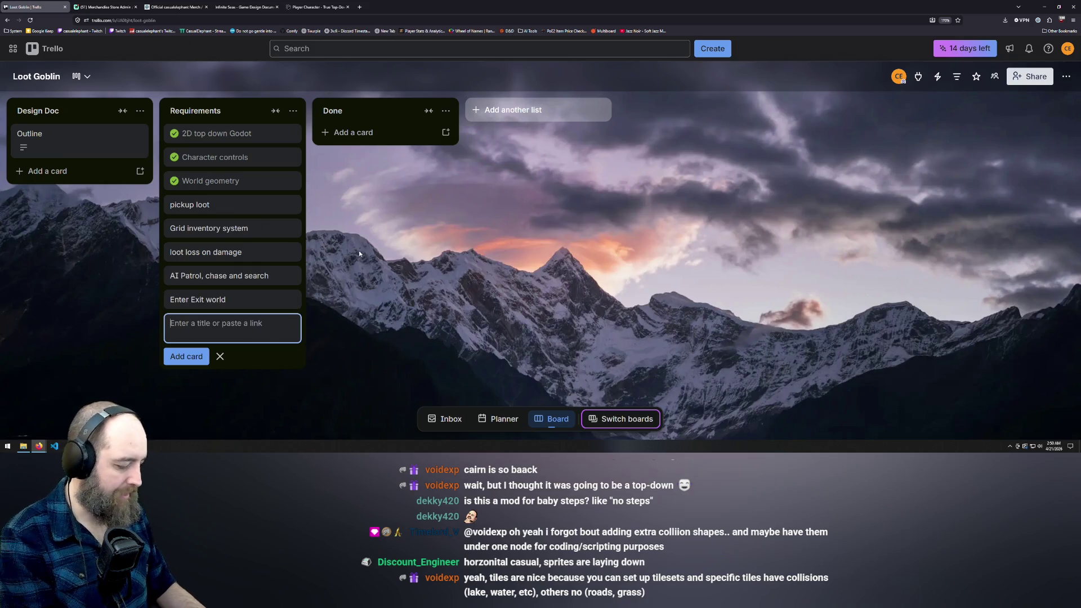
{"action": "type", "text": "Timer"}
{"action": "key", "text": "Return"}
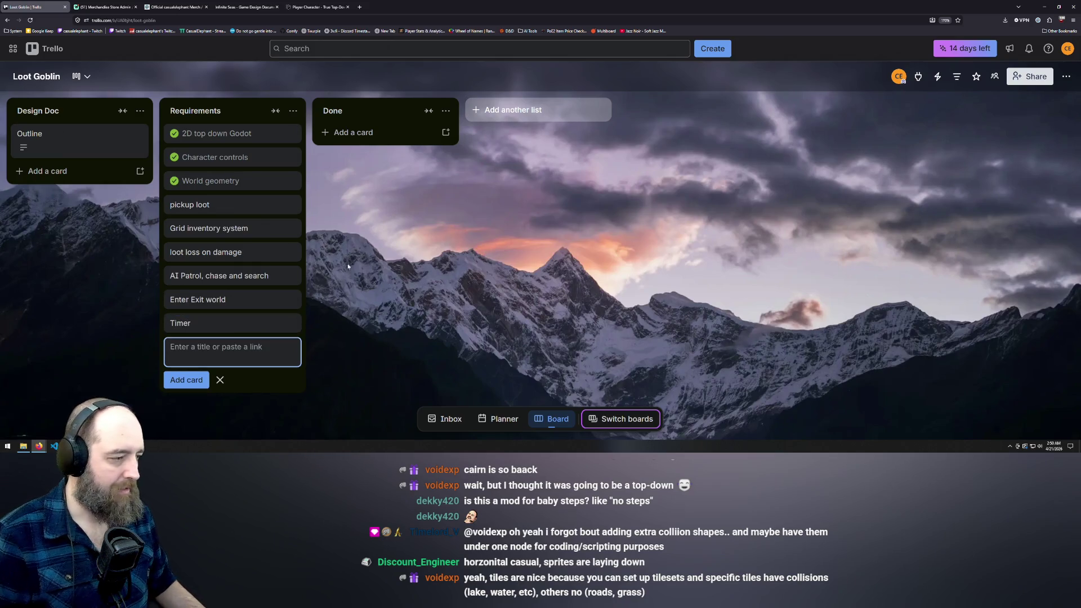
{"action": "key", "text": "Escape"}
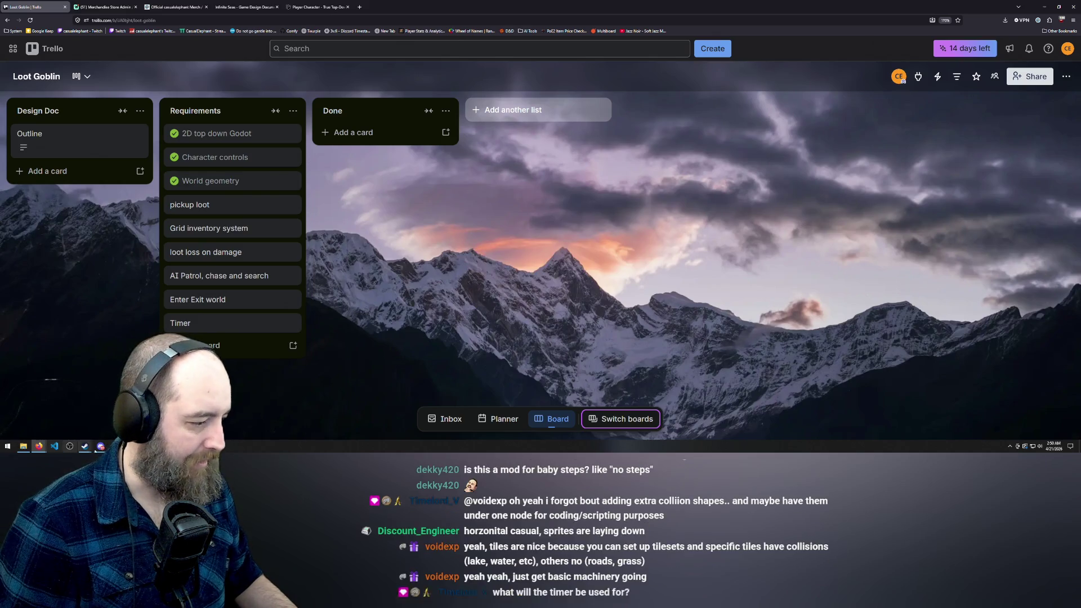
{"action": "left_click", "coordinate": [100, 446]}
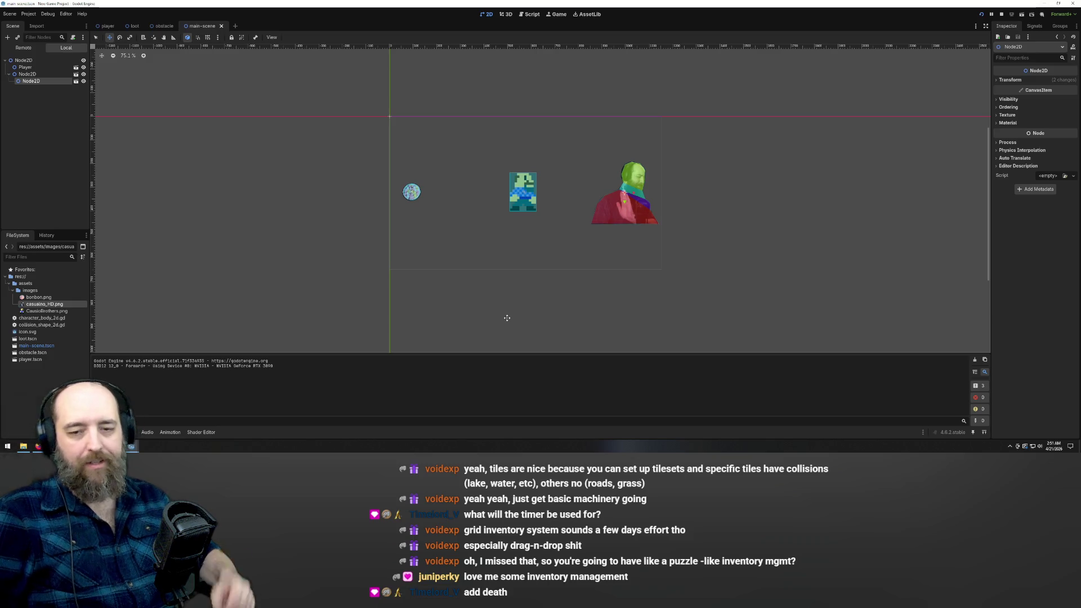
Step: Bring up the Emotes image folder, then return to the Loot Goblin Trello board
{"action": "left_click", "coordinate": [26, 449]}
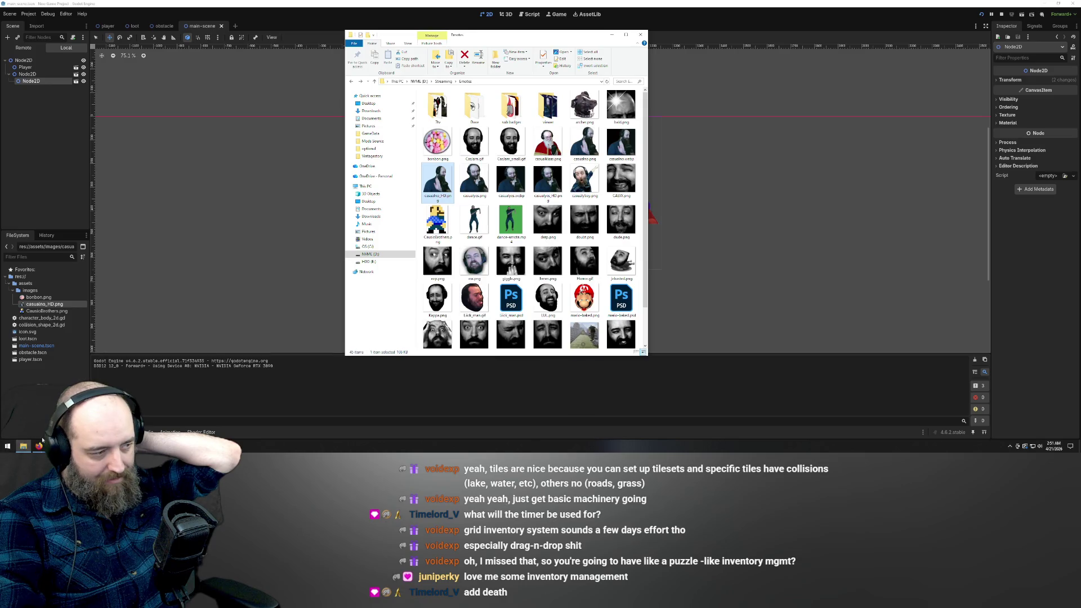
{"action": "left_click", "coordinate": [39, 436]}
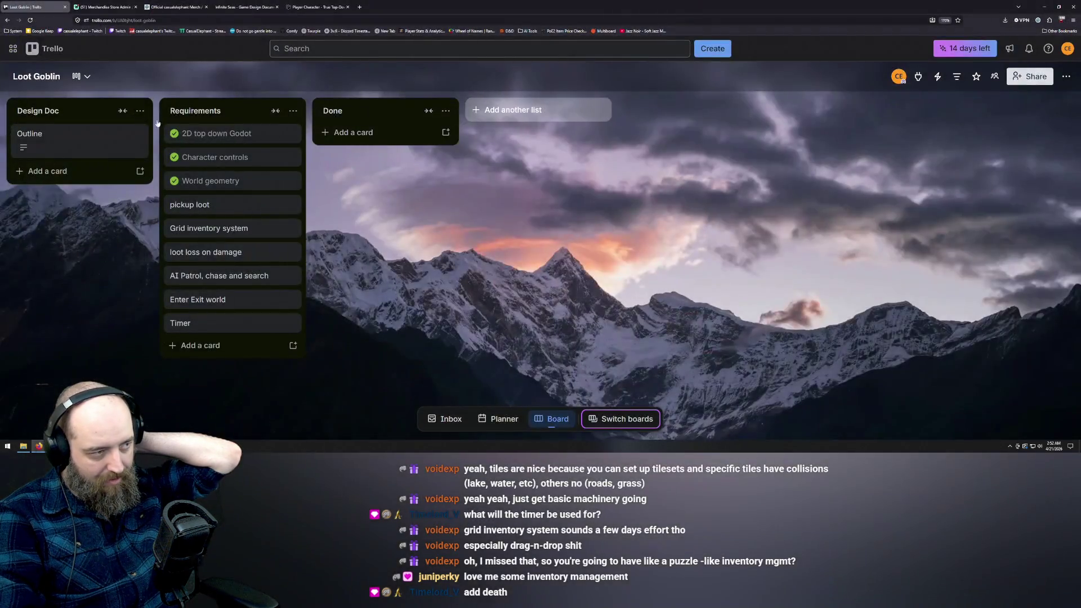
Step: Open the Outline card in the Design Doc list to view the game description
{"action": "left_click", "coordinate": [118, 138]}
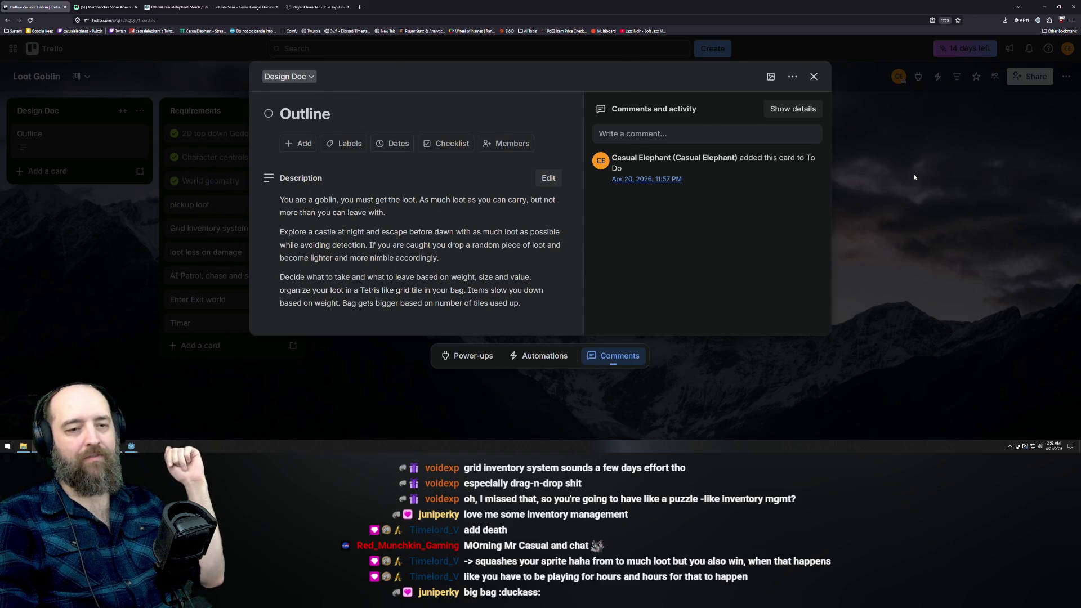
Step: Close the Outline card details to view the board's Requirements list
{"action": "key", "text": "Escape"}
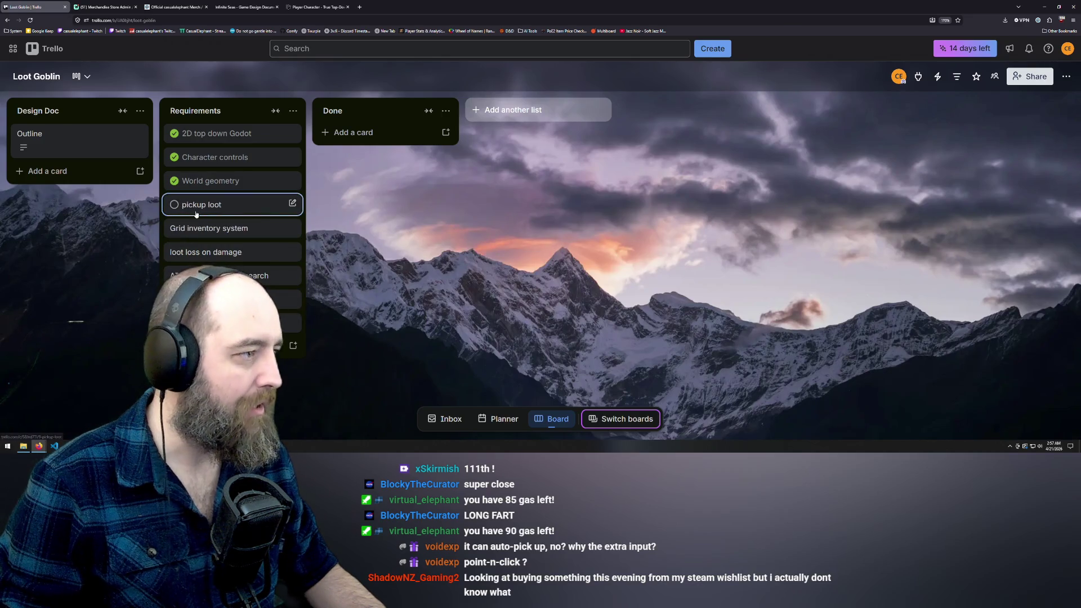
Step: Bring the running game forward and walk the player around in all directions with WASD
{"action": "mouse_move", "coordinate": [104, 446]}
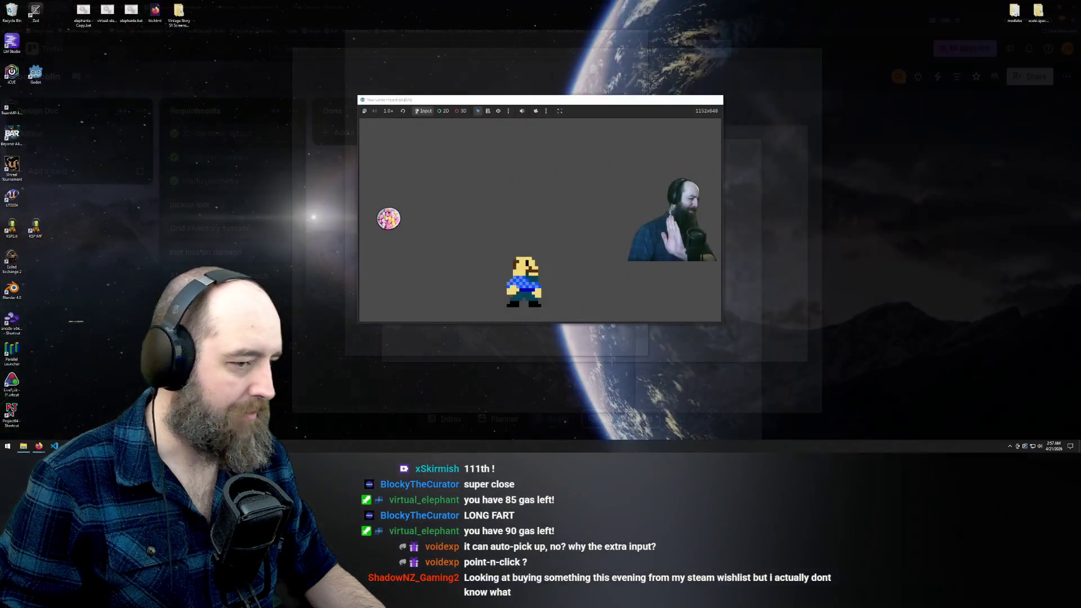
{"action": "left_click", "coordinate": [248, 420]}
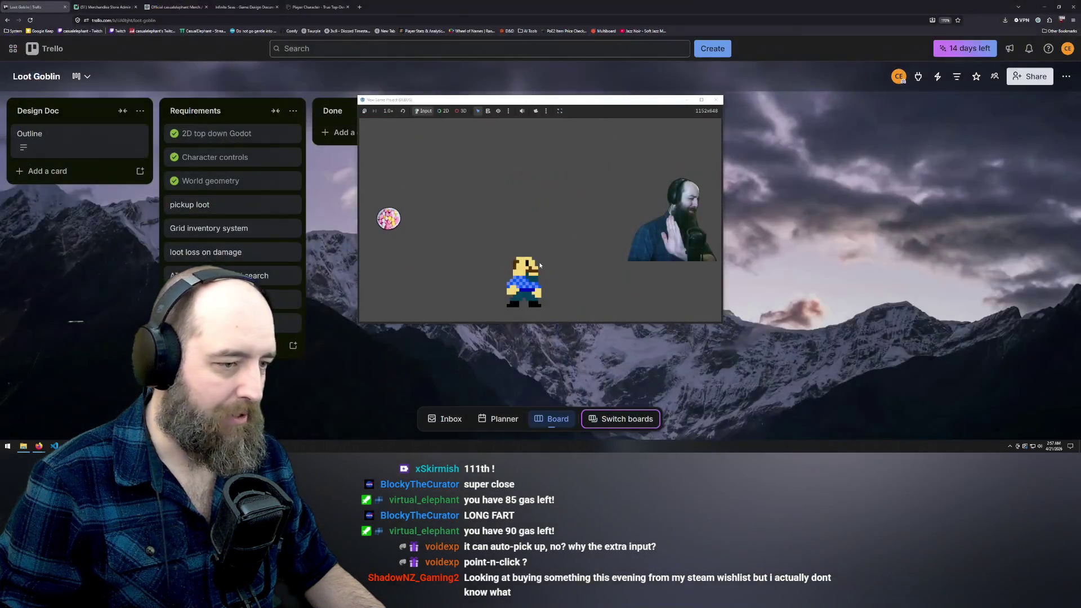
{"action": "key", "text": "d"}
{"action": "key", "text": "a"}
{"action": "key", "text": "w"}
{"action": "key", "text": "w"}
{"action": "key", "text": "d"}
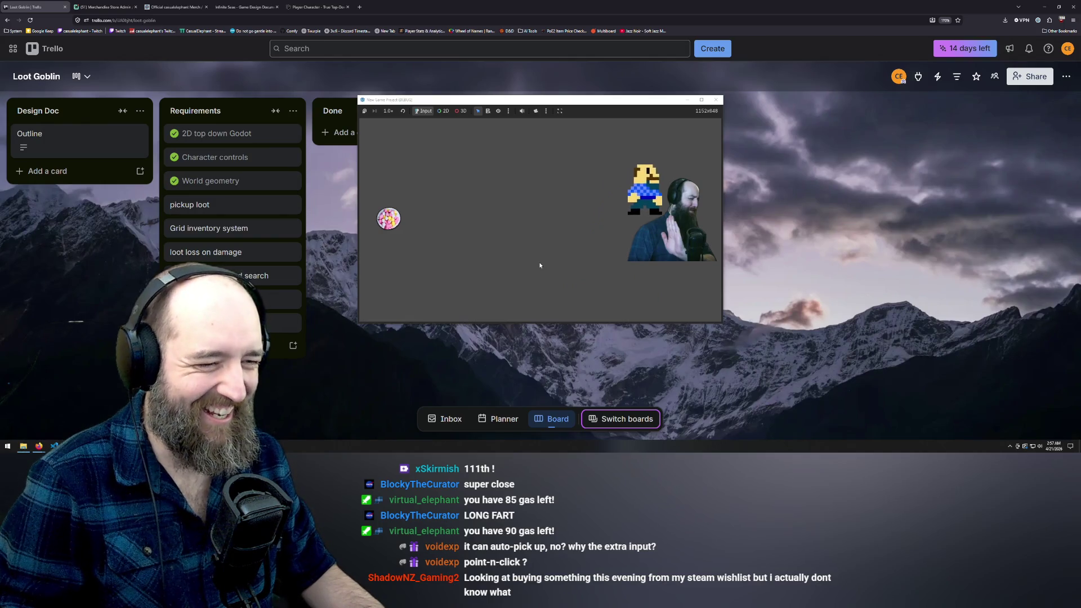
{"action": "key", "text": "a"}
{"action": "key", "text": "s"}
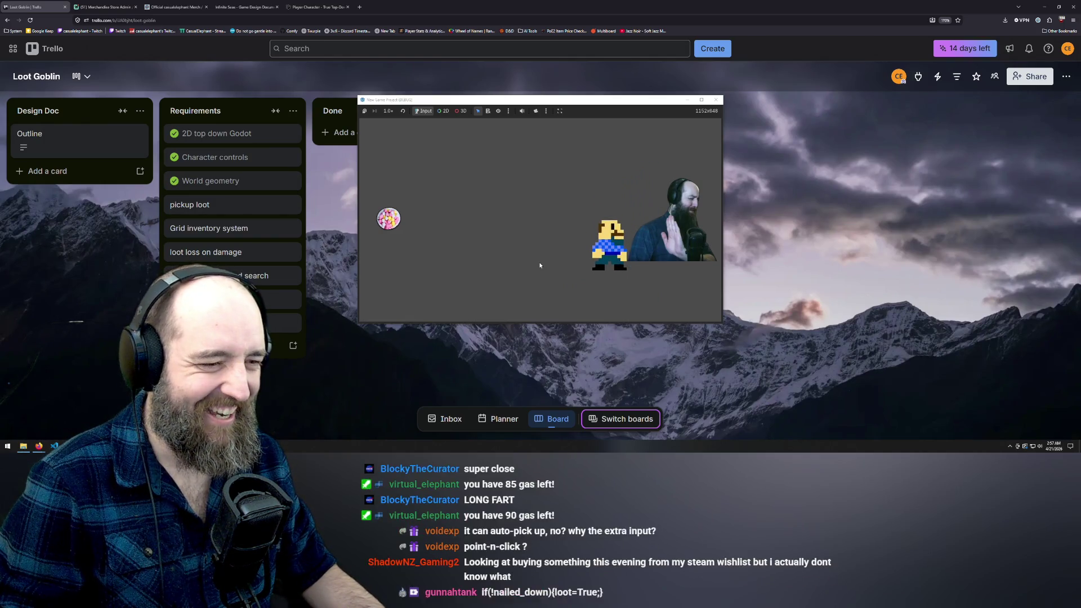
{"action": "key", "text": "w"}
{"action": "key", "text": "d"}
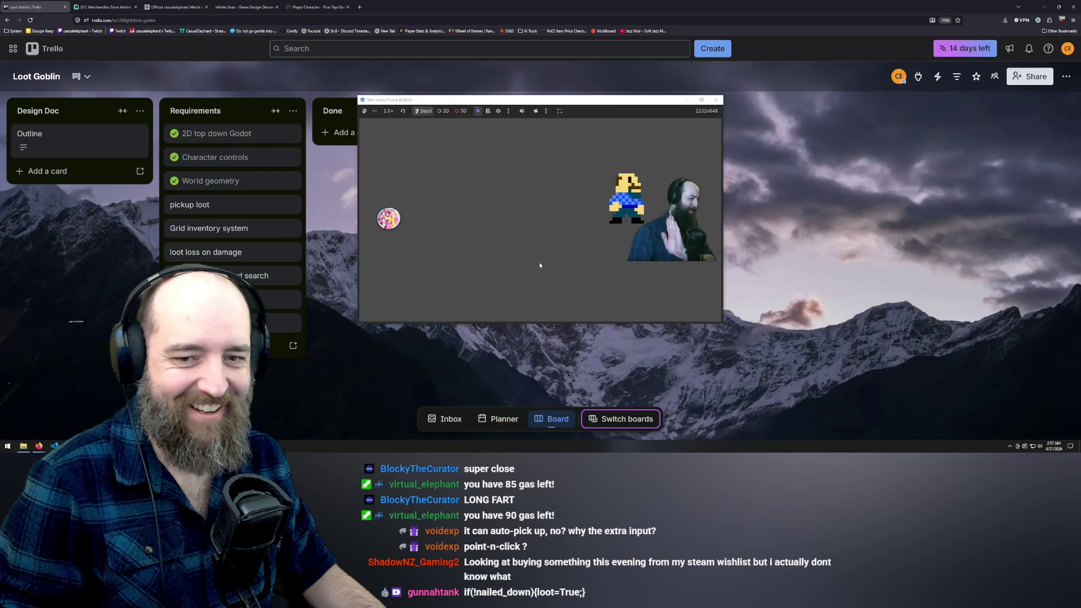
{"action": "key", "text": "a"}
{"action": "key", "text": "s"}
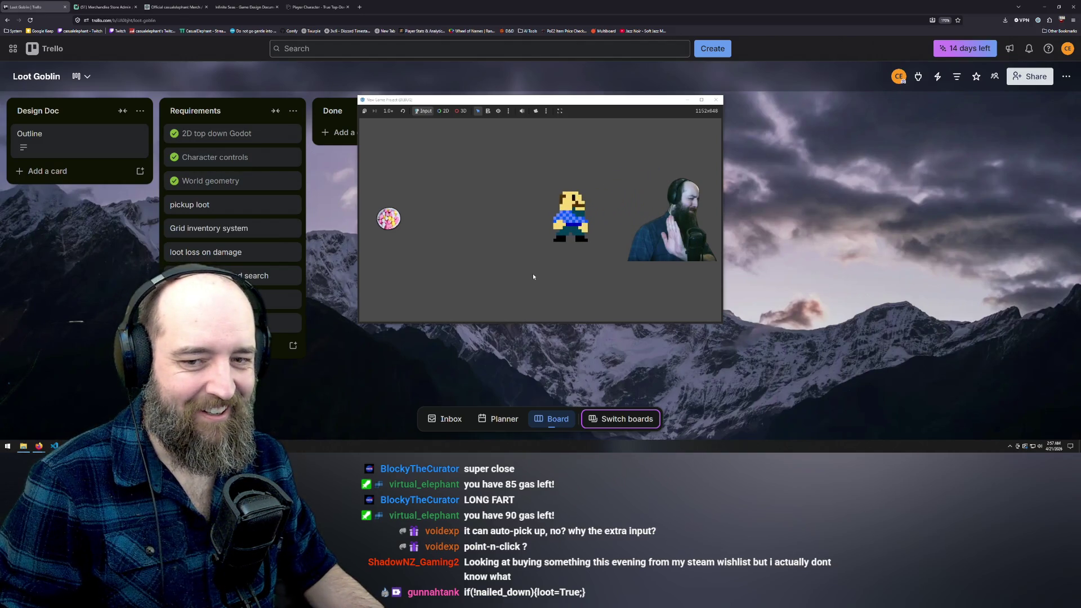
{"action": "key", "text": "w"}
Step: Walk the player onto the loot orb and off to the top-right, then close the game
{"action": "key", "text": "a"}
{"action": "key", "text": "d"}
{"action": "key", "text": "s"}
{"action": "key", "text": "a"}
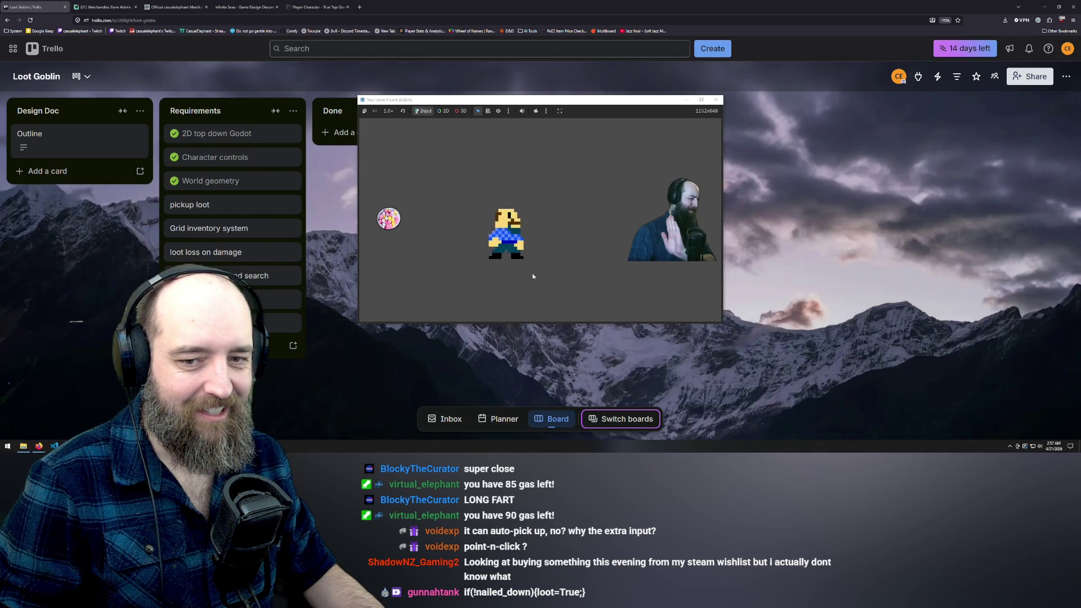
{"action": "key", "text": "d"}
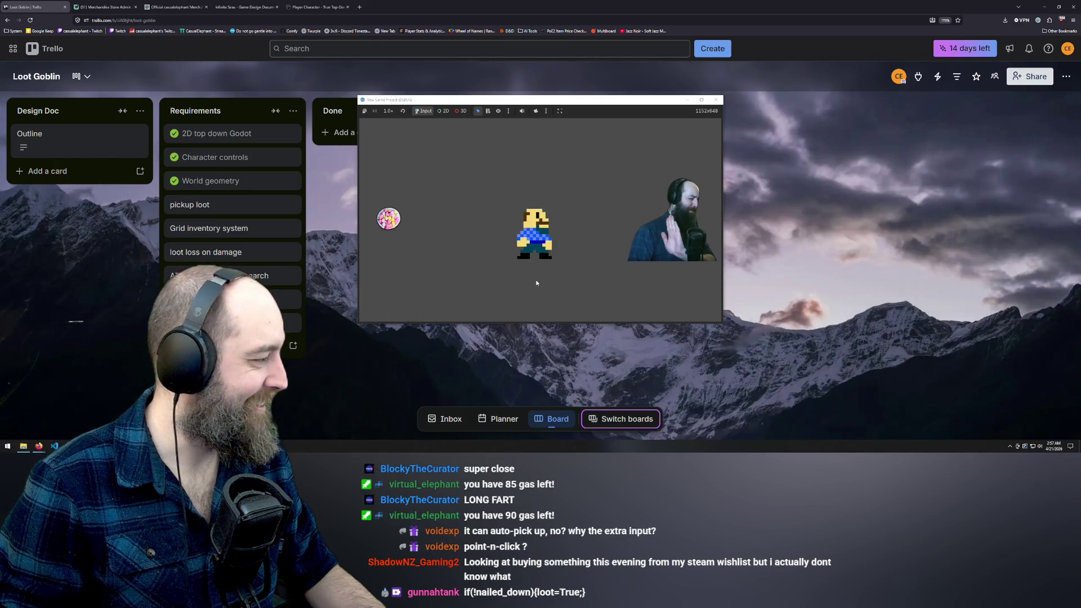
{"action": "key", "text": "a"}
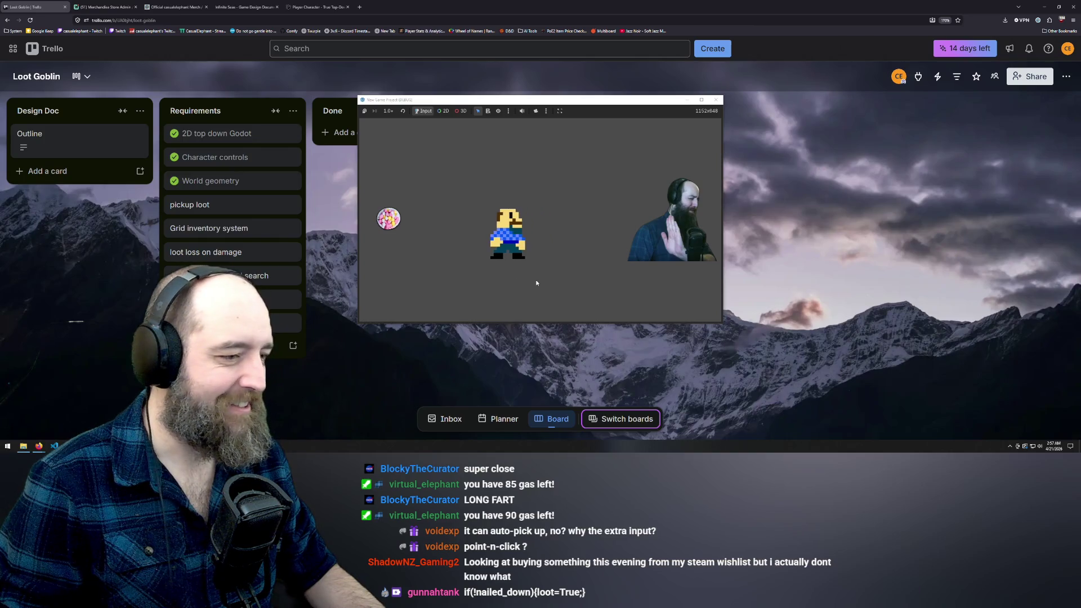
{"action": "key", "text": "a"}
{"action": "key", "text": "w"}
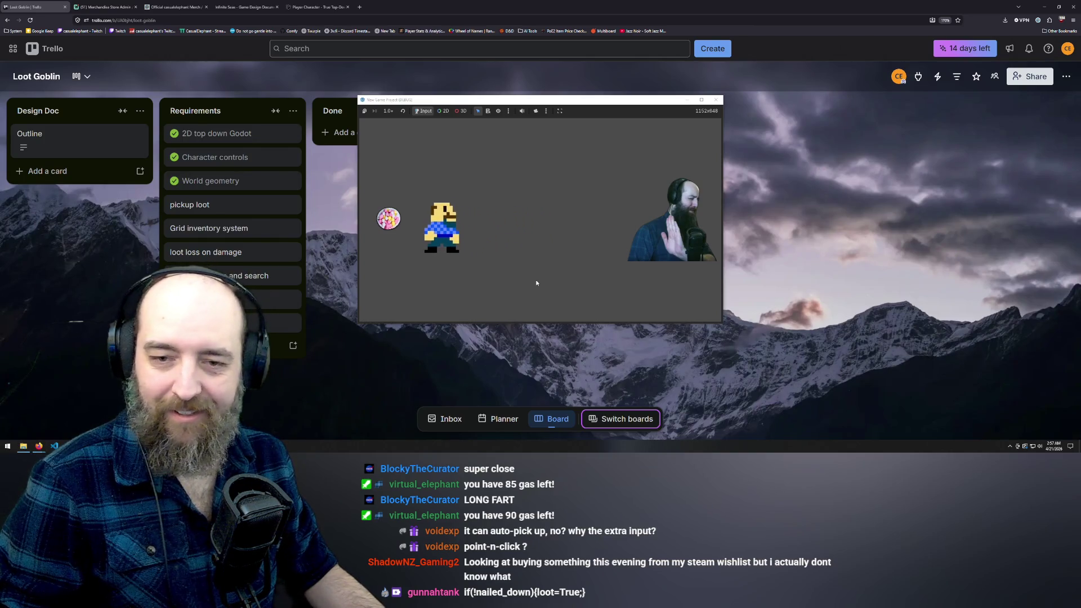
{"action": "key", "text": "d"}
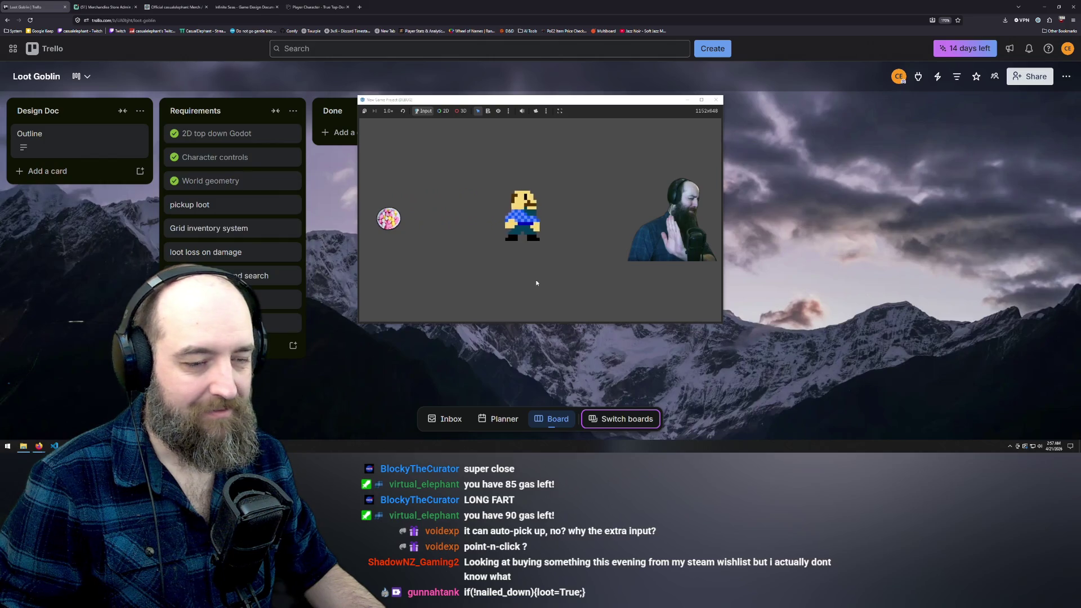
{"action": "key", "text": "d"}
{"action": "key", "text": "w"}
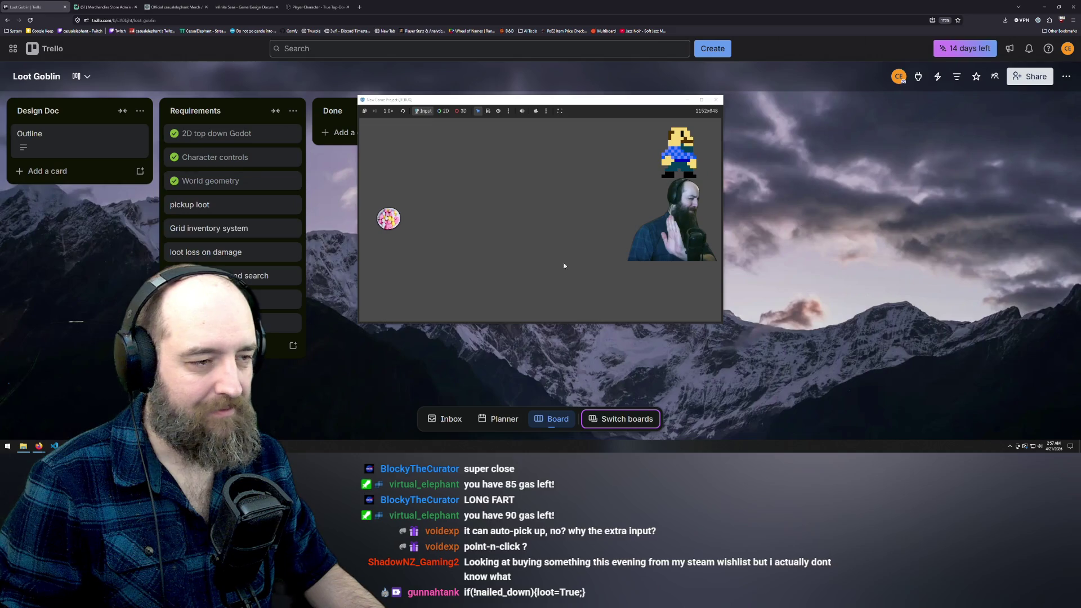
{"action": "left_click", "coordinate": [716, 100]}
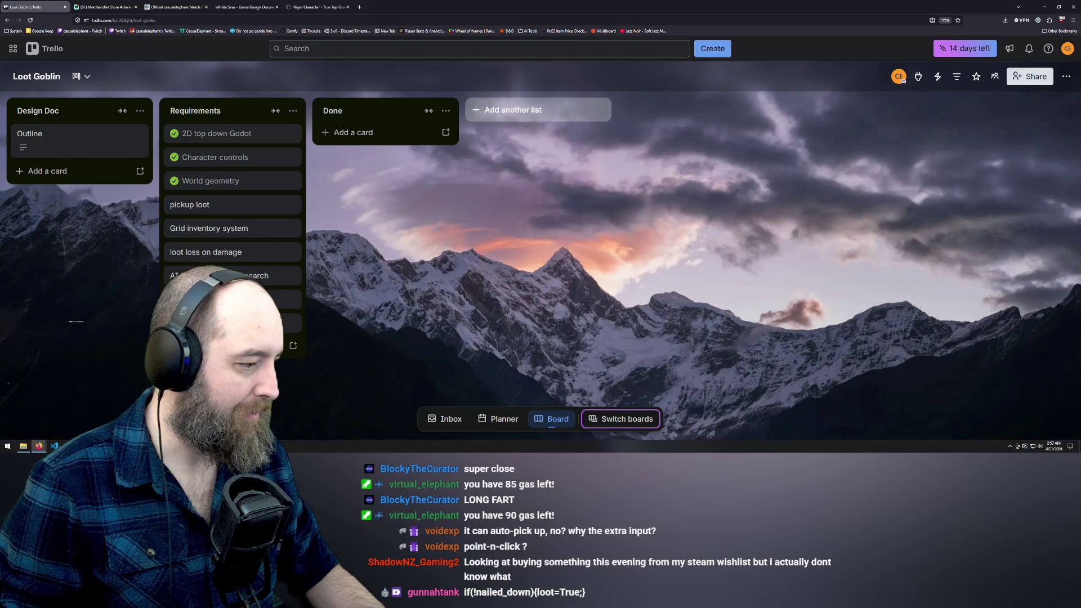
{"action": "key", "text": "alt+Tab"}
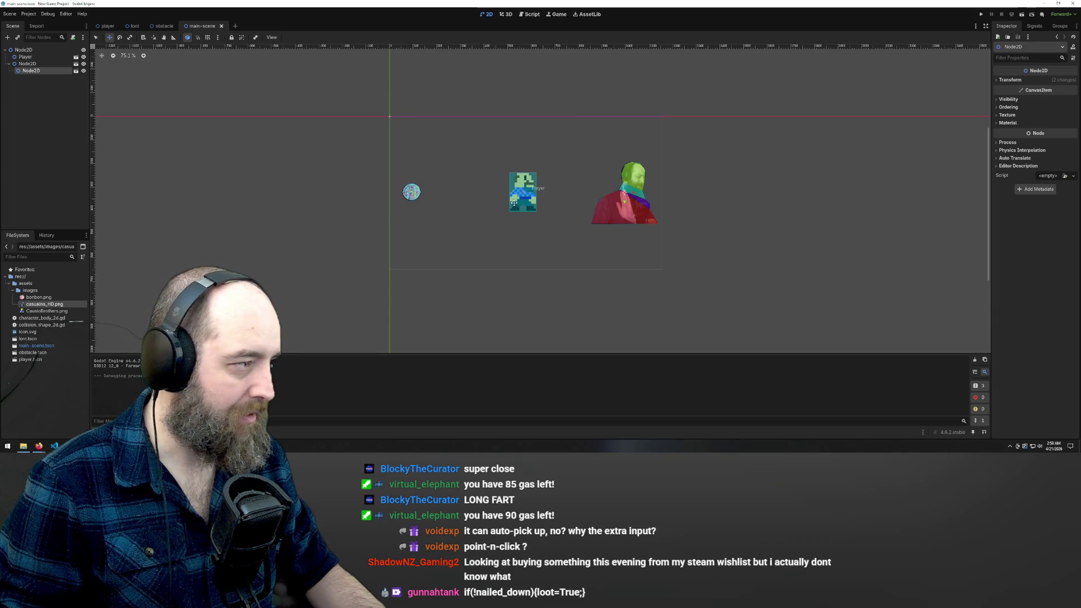
Step: Inspect the obstacle and loot scenes, checking the loot CollisionShape2D's Process properties
{"action": "left_click", "coordinate": [163, 26]}
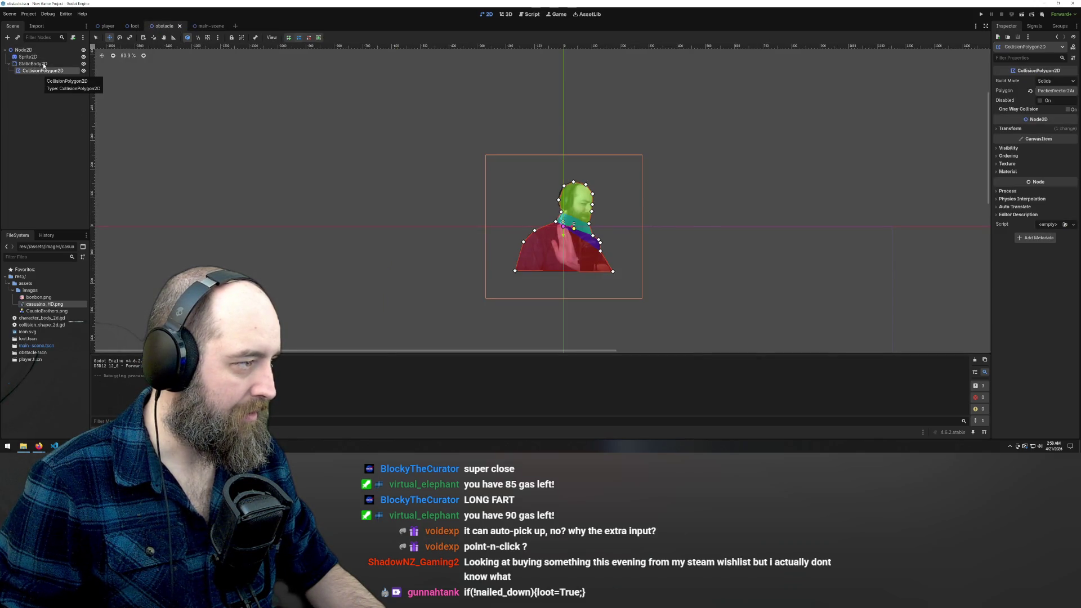
{"action": "left_click", "coordinate": [128, 27]}
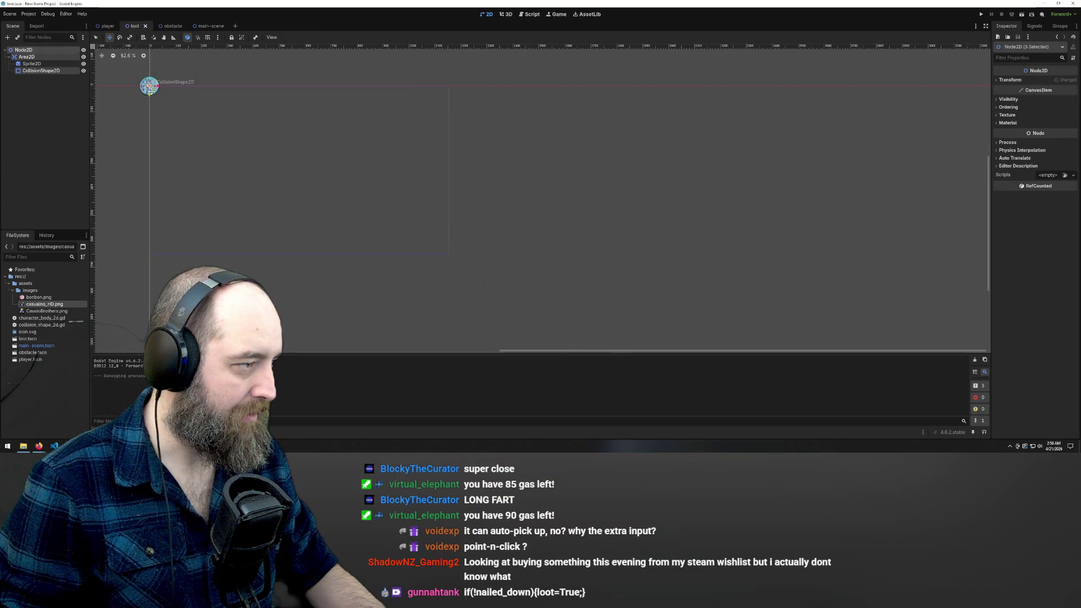
{"action": "left_click", "coordinate": [41, 71]}
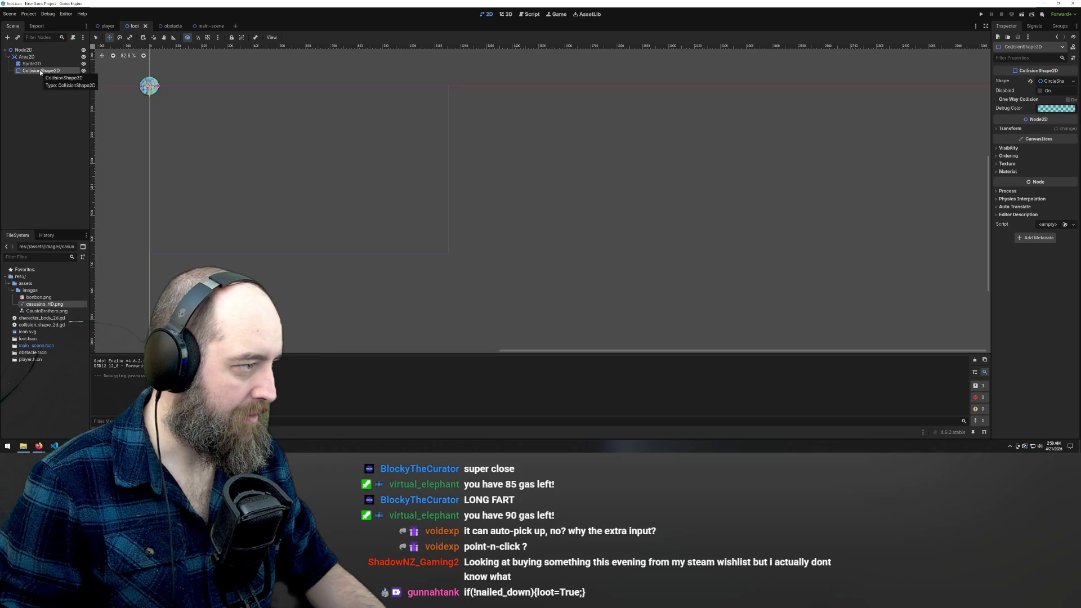
{"action": "left_click", "coordinate": [41, 71], "text": "ctrl"}
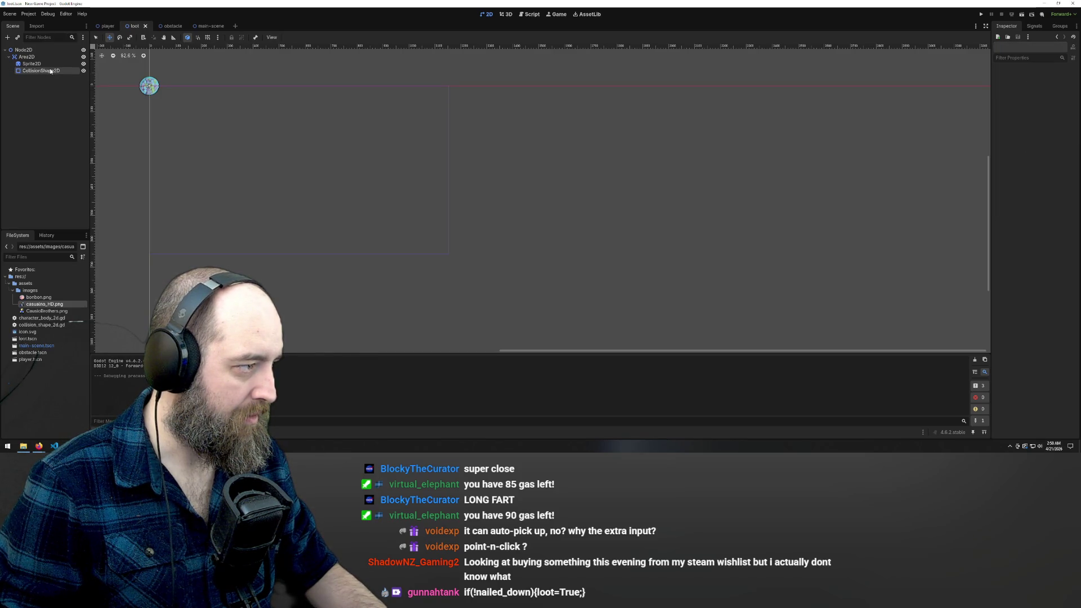
{"action": "double_click", "coordinate": [43, 70]}
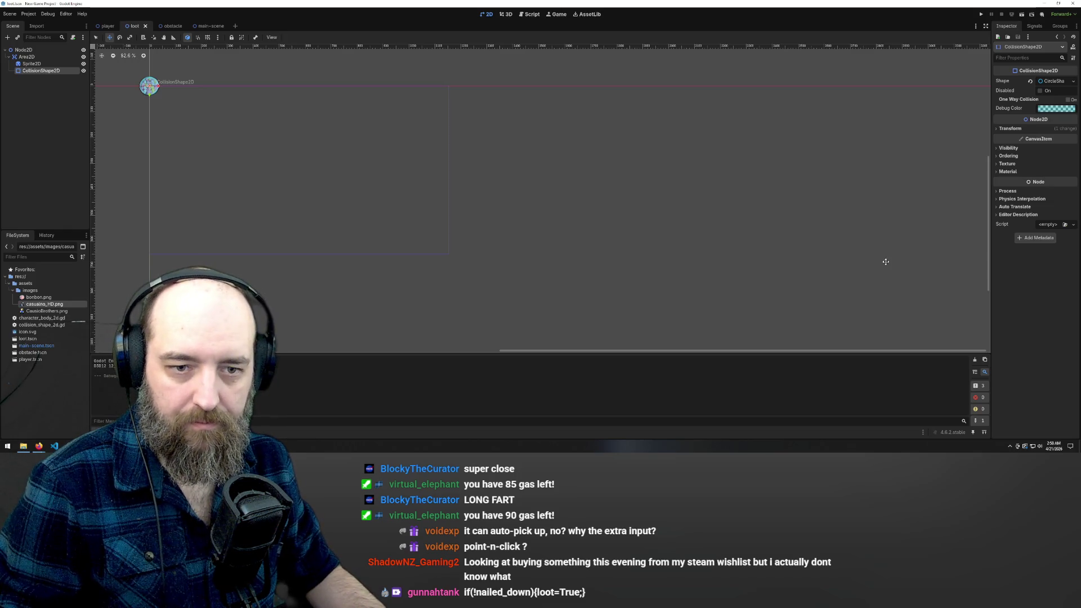
{"action": "left_click", "coordinate": [1008, 192]}
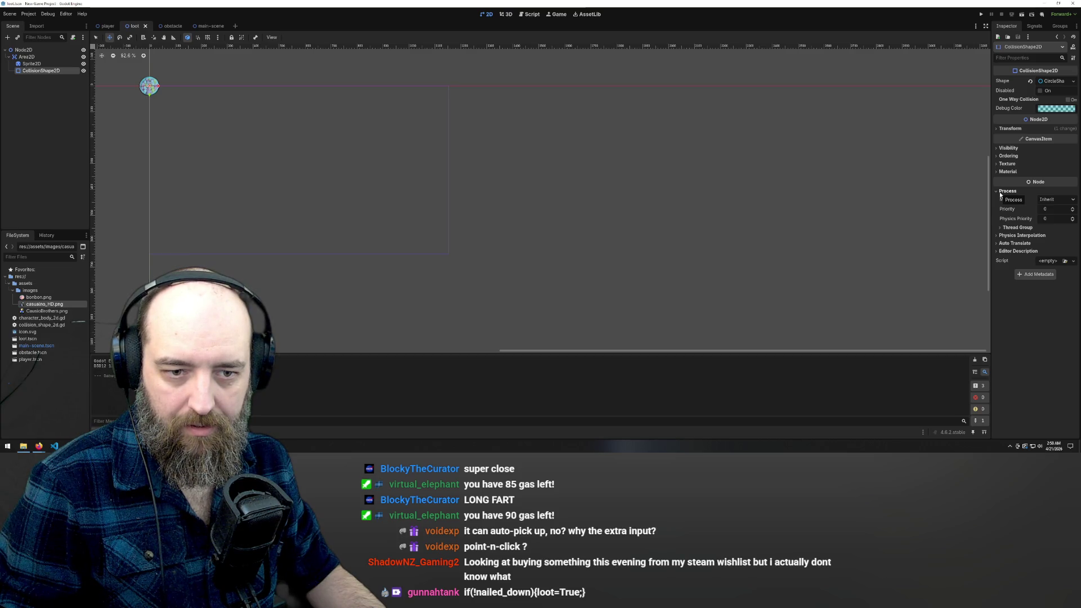
{"action": "left_click", "coordinate": [1001, 192]}
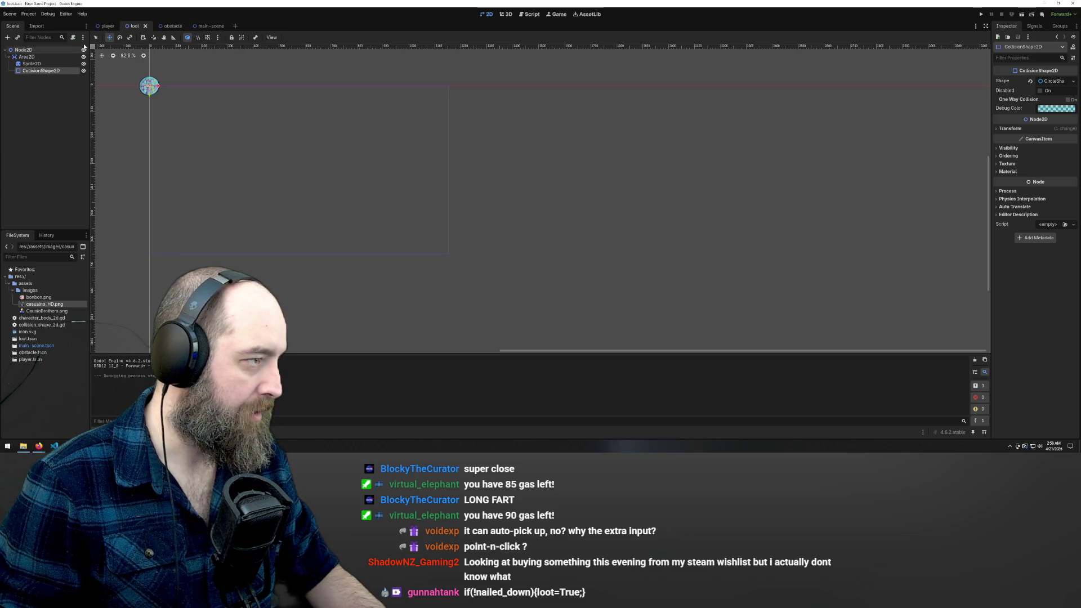
Step: Open the player scene's character_body_2d.gd movement script
{"action": "left_click", "coordinate": [108, 26]}
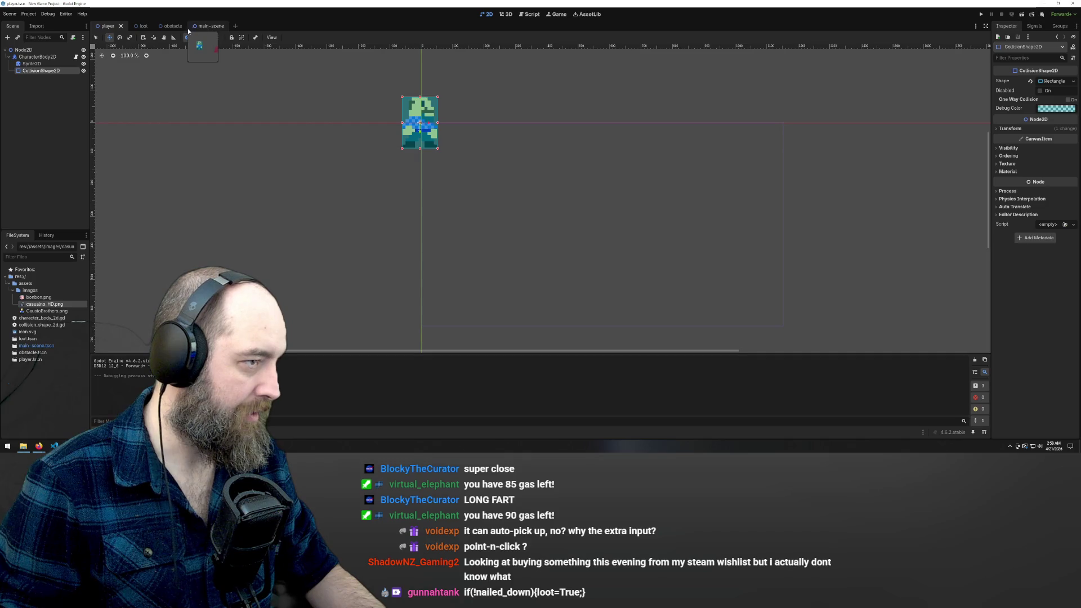
{"action": "left_click", "coordinate": [76, 57]}
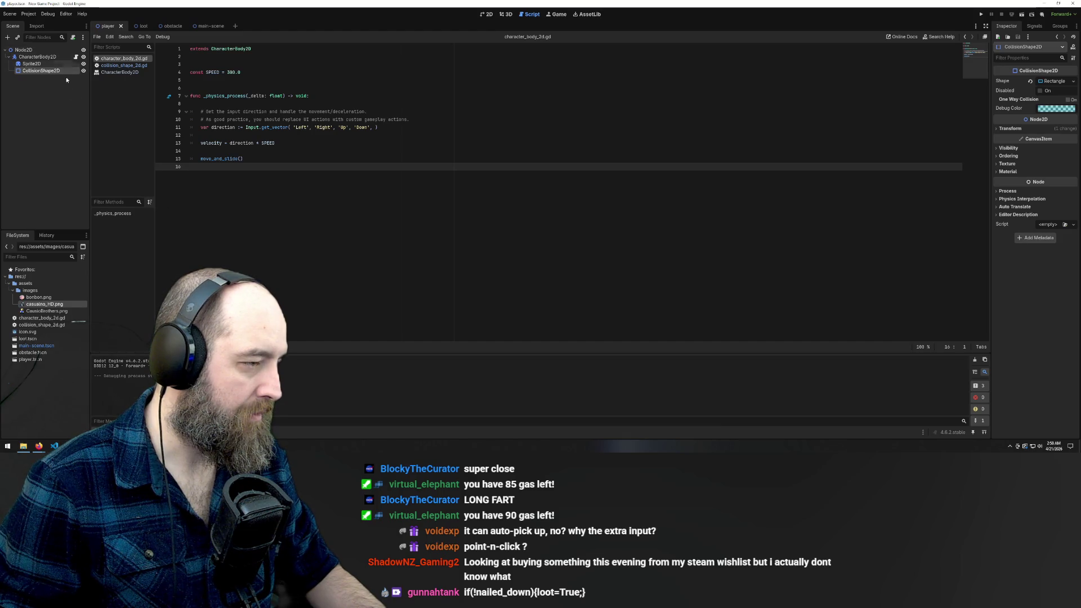
{"action": "mouse_move", "coordinate": [37, 449]}
{"action": "left_click", "coordinate": [85, 425]}
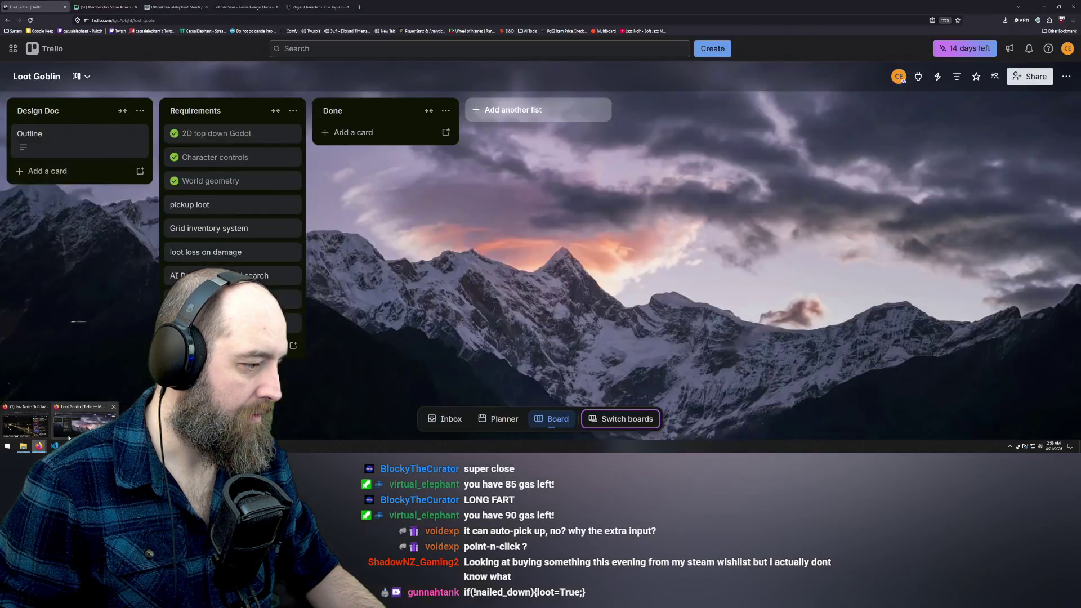
Step: Switch to the Player Character tutorial page and scroll down through it
{"action": "left_click", "coordinate": [324, 5]}
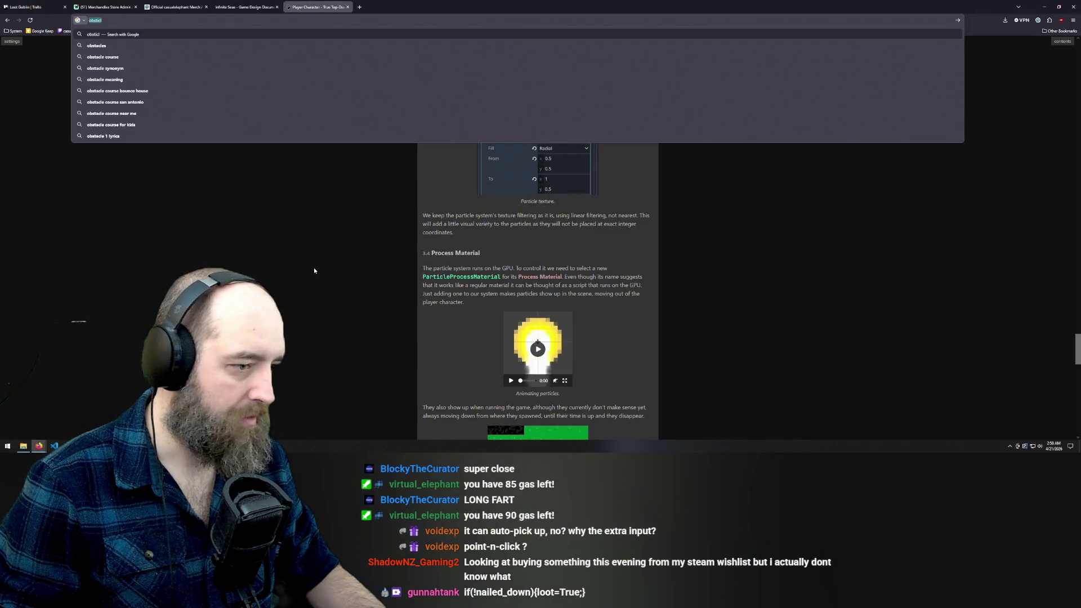
{"action": "left_click", "coordinate": [314, 271]}
{"action": "scroll", "coordinate": [323, 260], "scroll_direction": "down", "scroll_amount": 4}
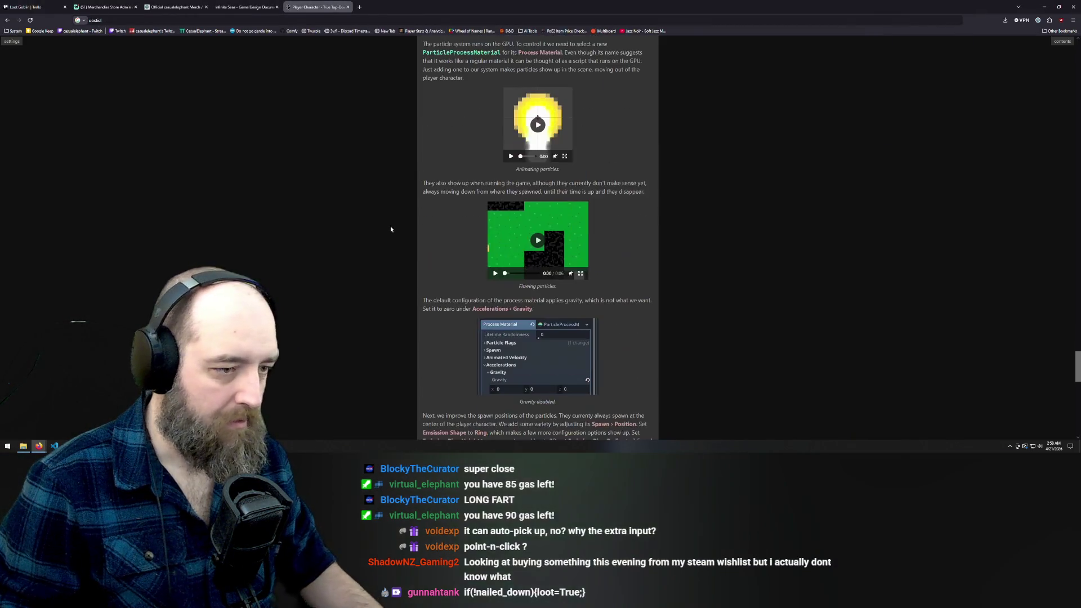
Step: Search the web for 'godot detect area collision' and open the Using Area2D docs result
{"action": "left_click", "coordinate": [7, 19]}
{"action": "key", "text": "ctrl+l"}
{"action": "type", "text": "go"}
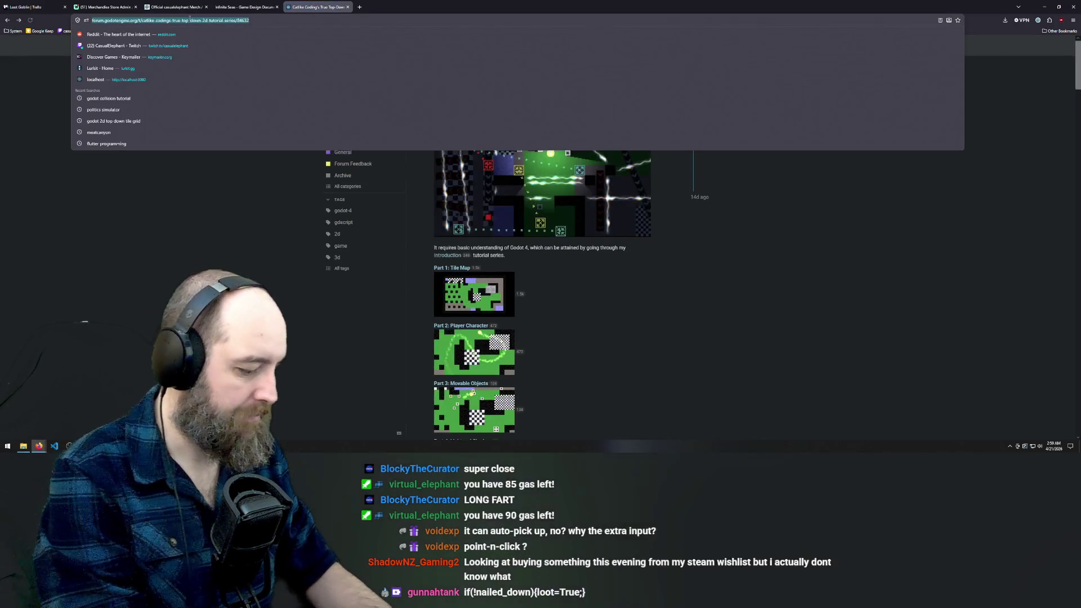
{"action": "type", "text": "dot "}
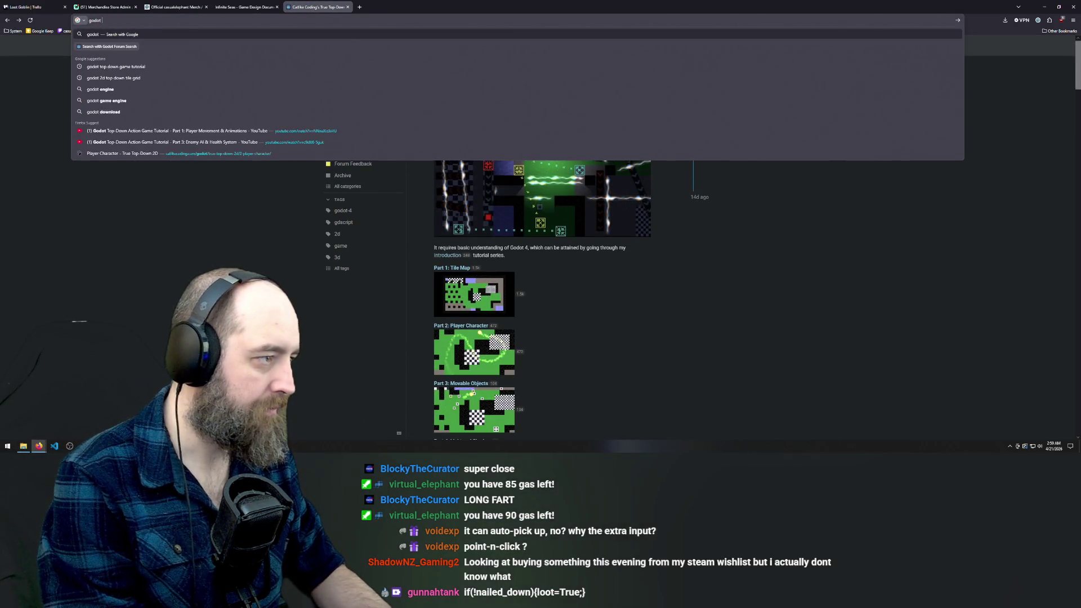
{"action": "type", "text": "detect area c"}
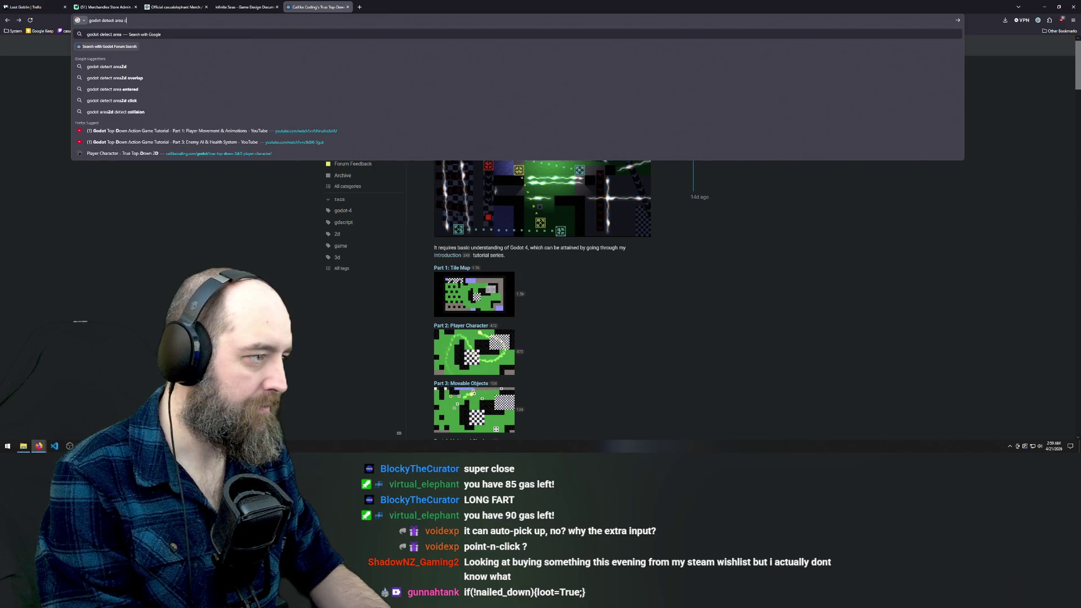
{"action": "type", "text": "ollision"}
{"action": "key", "text": "Return"}
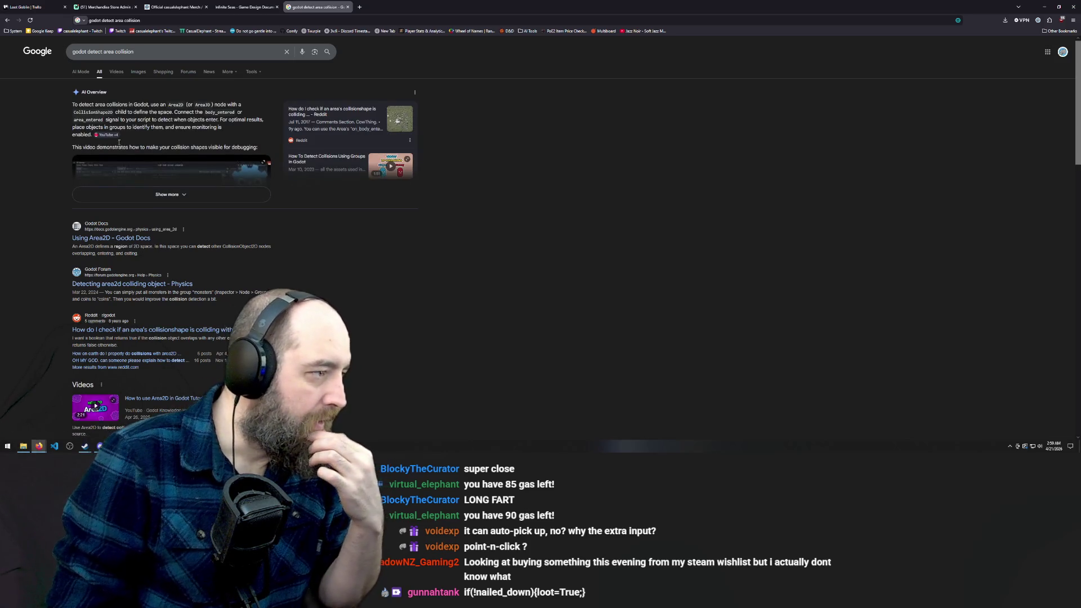
{"action": "left_click", "coordinate": [111, 238]}
Step: Scroll through the Using Area2D docs down to the Overlap detection section
{"action": "scroll", "coordinate": [639, 251], "scroll_direction": "down", "scroll_amount": 3}
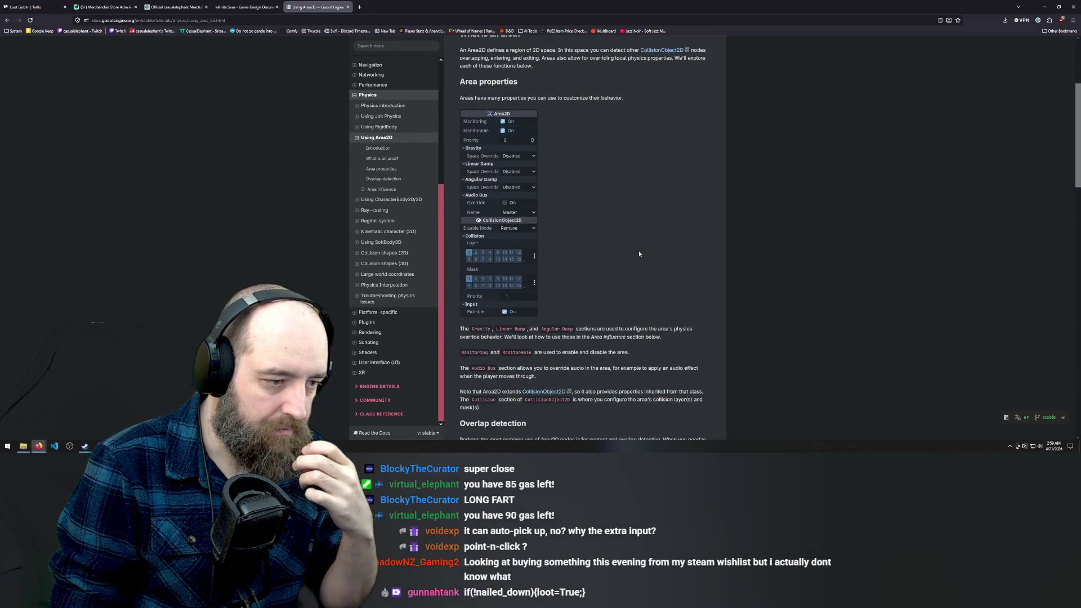
{"action": "scroll", "coordinate": [638, 251], "scroll_direction": "down", "scroll_amount": 2}
{"action": "scroll", "coordinate": [639, 251], "scroll_direction": "down", "scroll_amount": 3}
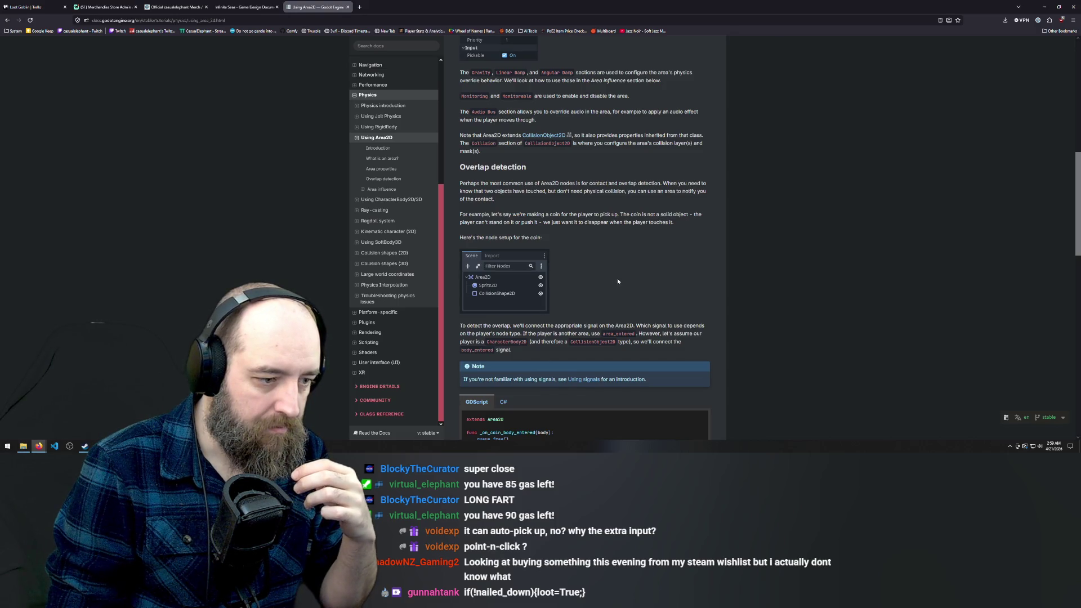
{"action": "scroll", "coordinate": [617, 279], "scroll_direction": "down", "scroll_amount": 2}
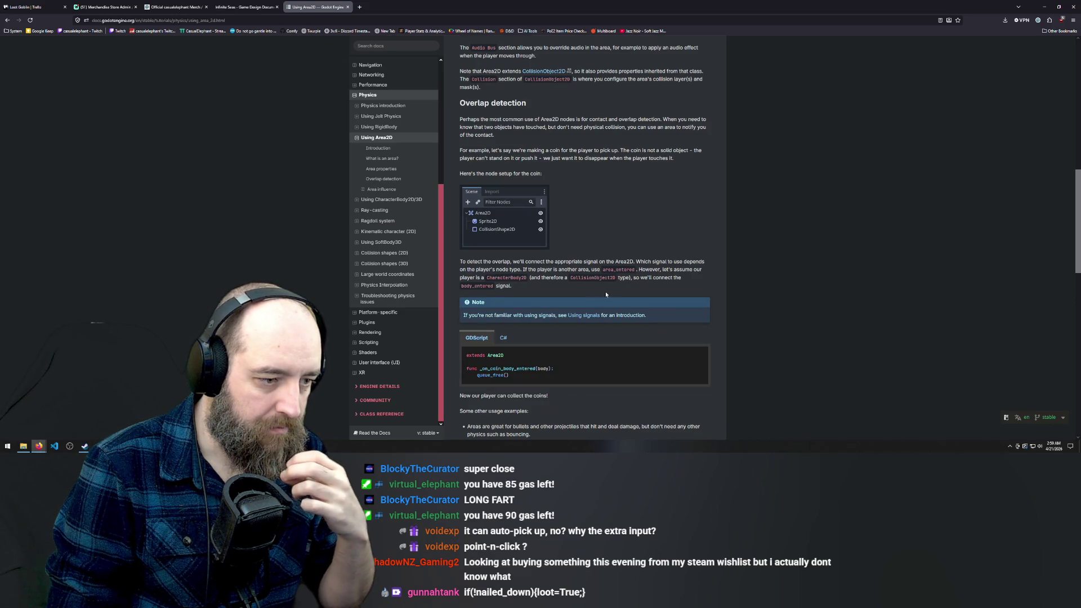
{"action": "scroll", "coordinate": [602, 332], "scroll_direction": "down", "scroll_amount": 1}
{"action": "scroll", "coordinate": [601, 332], "scroll_direction": "down", "scroll_amount": 2}
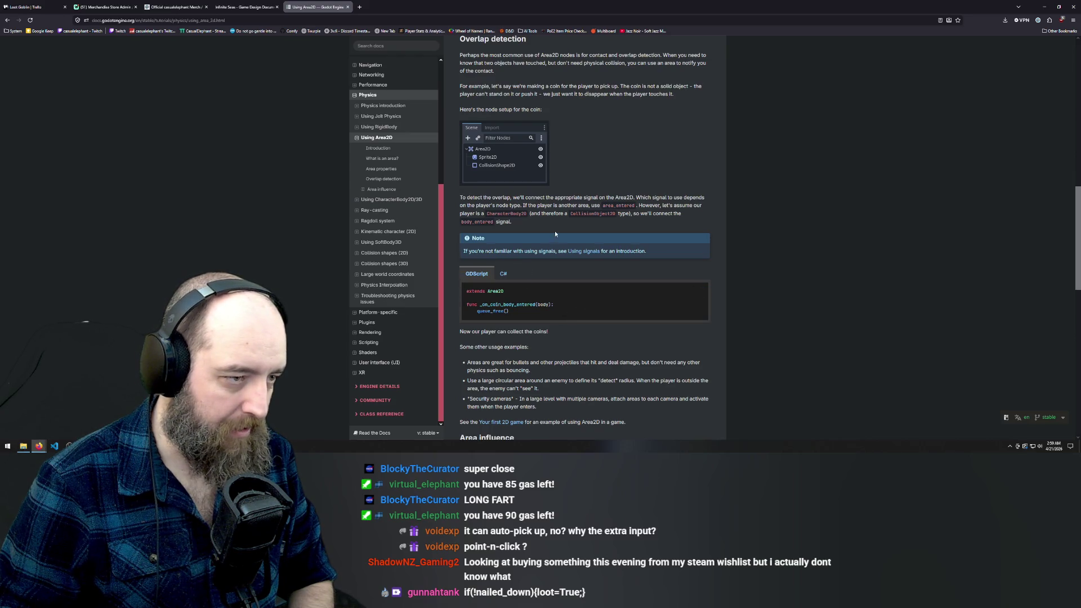
Step: Finish reading the overlap-detection example and return to the character_body_2d.gd script in Godot
{"action": "scroll", "coordinate": [528, 301], "scroll_direction": "down", "scroll_amount": 2}
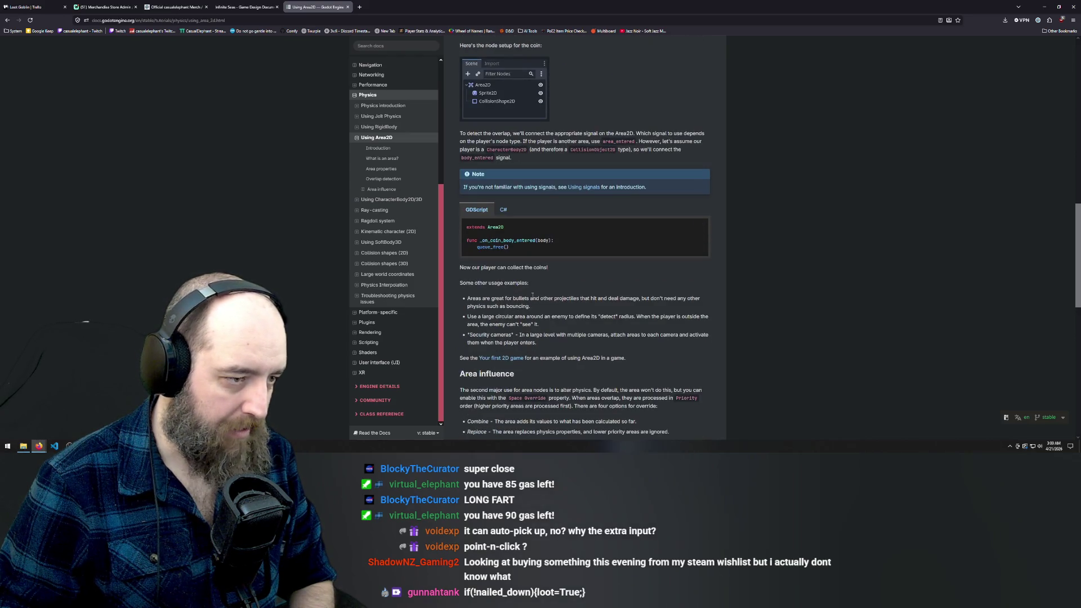
{"action": "mouse_move", "coordinate": [255, 8]}
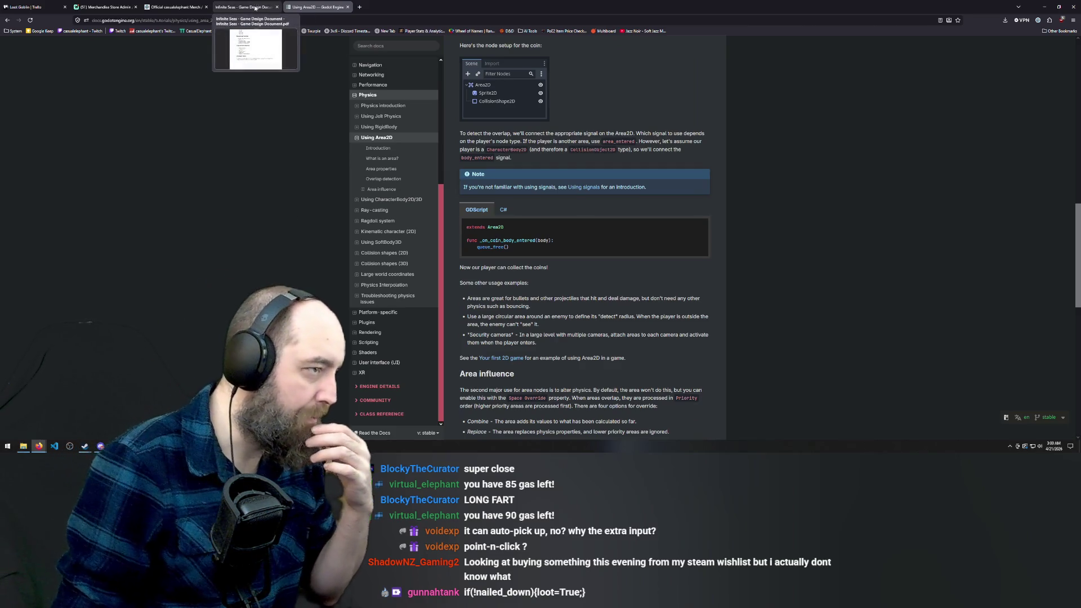
{"action": "key", "text": "alt+Tab"}
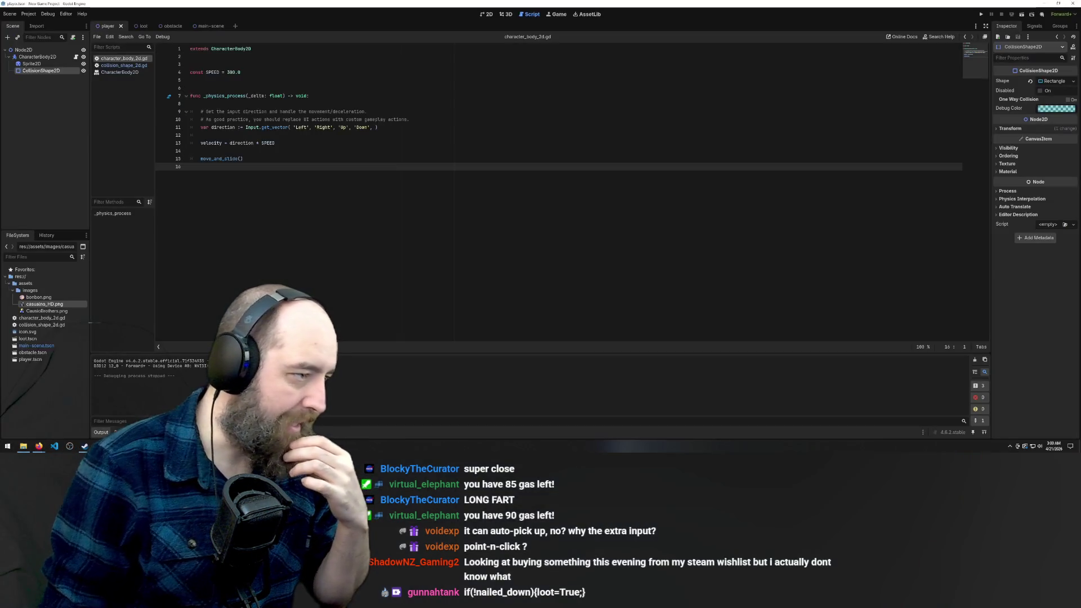
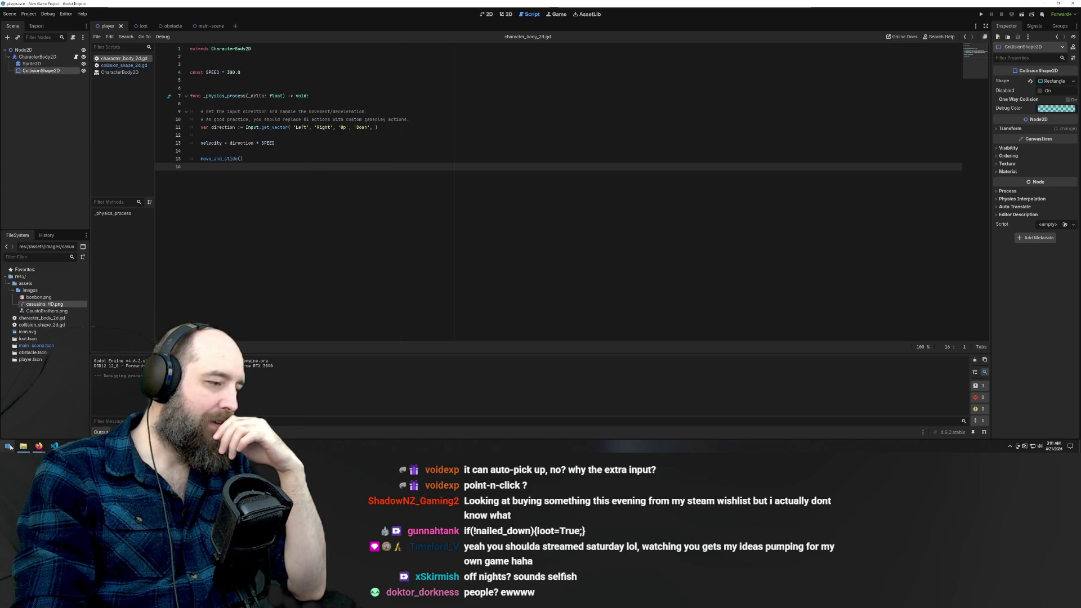
Step: Bring the Firefox docs forward and read down the Using Area2D page's overlap and influence sections
{"action": "mouse_move", "coordinate": [39, 446]}
{"action": "left_click", "coordinate": [89, 426]}
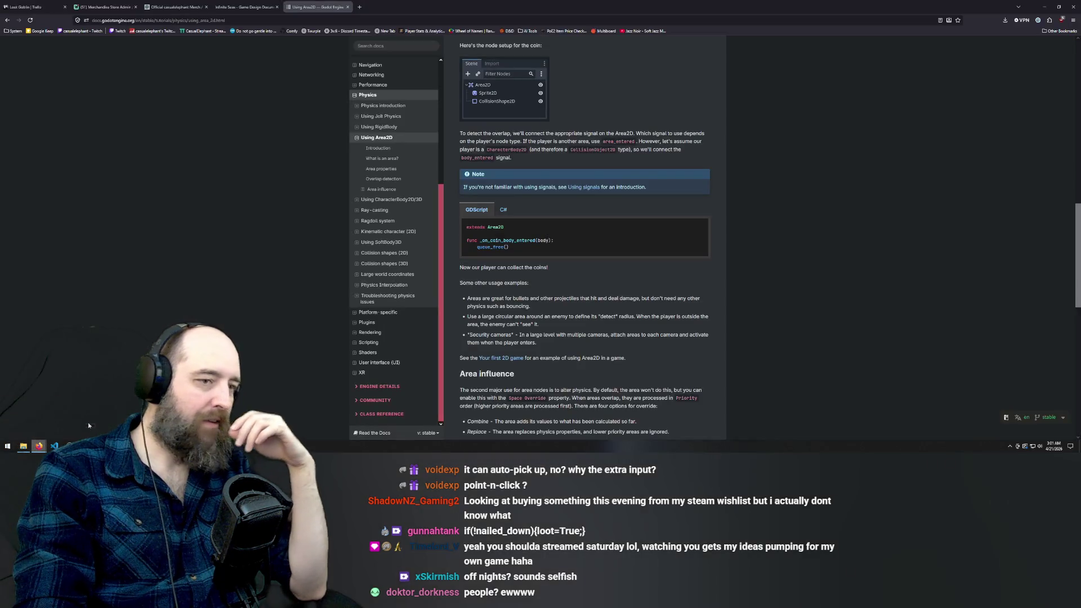
{"action": "scroll", "coordinate": [545, 269], "scroll_direction": "down", "scroll_amount": 2}
{"action": "scroll", "coordinate": [552, 263], "scroll_direction": "down", "scroll_amount": 3}
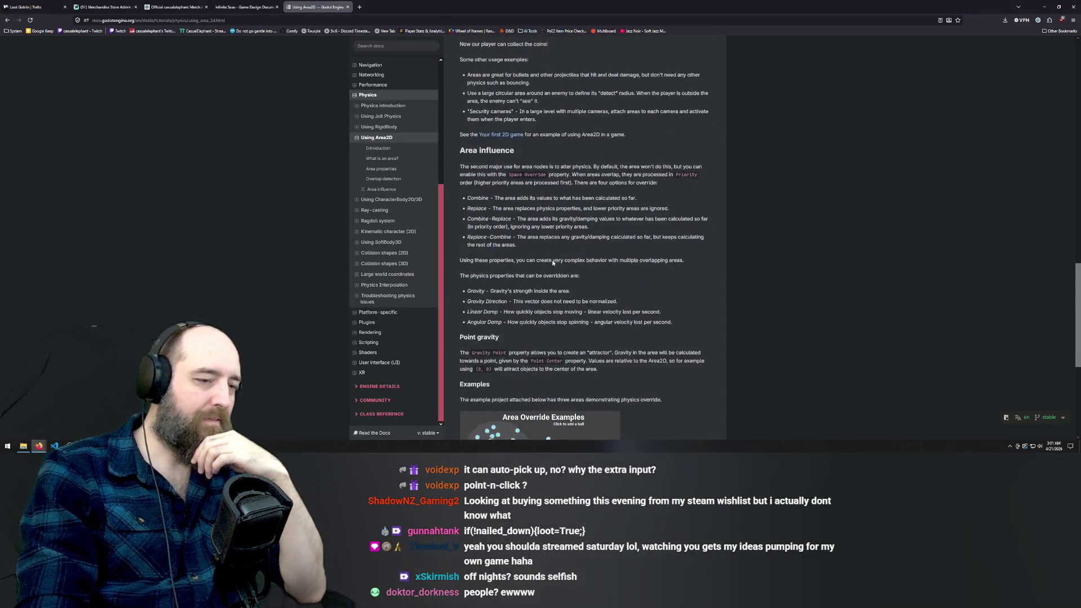
{"action": "scroll", "coordinate": [552, 263], "scroll_direction": "down", "scroll_amount": 1}
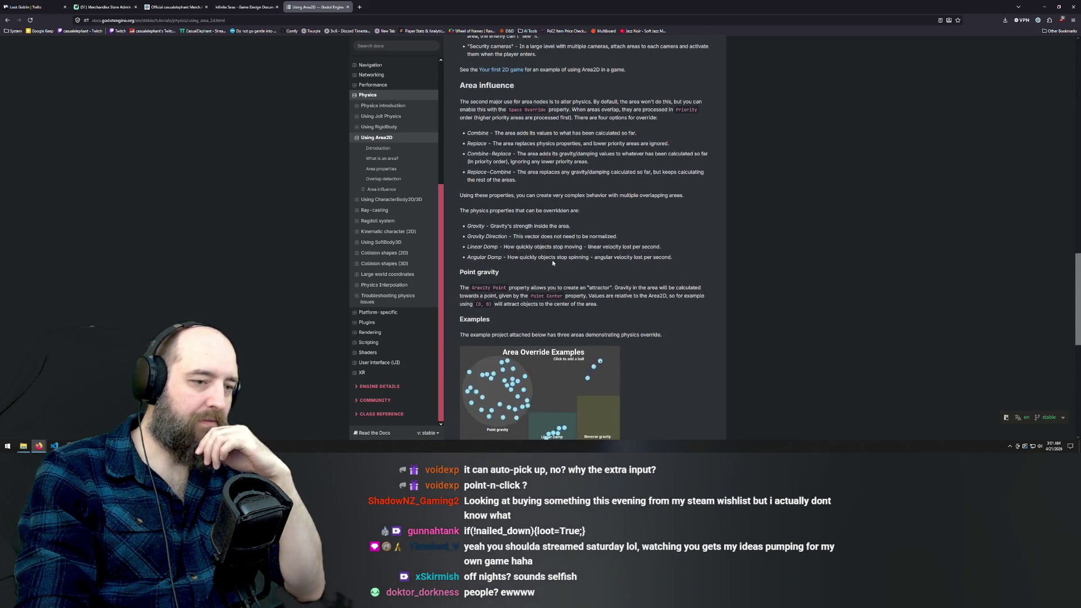
{"action": "scroll", "coordinate": [552, 263], "scroll_direction": "down", "scroll_amount": 1}
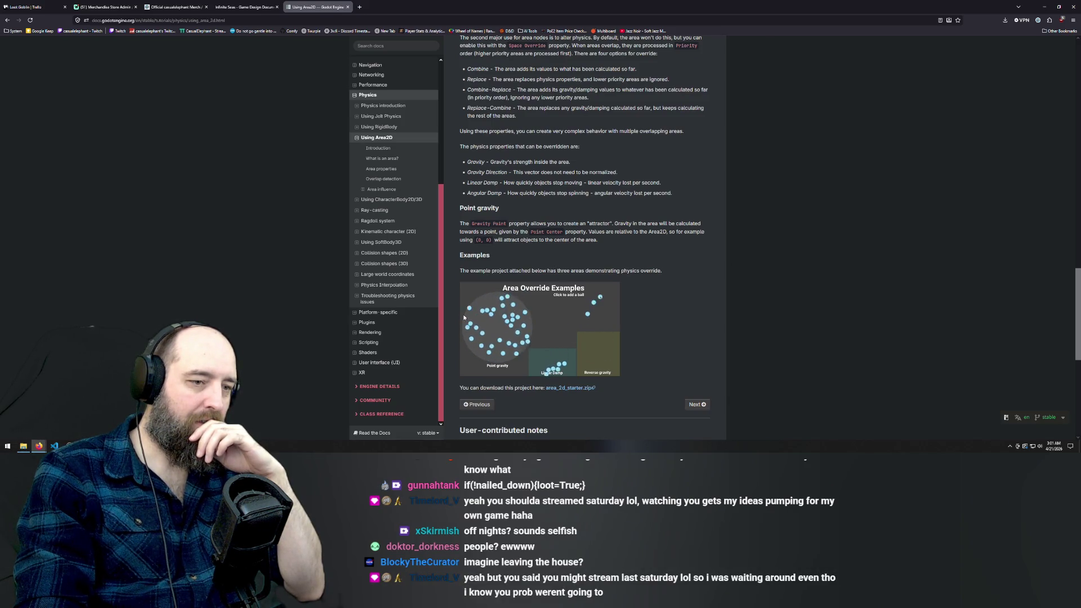
{"action": "scroll", "coordinate": [505, 288], "scroll_direction": "down", "scroll_amount": 1}
{"action": "scroll", "coordinate": [505, 288], "scroll_direction": "down", "scroll_amount": 5}
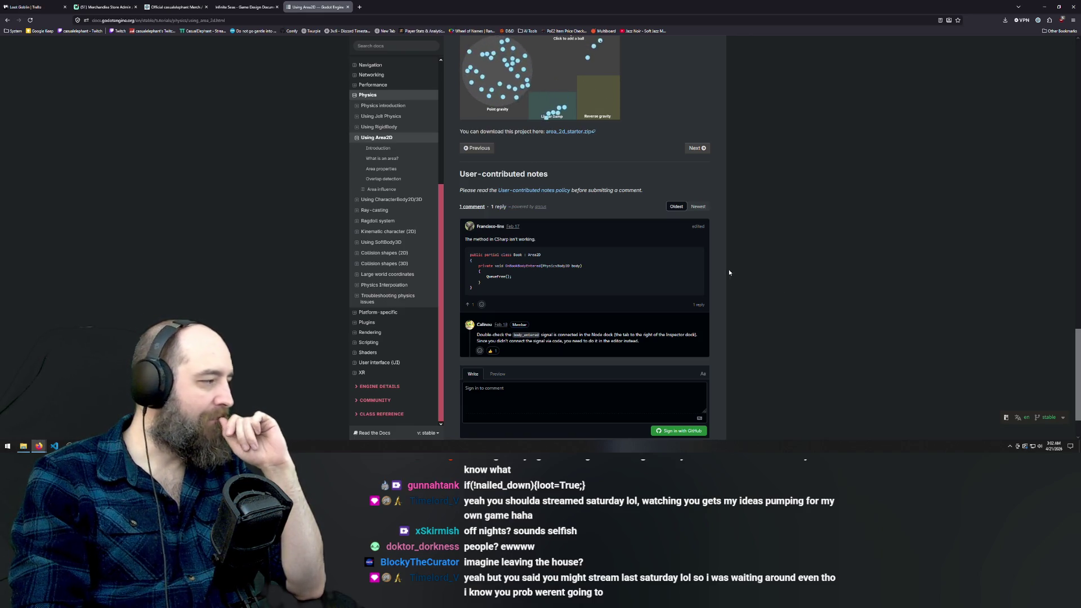
Step: Scroll back to Overlap detection, then follow the link to the Your first 2D game tutorial
{"action": "scroll", "coordinate": [349, 265], "scroll_direction": "up", "scroll_amount": 3}
{"action": "scroll", "coordinate": [652, 274], "scroll_direction": "up", "scroll_amount": 4}
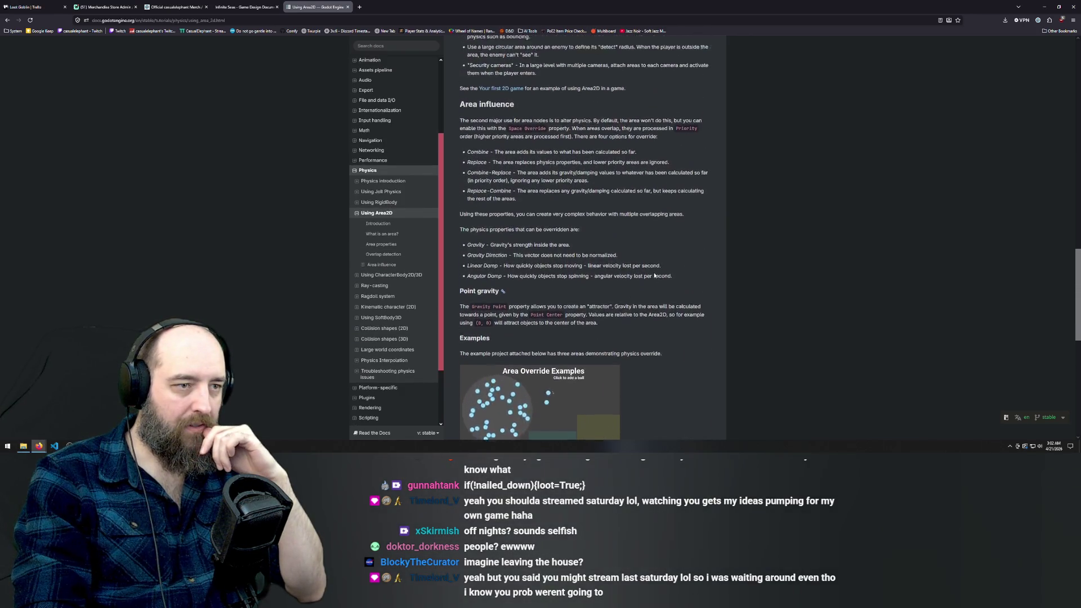
{"action": "scroll", "coordinate": [654, 275], "scroll_direction": "up", "scroll_amount": 4}
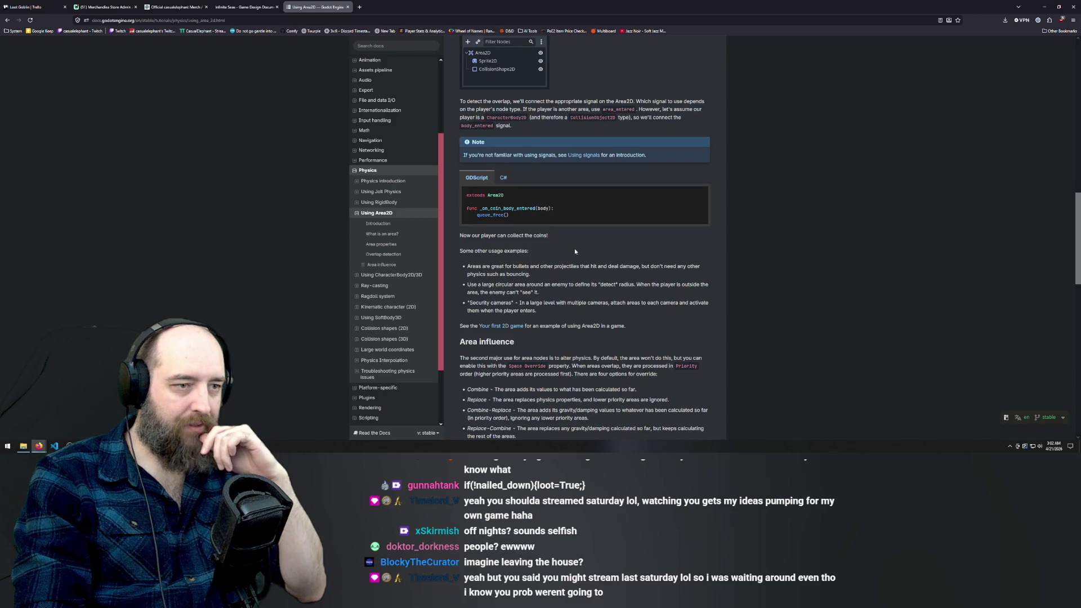
{"action": "scroll", "coordinate": [574, 251], "scroll_direction": "up", "scroll_amount": 2}
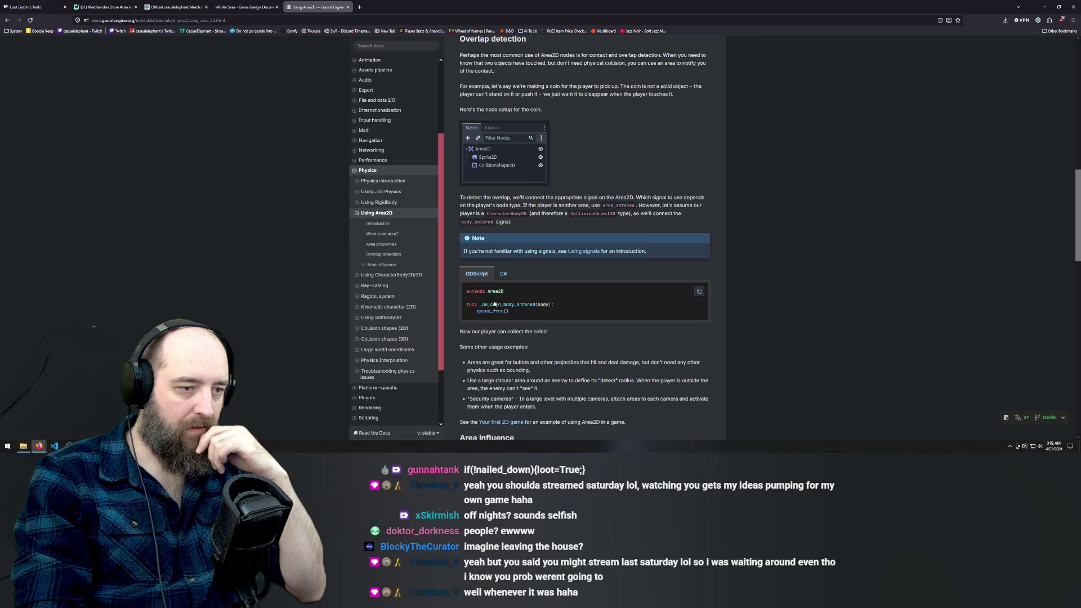
{"action": "scroll", "coordinate": [500, 304], "scroll_direction": "down", "scroll_amount": 2}
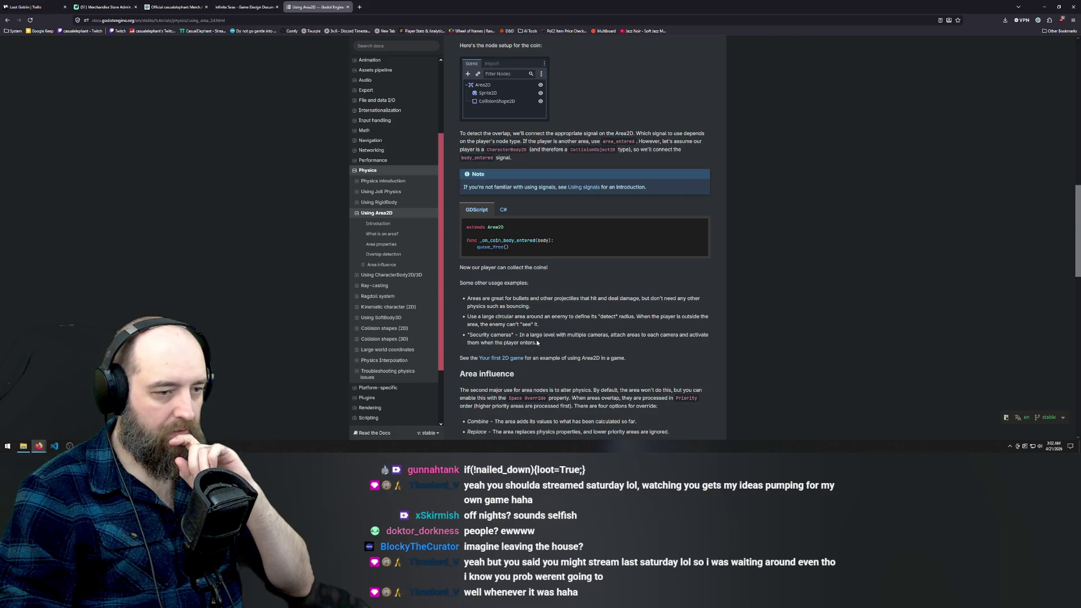
{"action": "scroll", "coordinate": [531, 336], "scroll_direction": "down", "scroll_amount": 1}
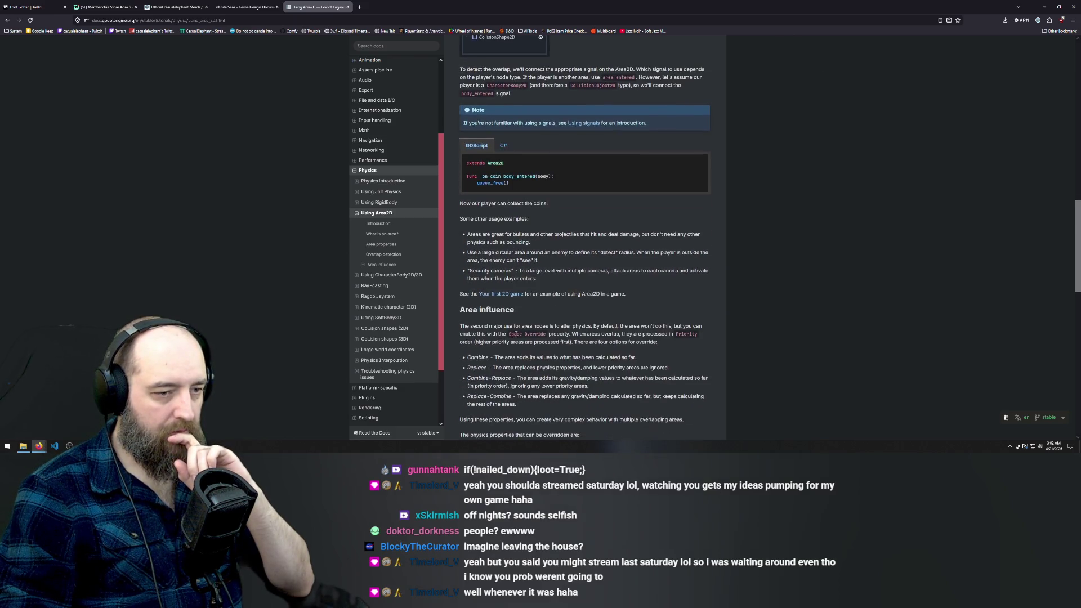
{"action": "left_click", "coordinate": [495, 294]}
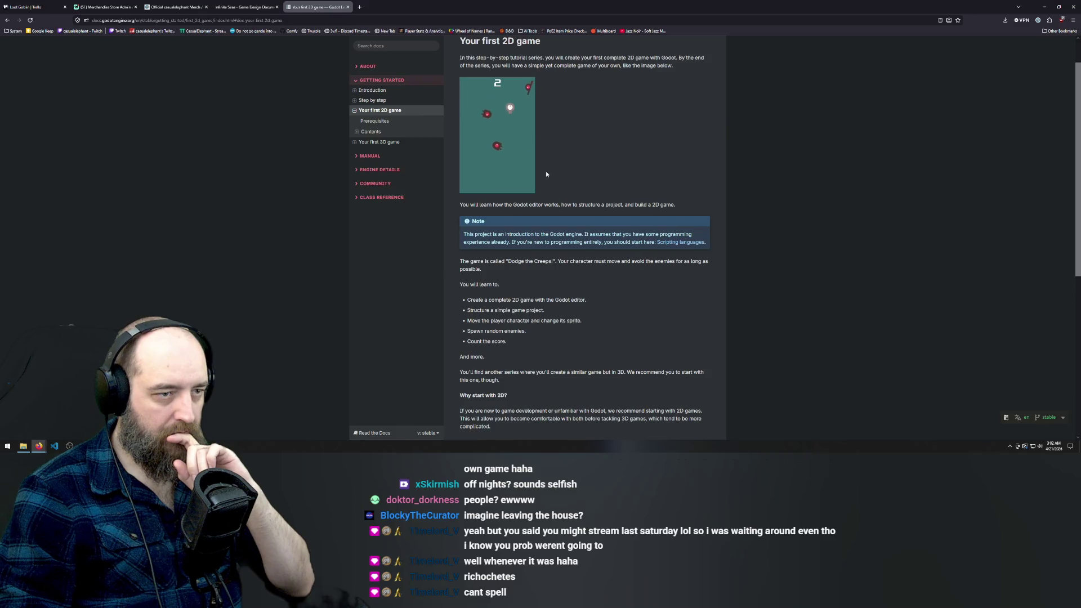
Step: Open the Creating the enemy chapter from the tutorial's contents list
{"action": "scroll", "coordinate": [597, 161], "scroll_direction": "down", "scroll_amount": 1}
{"action": "scroll", "coordinate": [597, 160], "scroll_direction": "down", "scroll_amount": 3}
{"action": "scroll", "coordinate": [650, 265], "scroll_direction": "down", "scroll_amount": 5}
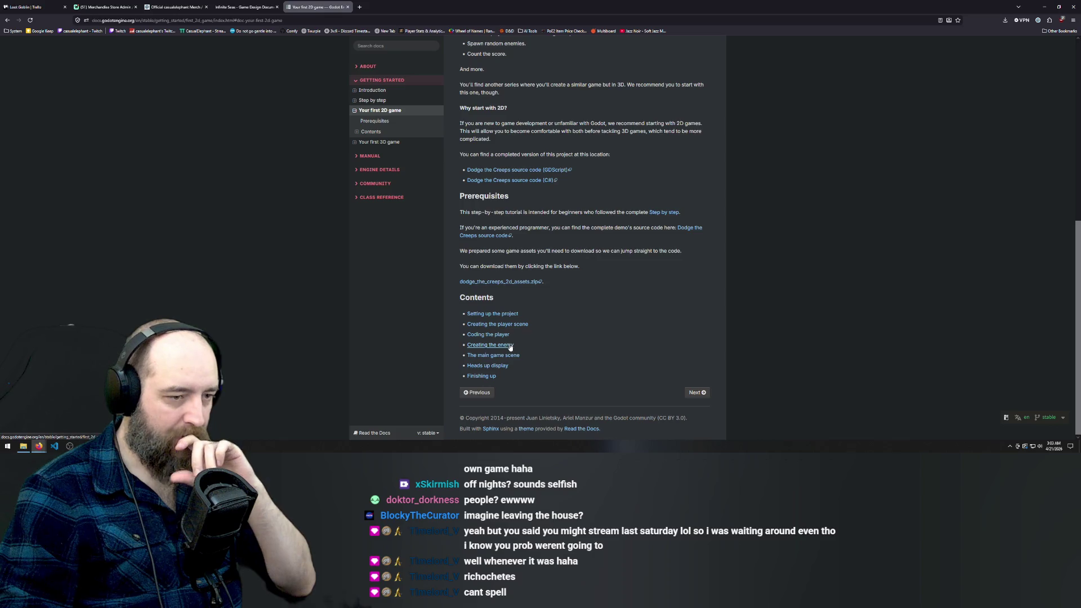
{"action": "left_click", "coordinate": [511, 345]}
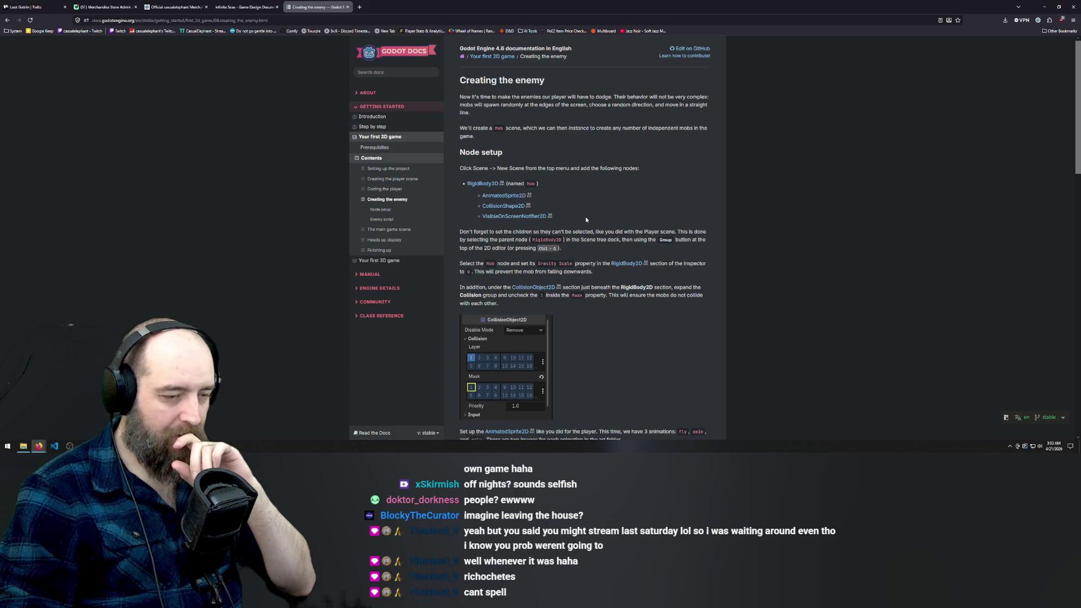
Step: Read down to the Enemy script section, then go back to the tutorial overview
{"action": "scroll", "coordinate": [633, 216], "scroll_direction": "down", "scroll_amount": 1}
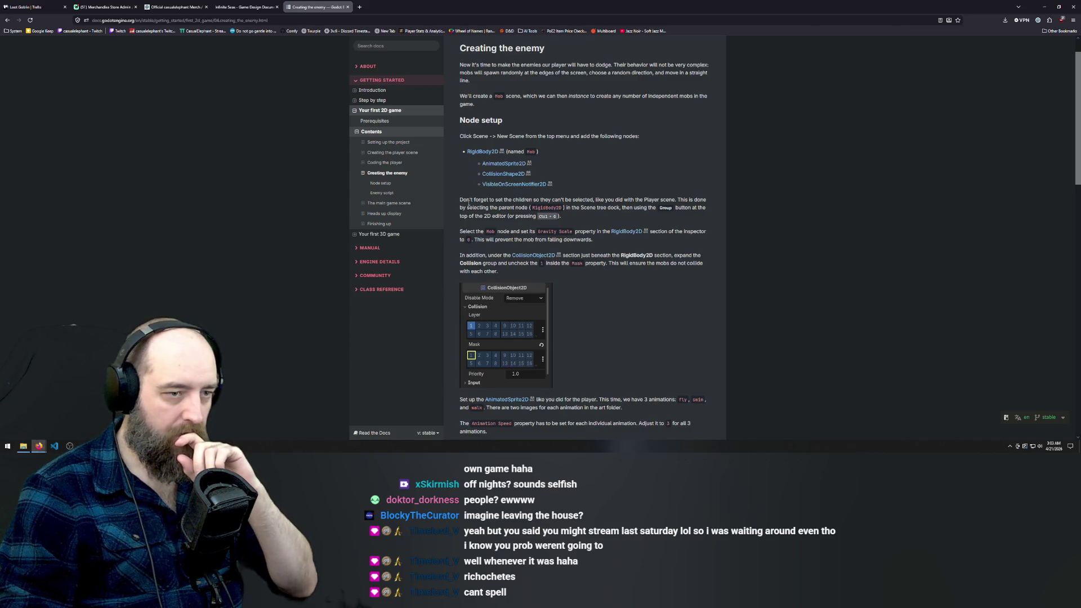
{"action": "scroll", "coordinate": [468, 202], "scroll_direction": "down", "scroll_amount": 3}
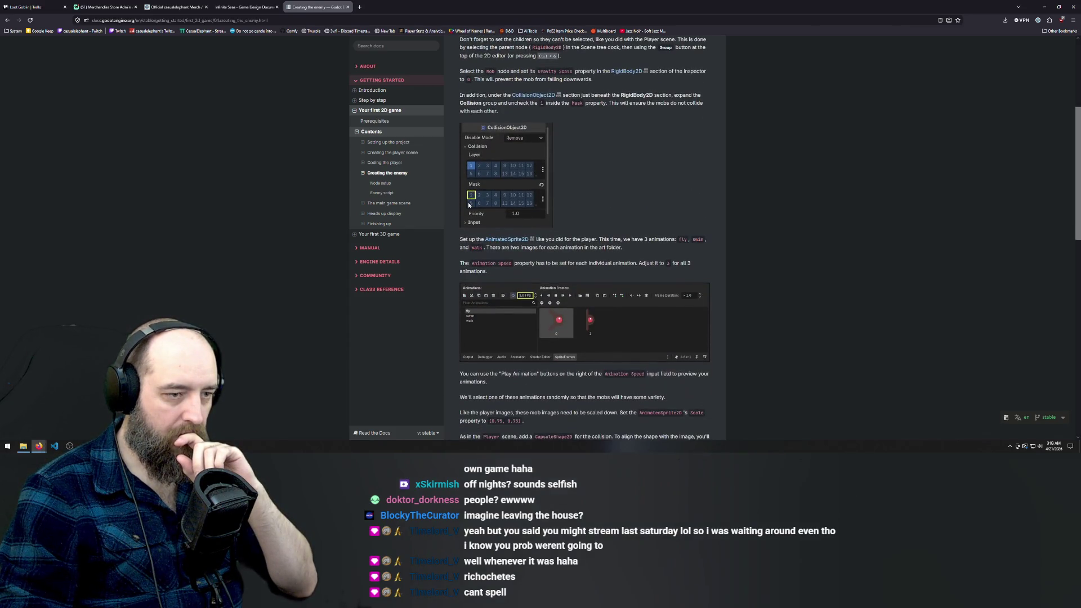
{"action": "scroll", "coordinate": [469, 204], "scroll_direction": "down", "scroll_amount": 3}
{"action": "scroll", "coordinate": [469, 205], "scroll_direction": "down", "scroll_amount": 2}
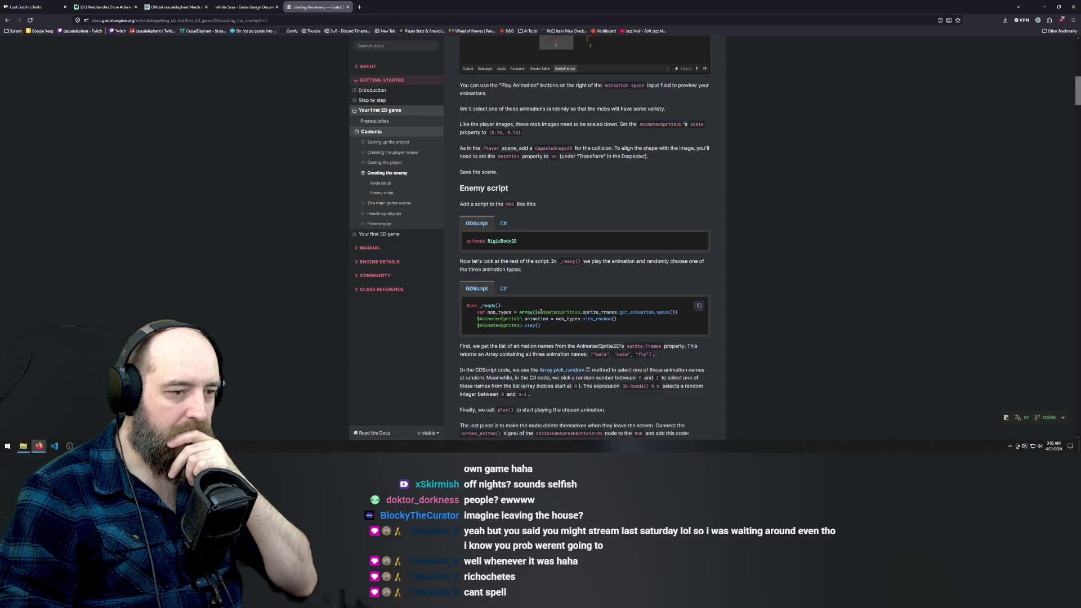
{"action": "scroll", "coordinate": [541, 311], "scroll_direction": "down", "scroll_amount": 3}
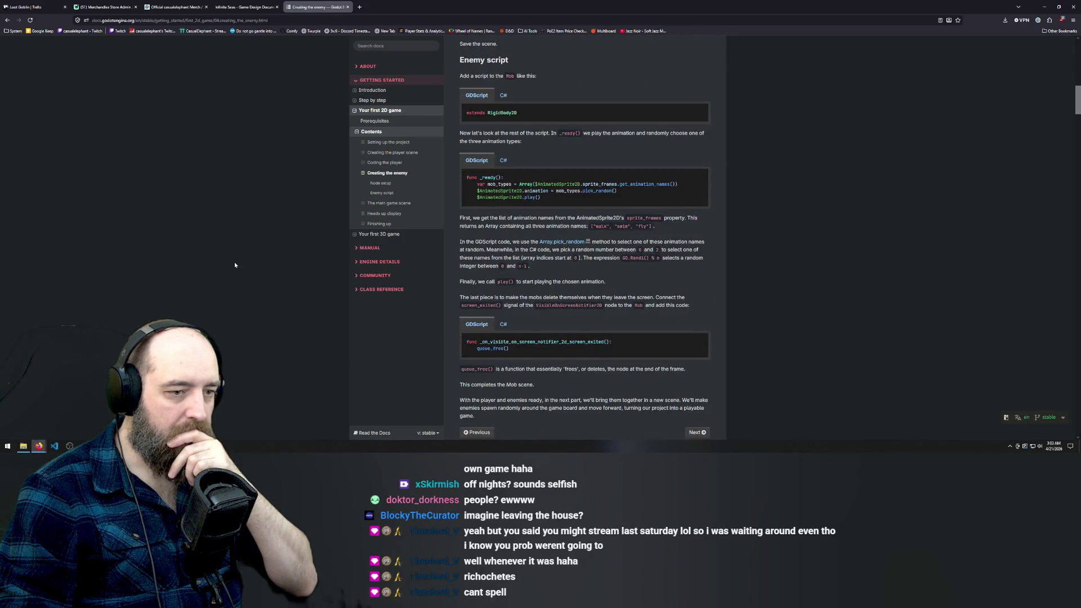
{"action": "left_click", "coordinate": [8, 20]}
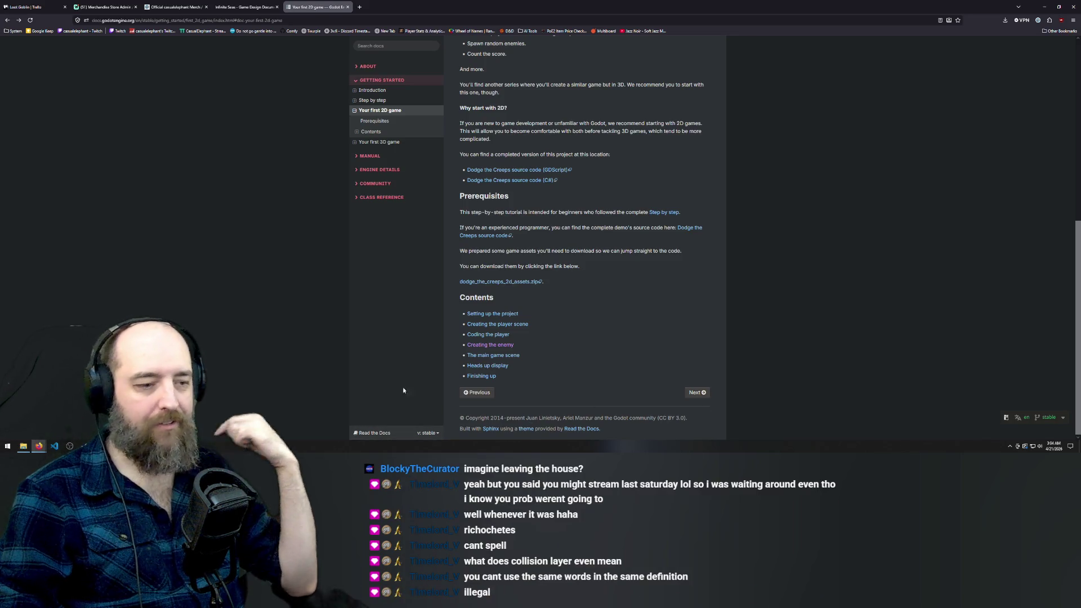
Step: Switch from the docs back to the Godot editor showing character_body_2d.gd
{"action": "key", "text": "alt+Tab"}
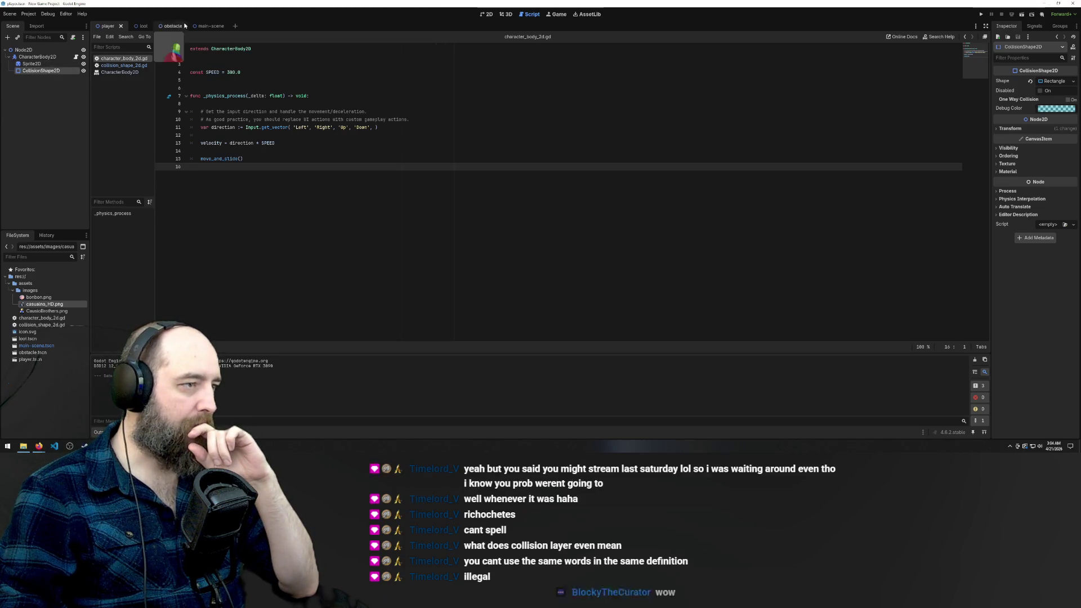
Step: Rename the loot scene's Area2D root to Loot and save the scene
{"action": "left_click", "coordinate": [144, 27]}
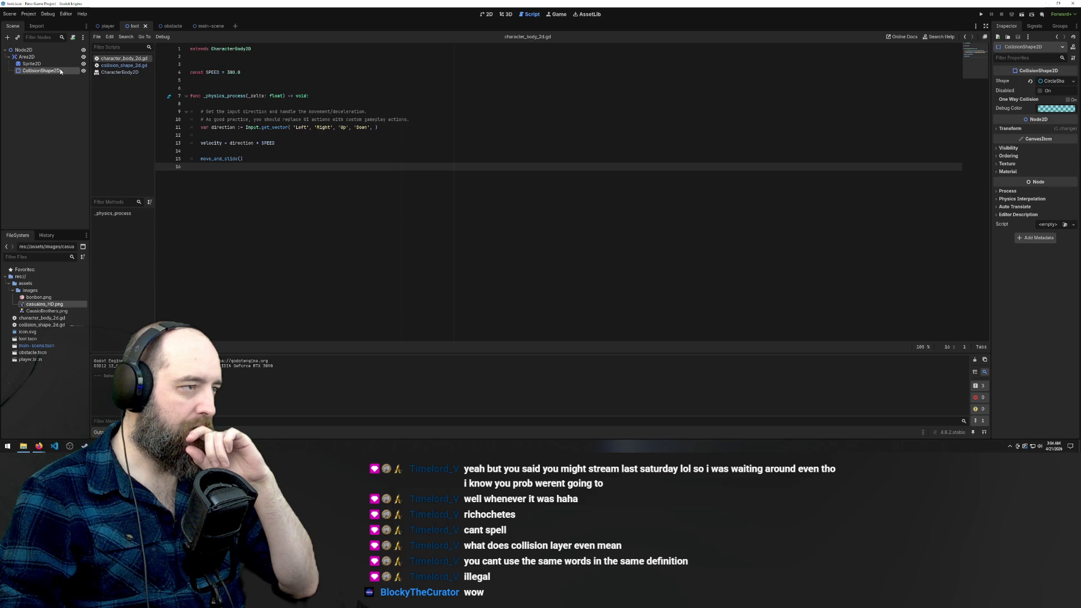
{"action": "left_click", "coordinate": [44, 106]}
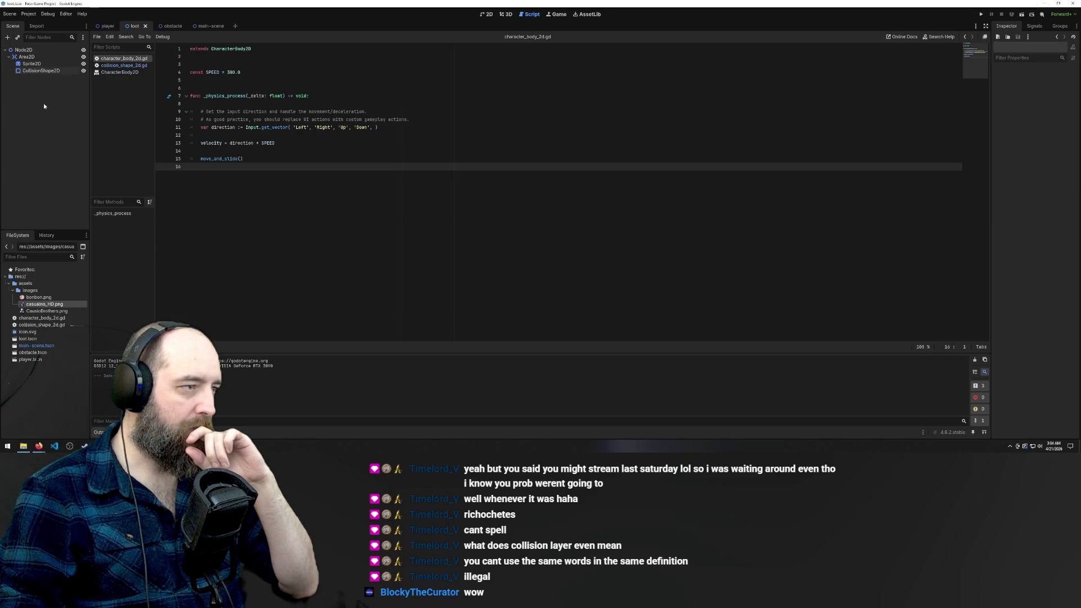
{"action": "double_click", "coordinate": [26, 57]}
{"action": "type", "text": "LOot"}
{"action": "key", "text": "Return"}
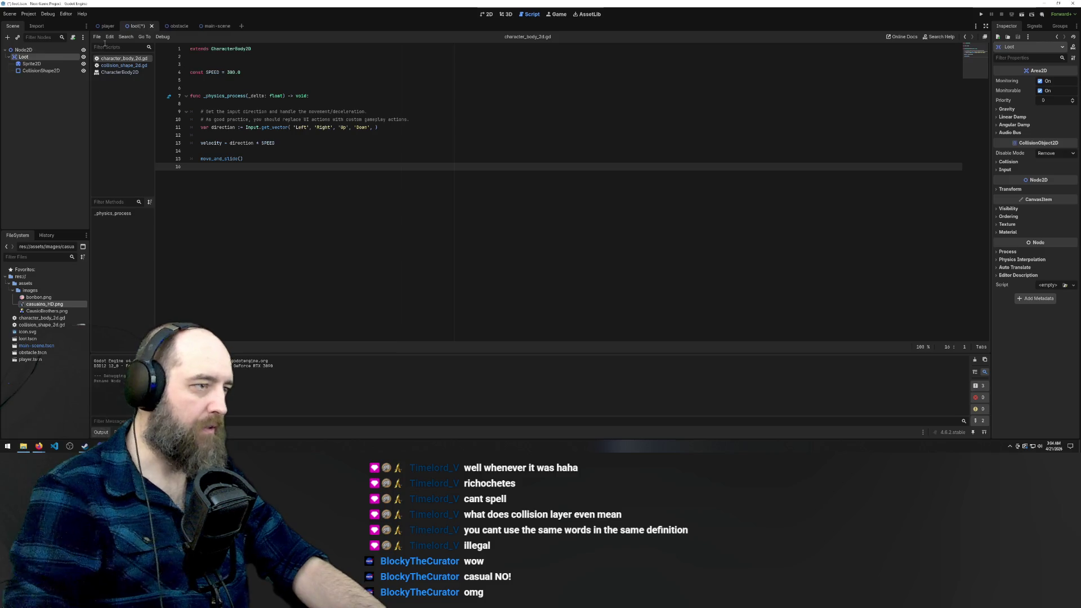
{"action": "key", "text": "ctrl+s"}
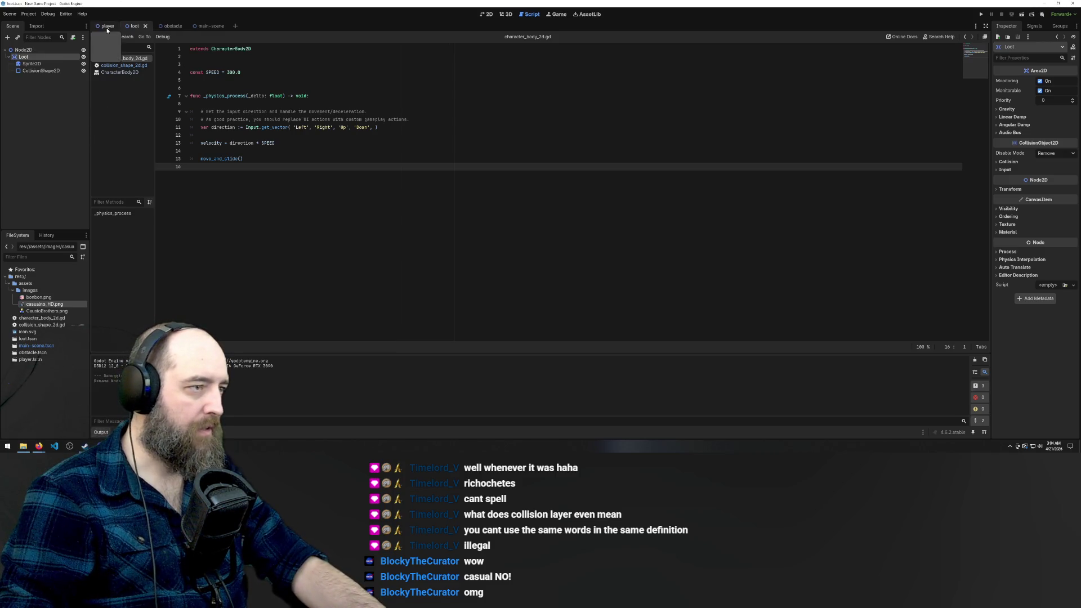
Step: Rename the player scene's CharacterBody2D root to Player
{"action": "left_click", "coordinate": [107, 28]}
{"action": "left_click", "coordinate": [32, 58]}
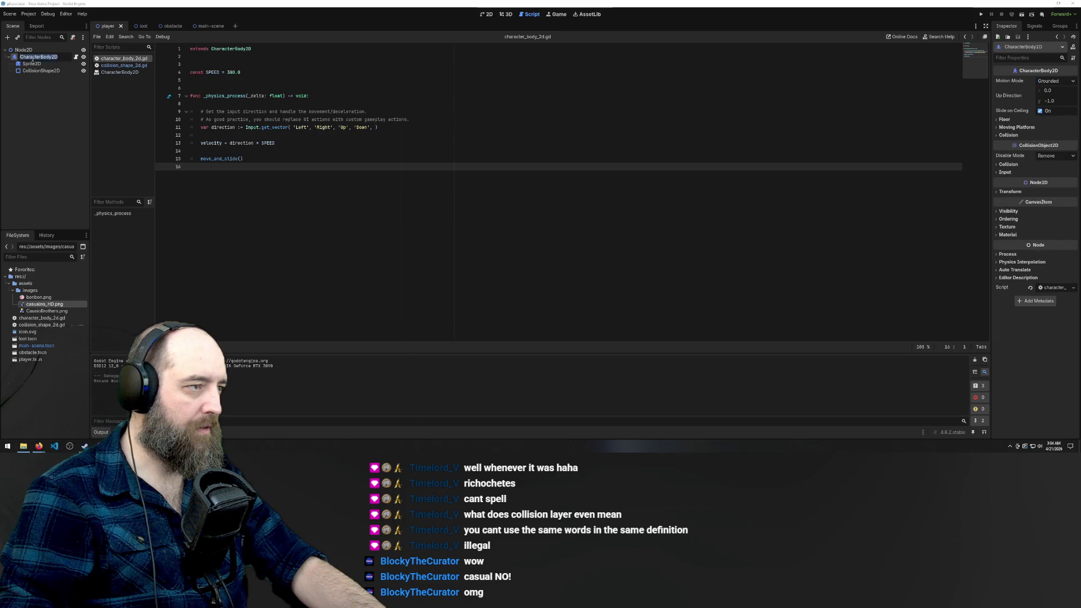
{"action": "type", "text": "Pl"}
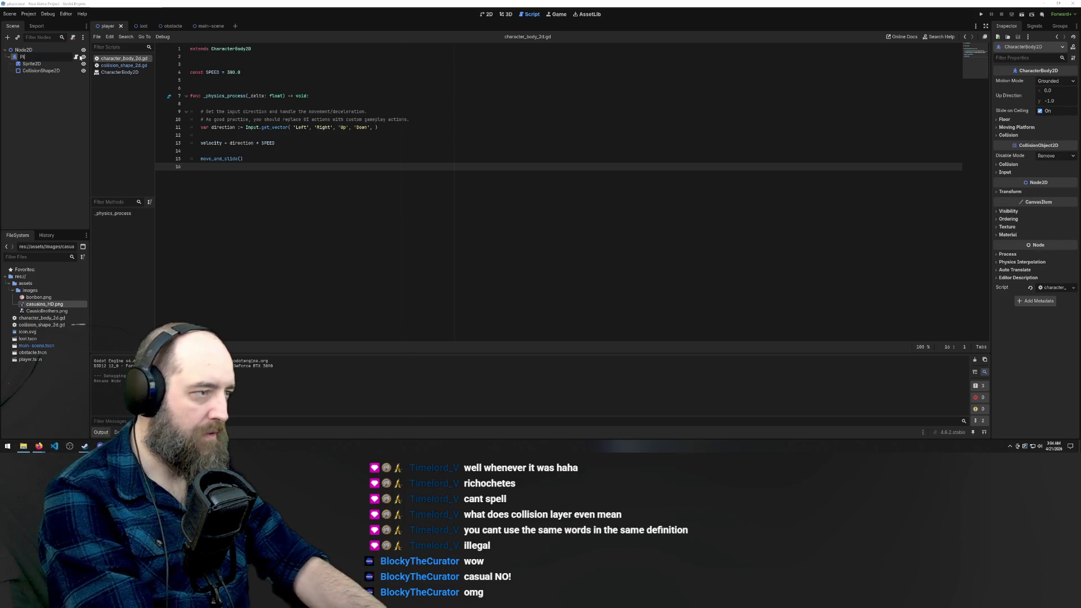
{"action": "type", "text": "ayer"}
{"action": "key", "text": "Return"}
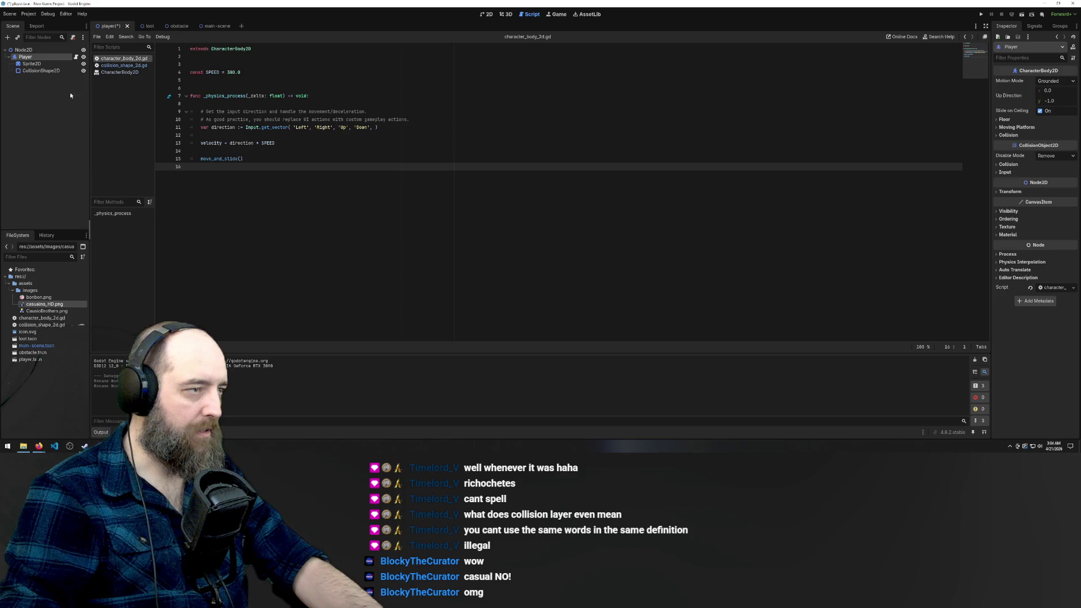
Step: Look over the loot, obstacle and player scenes, inspecting the obstacle's Sprite2D and Node2D nodes
{"action": "left_click", "coordinate": [141, 26]}
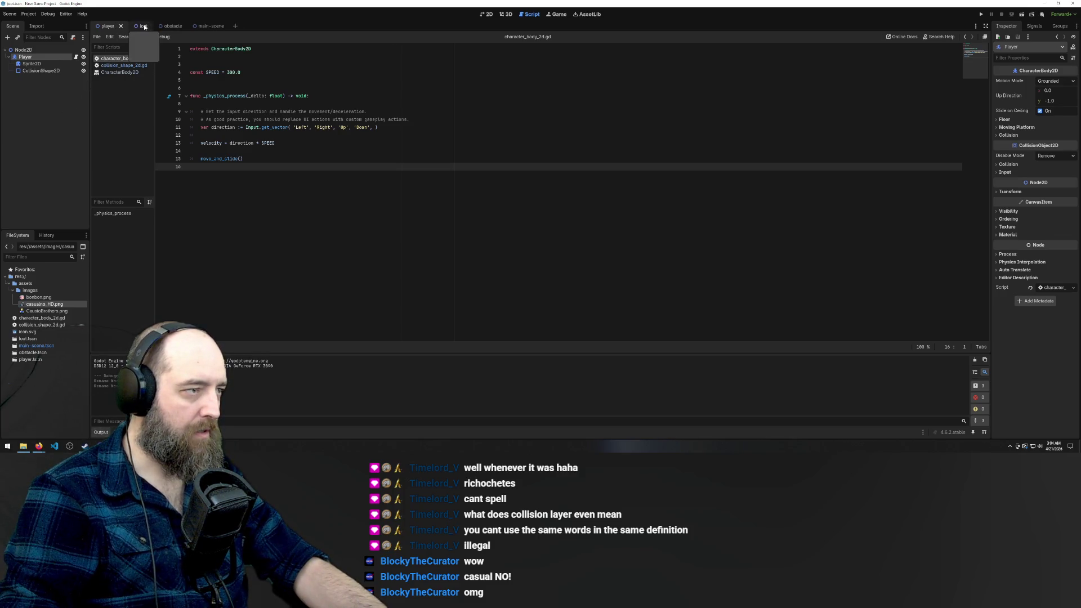
{"action": "left_click", "coordinate": [165, 26]}
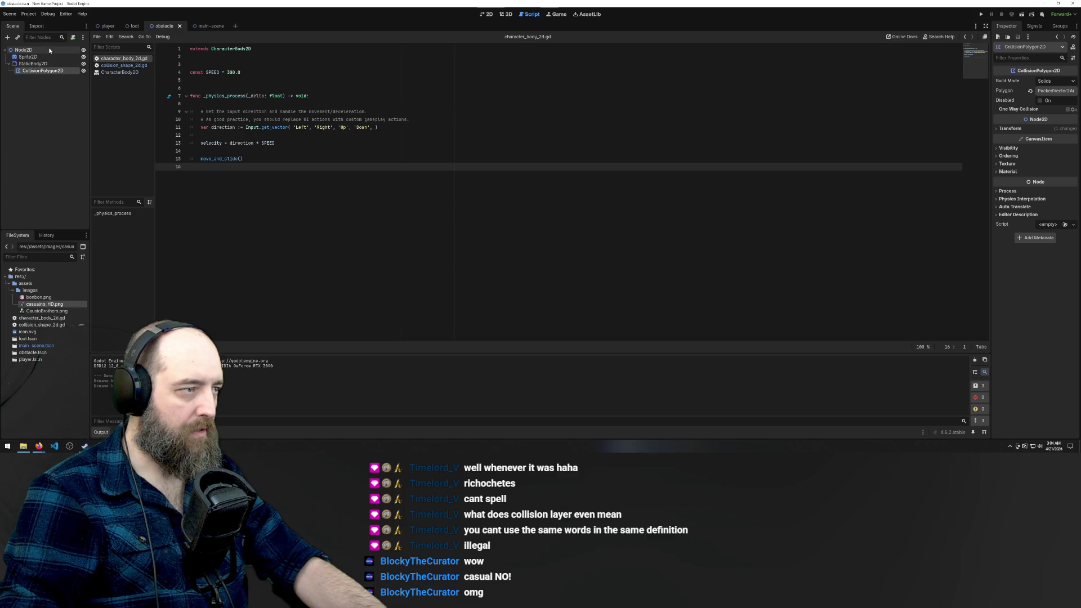
{"action": "double_click", "coordinate": [29, 58]}
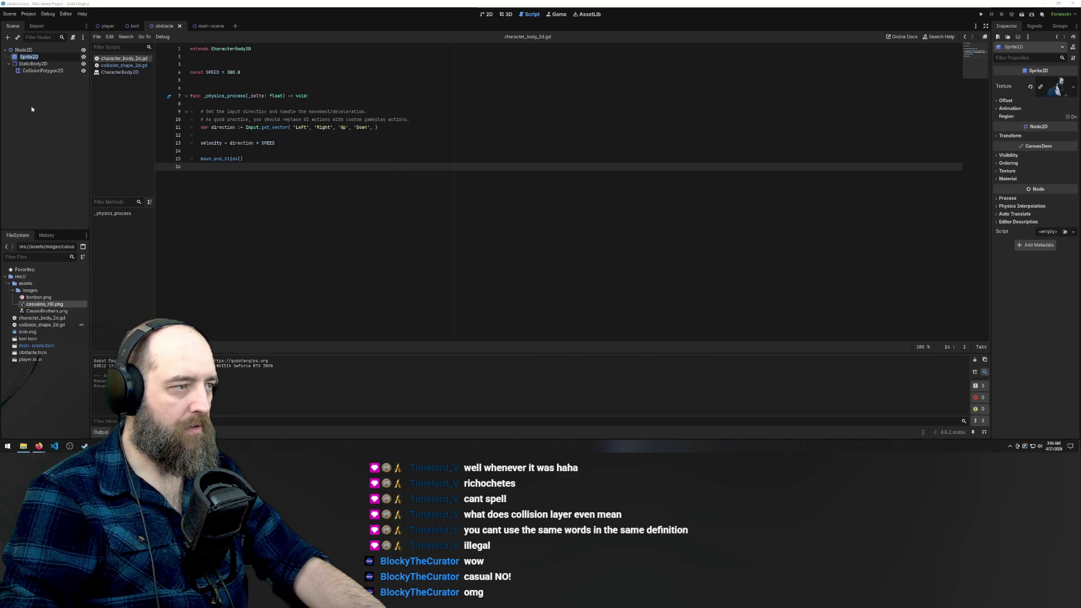
{"action": "double_click", "coordinate": [25, 49]}
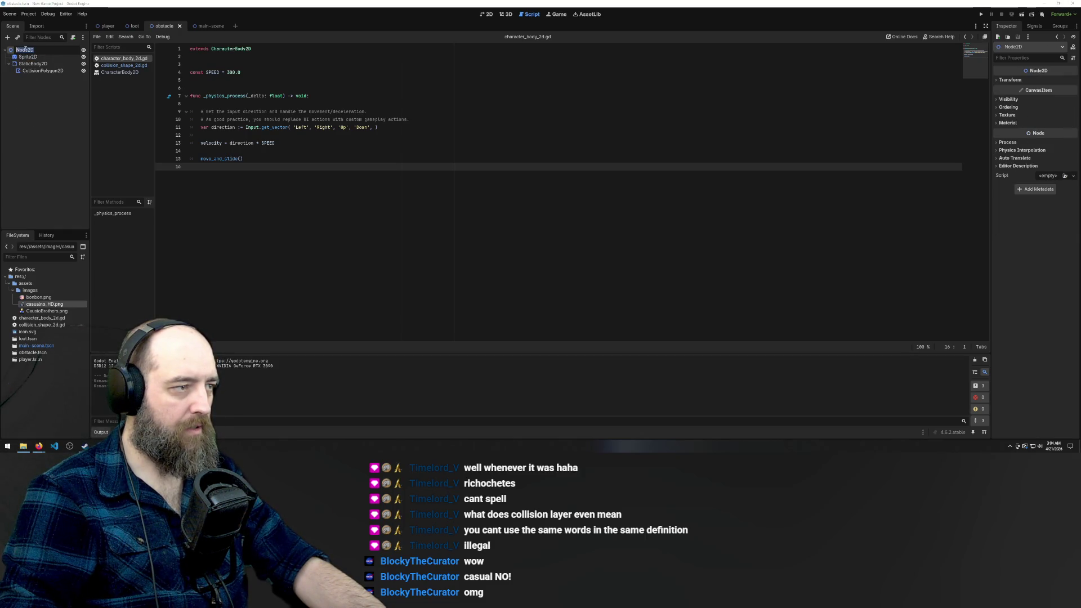
{"action": "left_click", "coordinate": [134, 27]}
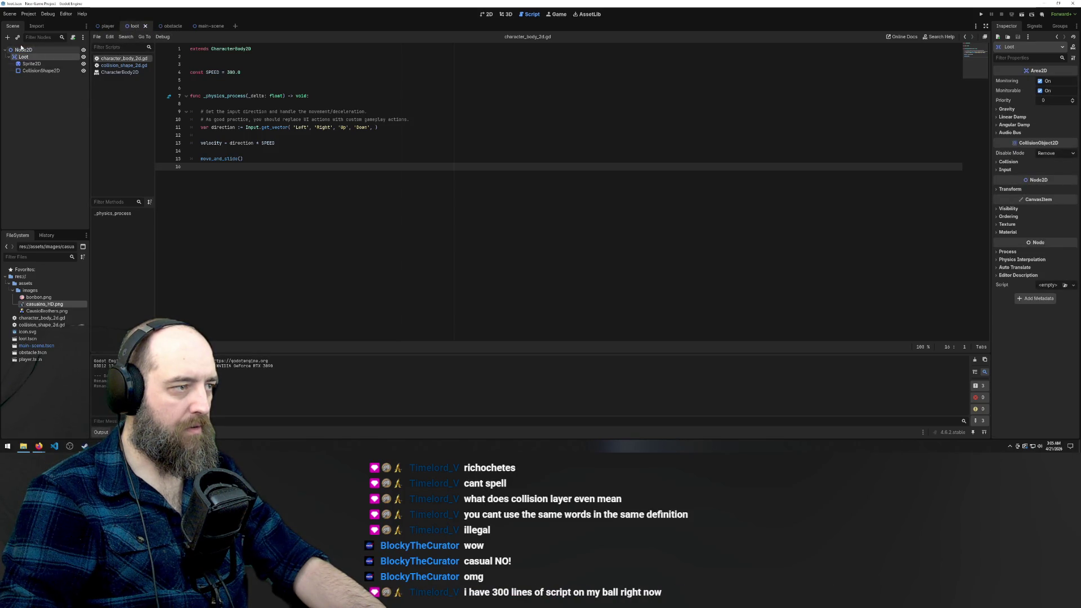
{"action": "left_click", "coordinate": [105, 27]}
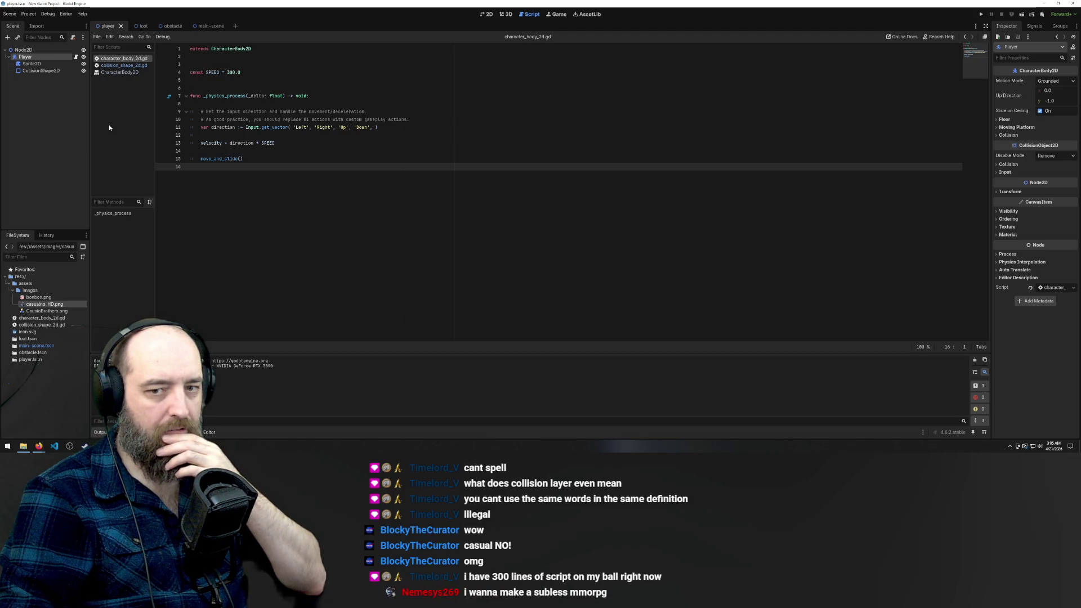
{"action": "mouse_move", "coordinate": [235, 143]}
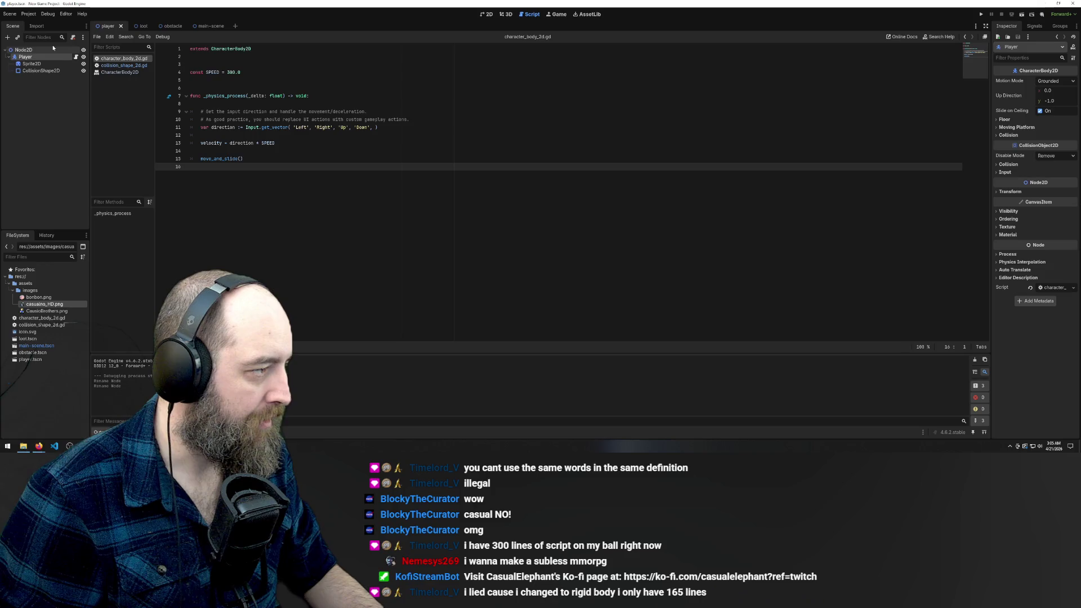
Step: In the obstacle scene, move Sprite2D to become a child of StaticBody2D
{"action": "left_click", "coordinate": [138, 26]}
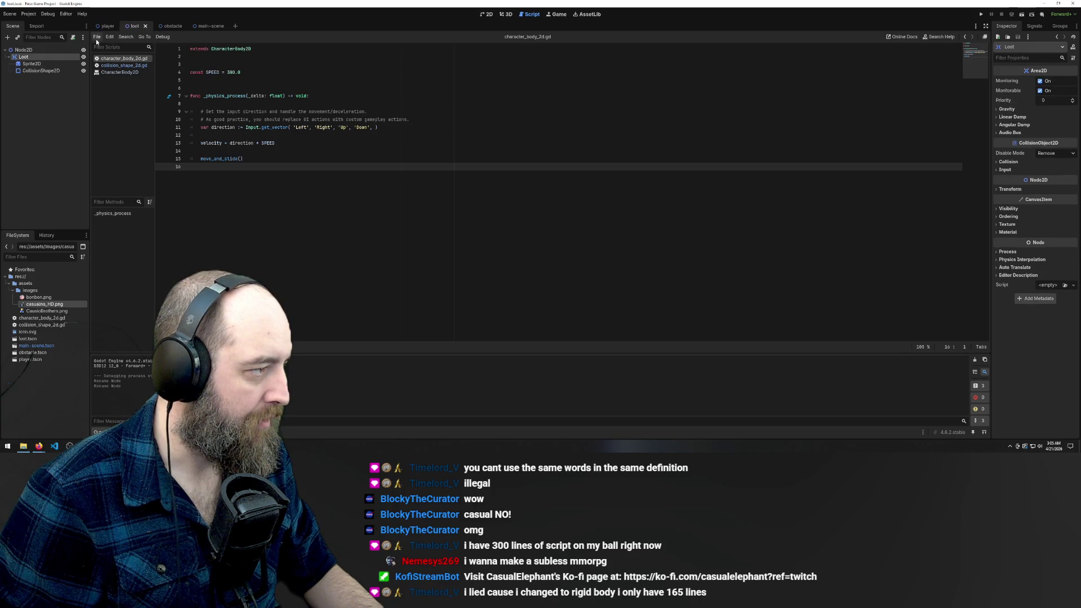
{"action": "left_click", "coordinate": [176, 27]}
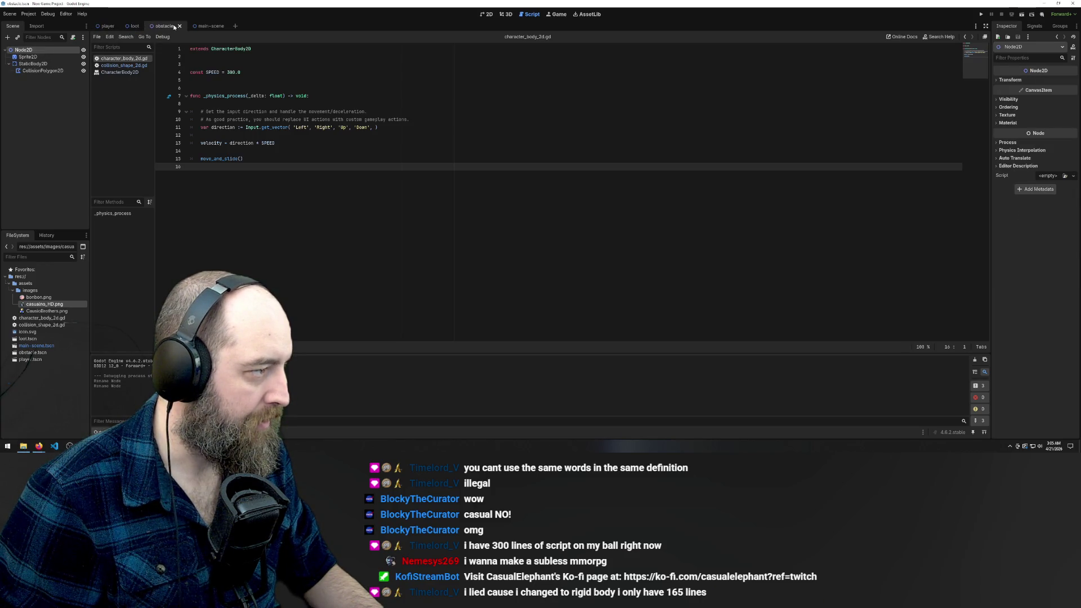
{"action": "left_click", "coordinate": [28, 57]}
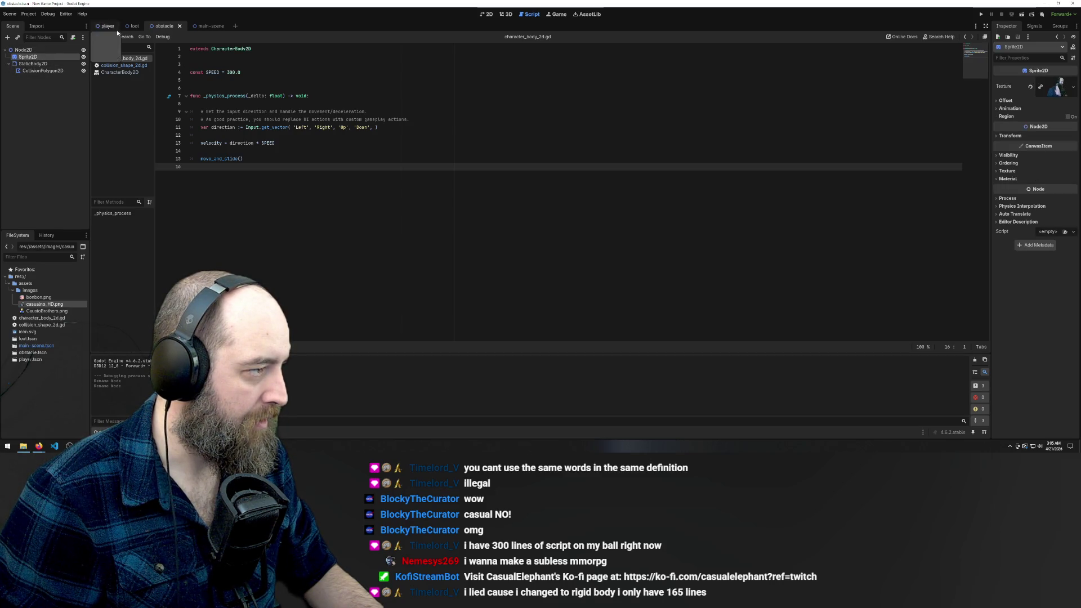
{"action": "mouse_move", "coordinate": [31, 64]}
{"action": "left_mouse_down"}
{"action": "mouse_move", "coordinate": [25, 83]}
{"action": "mouse_move", "coordinate": [17, 54]}
{"action": "left_mouse_up"}
{"action": "left_click", "coordinate": [25, 57]}
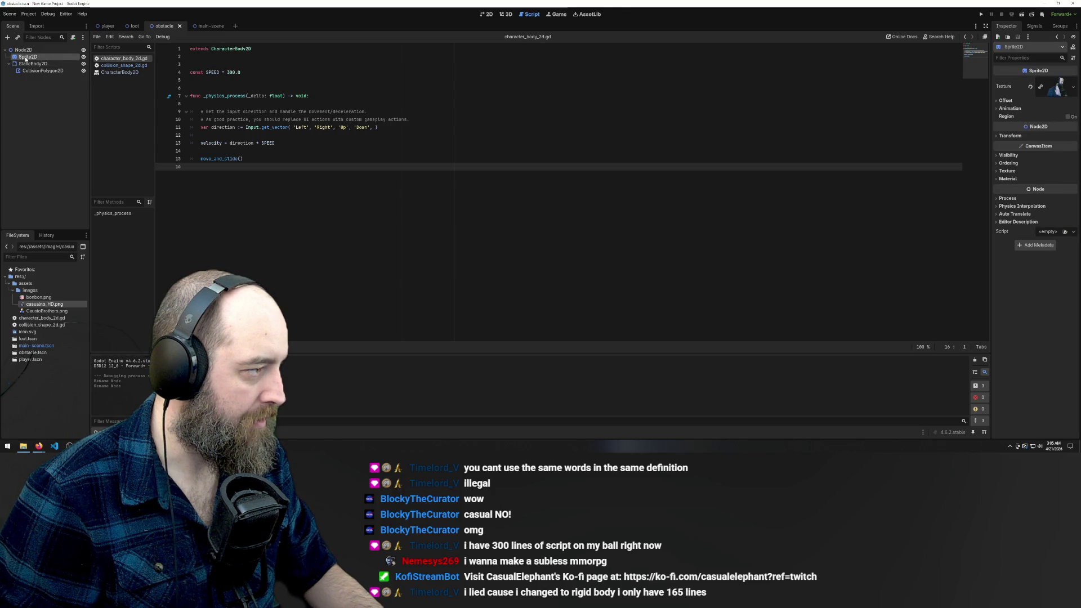
{"action": "left_click", "coordinate": [135, 26]}
{"action": "left_click", "coordinate": [161, 26]}
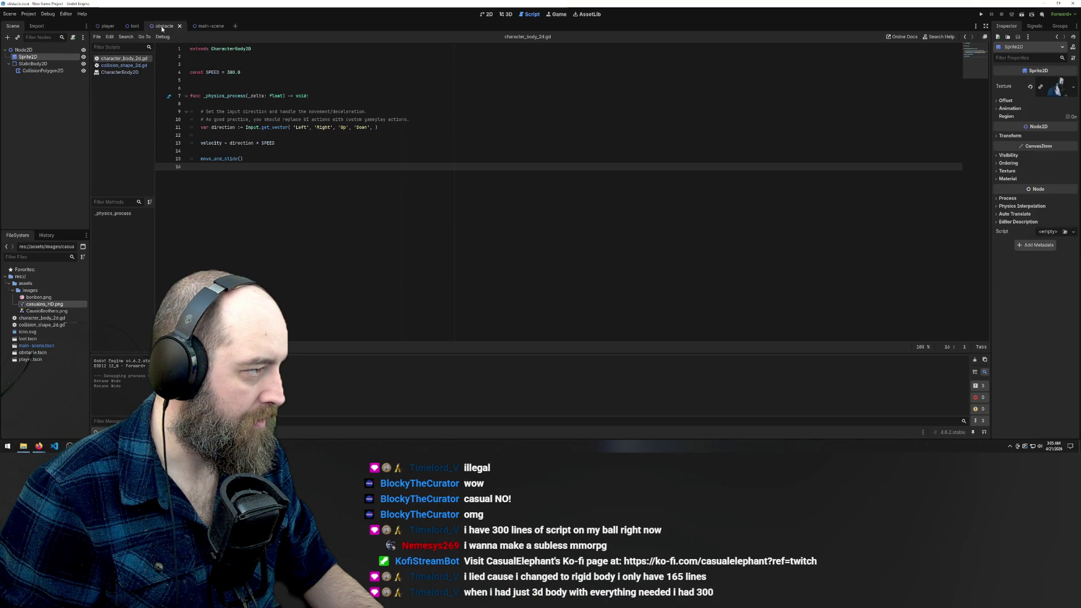
{"action": "left_click_drag", "start_coordinate": [25, 56], "coordinate": [34, 64]}
Step: Rename the StaticBody2D to Obstacle and save the obstacle scene
{"action": "left_click", "coordinate": [36, 58]}
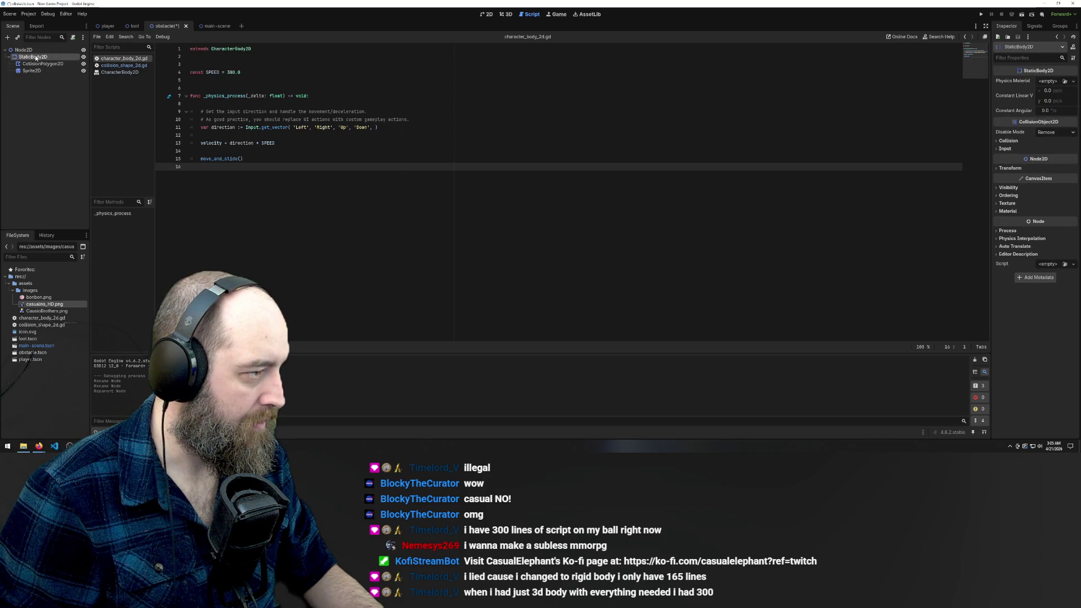
{"action": "double_click", "coordinate": [56, 56]}
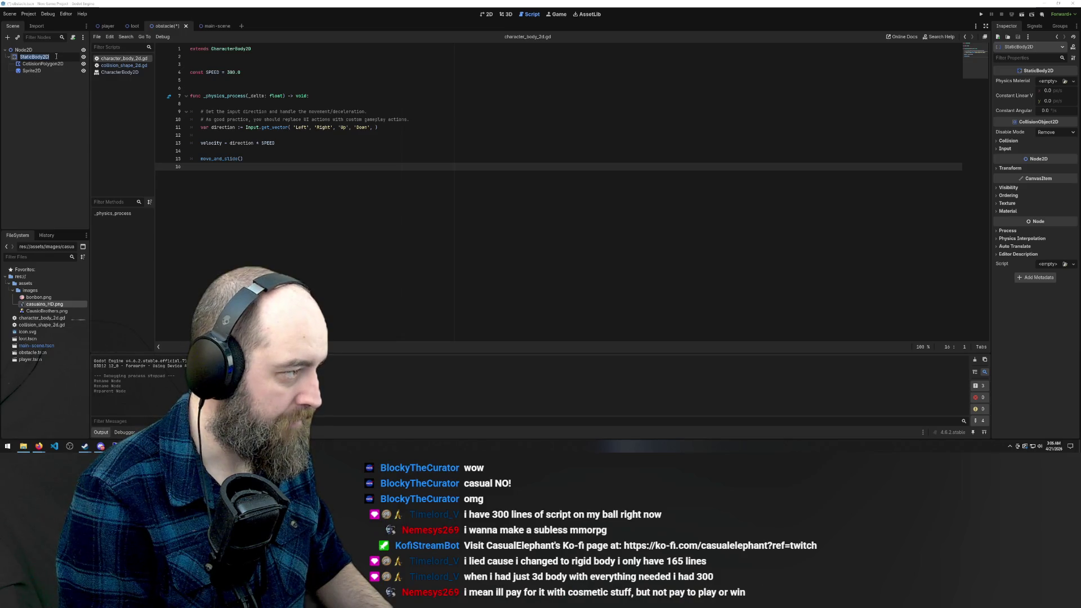
{"action": "type", "text": "Obst"}
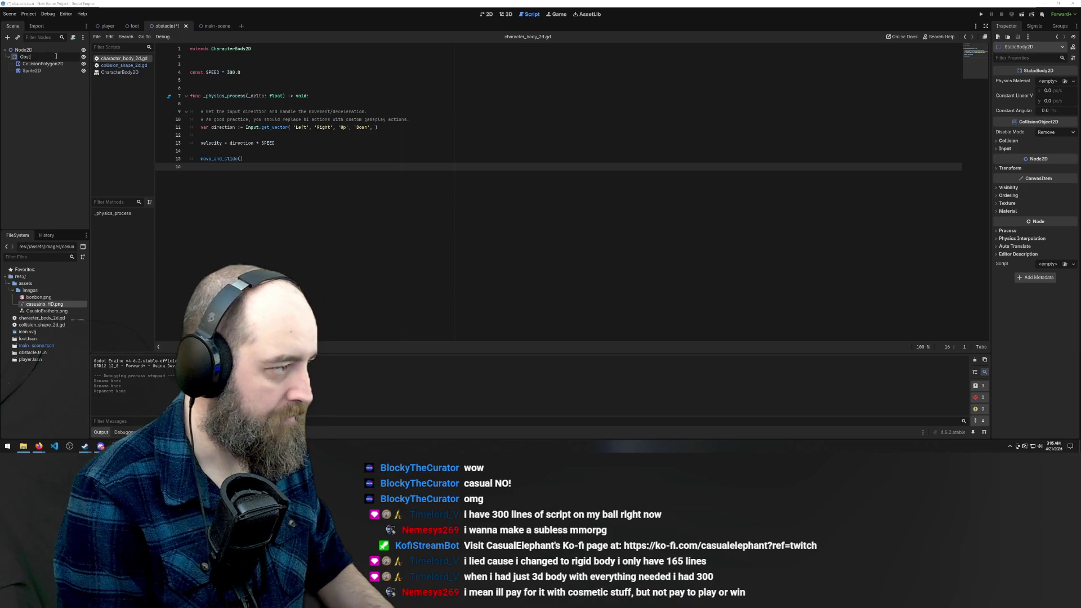
{"action": "type", "text": "acle"}
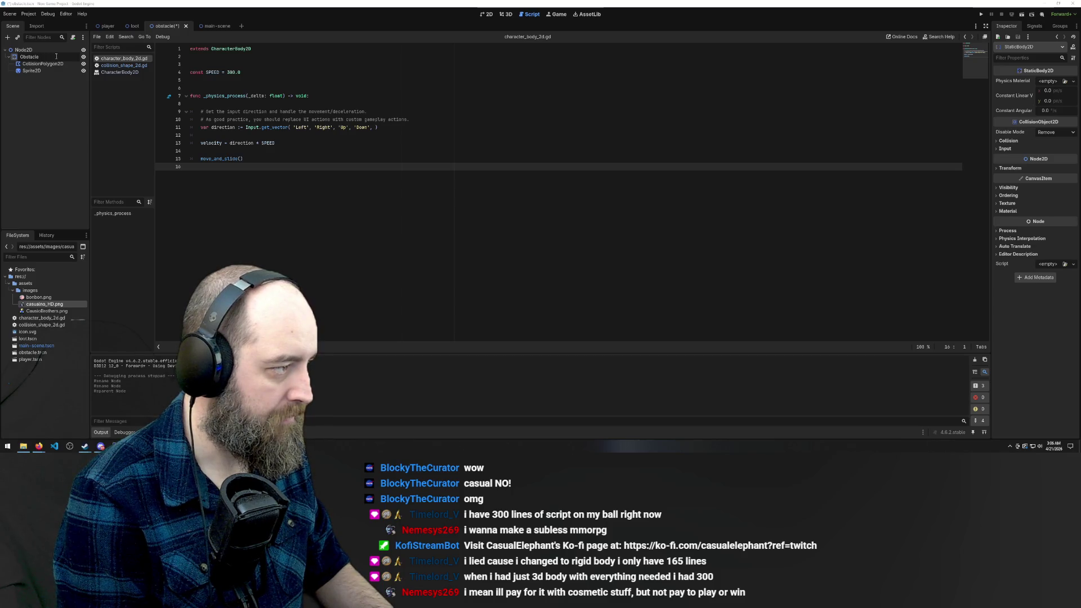
{"action": "key", "text": "Return"}
{"action": "key", "text": "ctrl+s"}
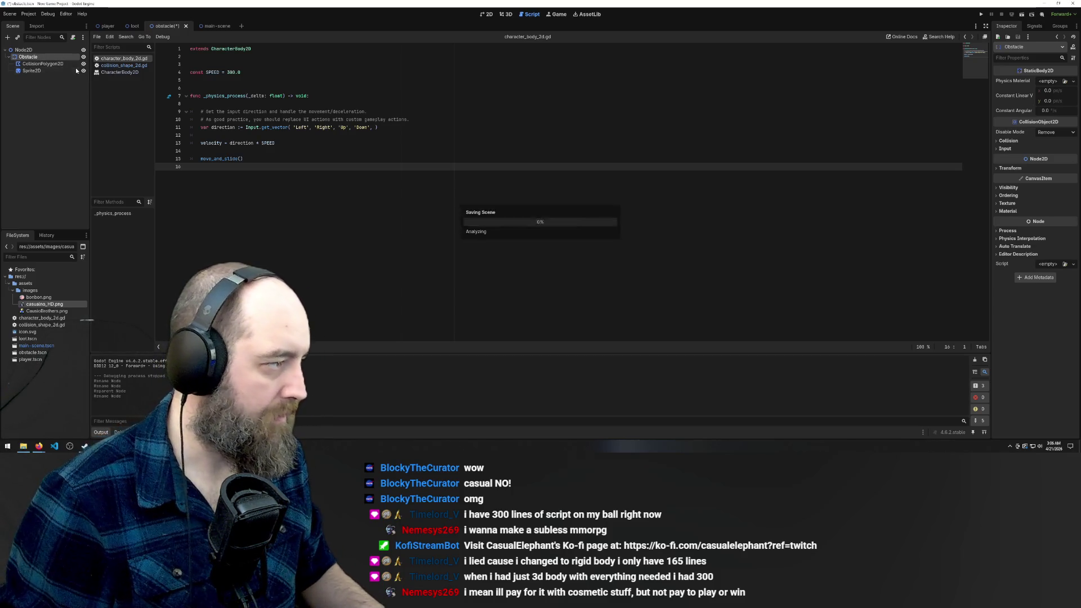
{"action": "left_click", "coordinate": [214, 27]}
{"action": "key", "text": "F5"}
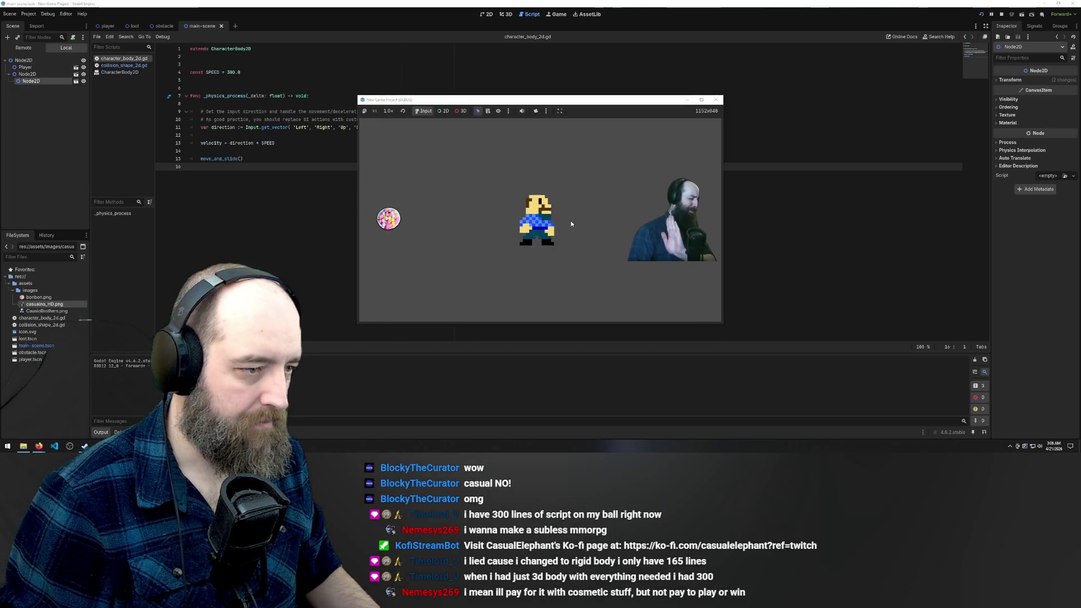
{"action": "key", "text": "Right"}
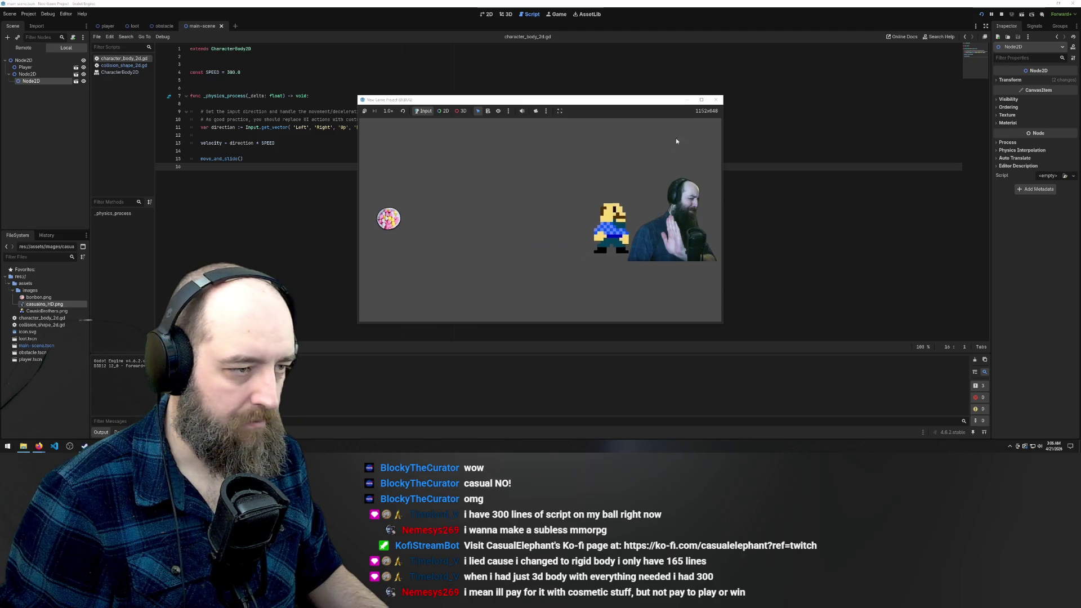
{"action": "left_click", "coordinate": [716, 100]}
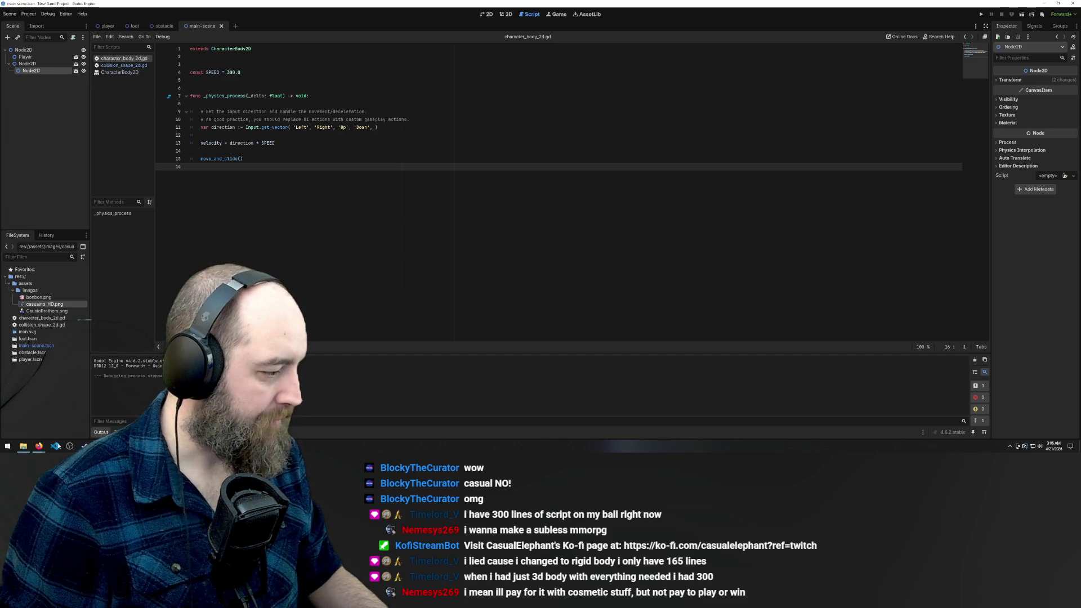
Step: Go back to the Using Area2D docs page, read its Area properties section, then return to Godot
{"action": "left_click", "coordinate": [39, 446]}
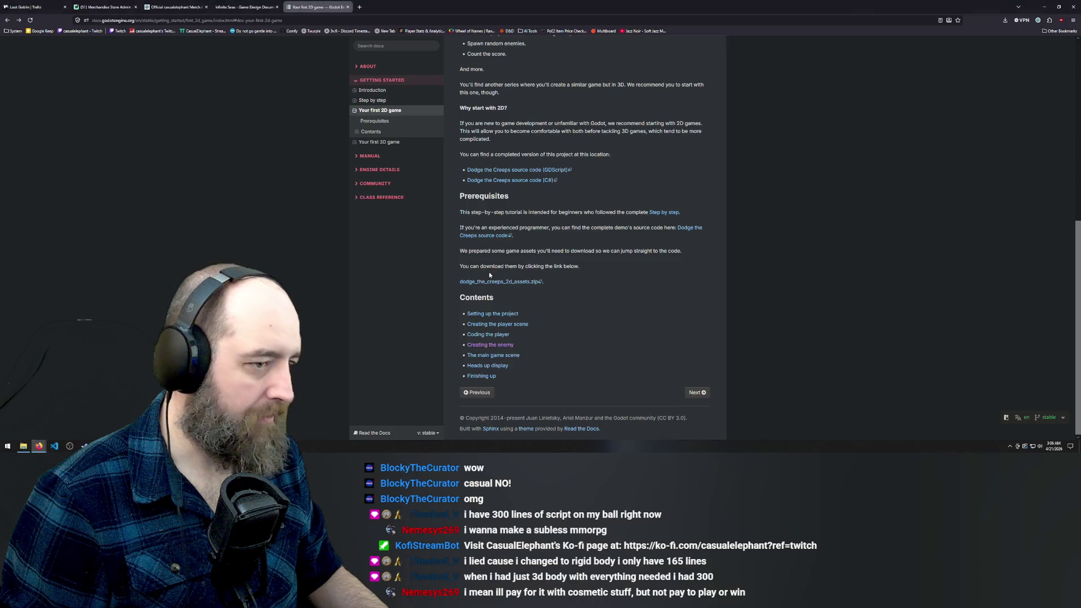
{"action": "scroll", "coordinate": [490, 274], "scroll_direction": "up", "scroll_amount": 6}
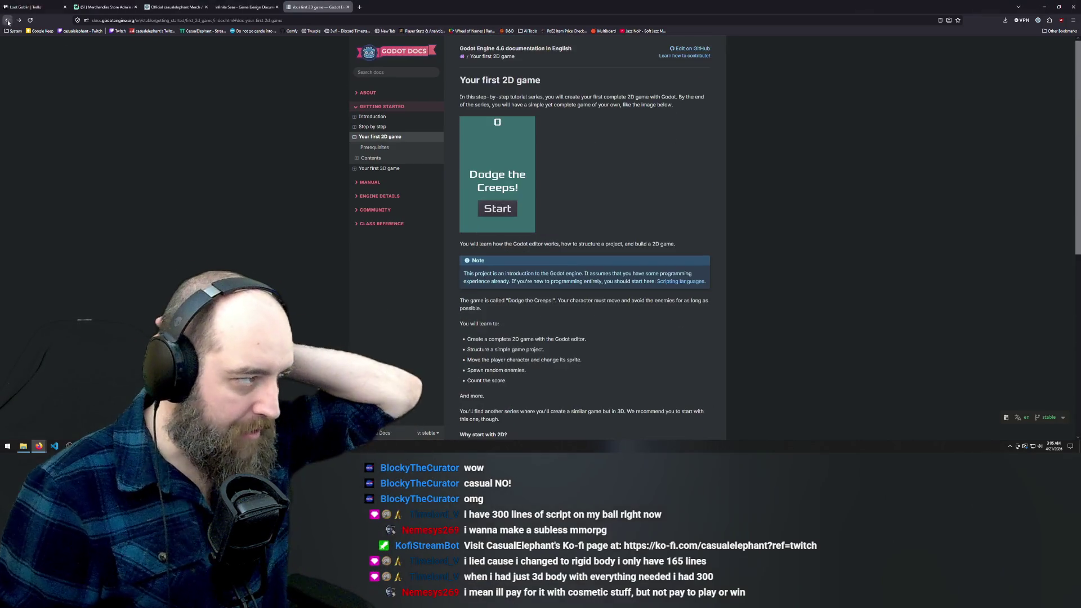
{"action": "left_click", "coordinate": [8, 21]}
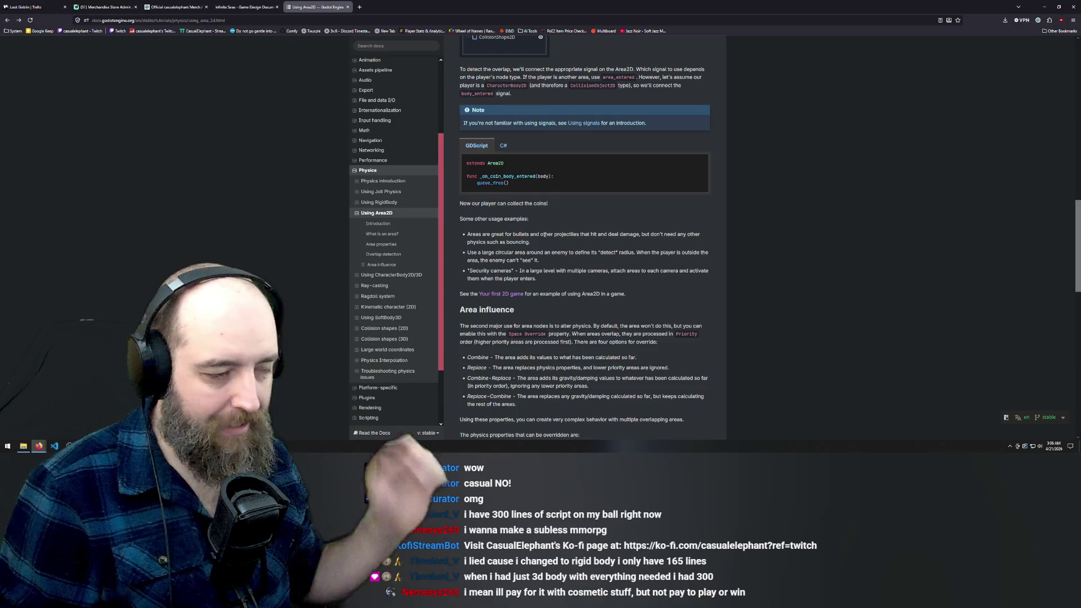
{"action": "scroll", "coordinate": [544, 234], "scroll_direction": "up", "scroll_amount": 1}
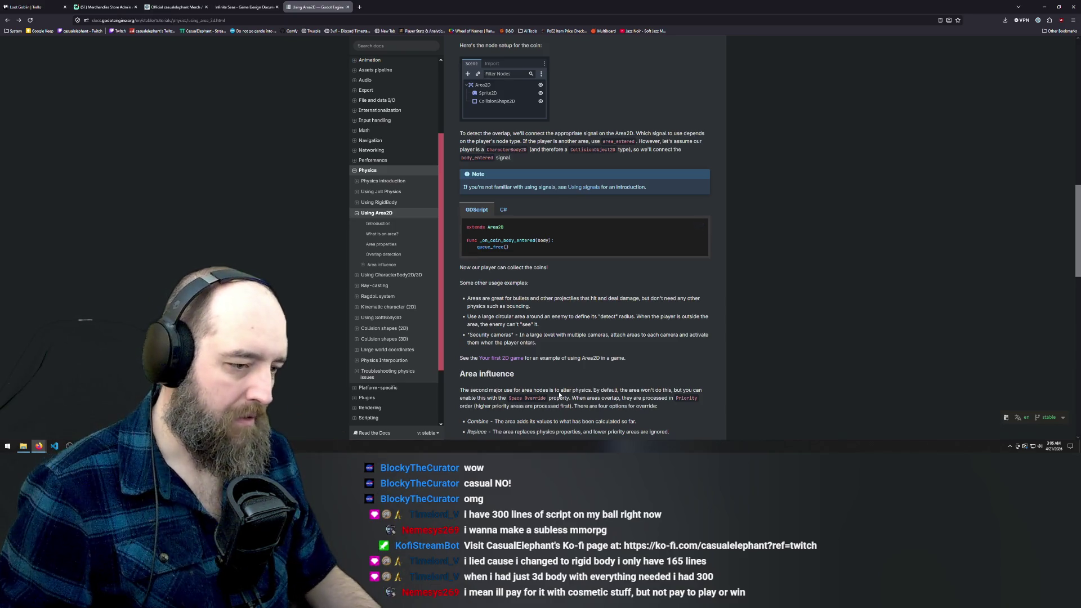
{"action": "scroll", "coordinate": [542, 273], "scroll_direction": "down", "scroll_amount": 2}
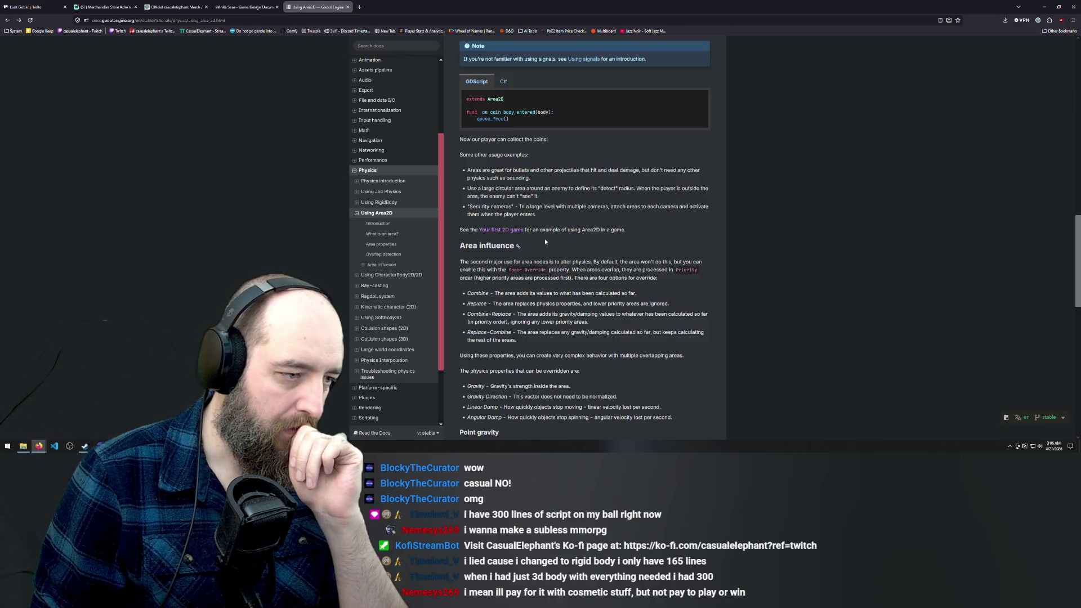
{"action": "scroll", "coordinate": [546, 242], "scroll_direction": "down", "scroll_amount": 10}
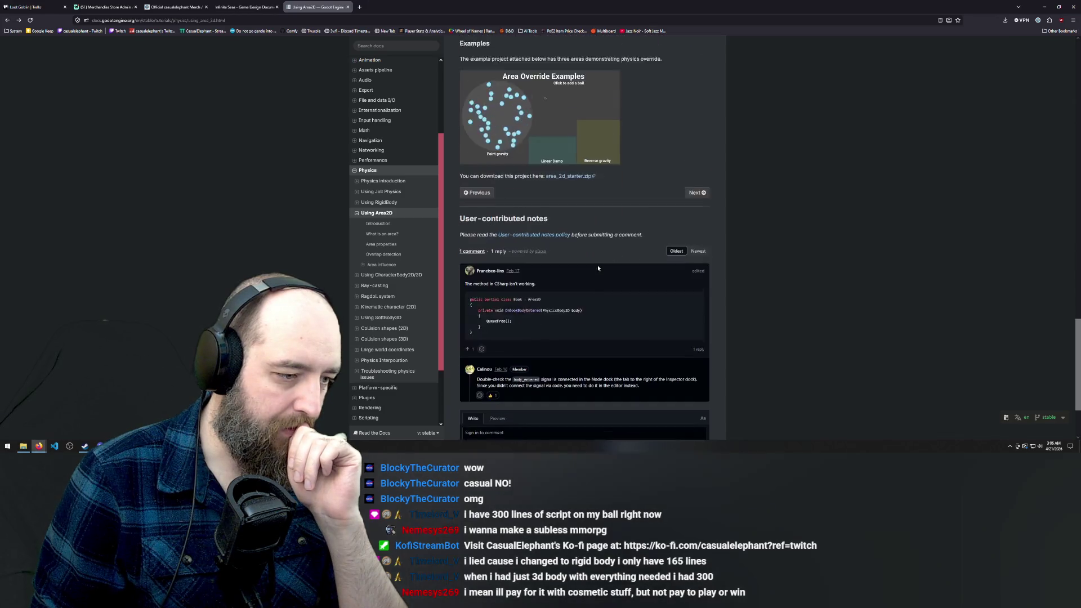
{"action": "scroll", "coordinate": [598, 268], "scroll_direction": "down", "scroll_amount": 2}
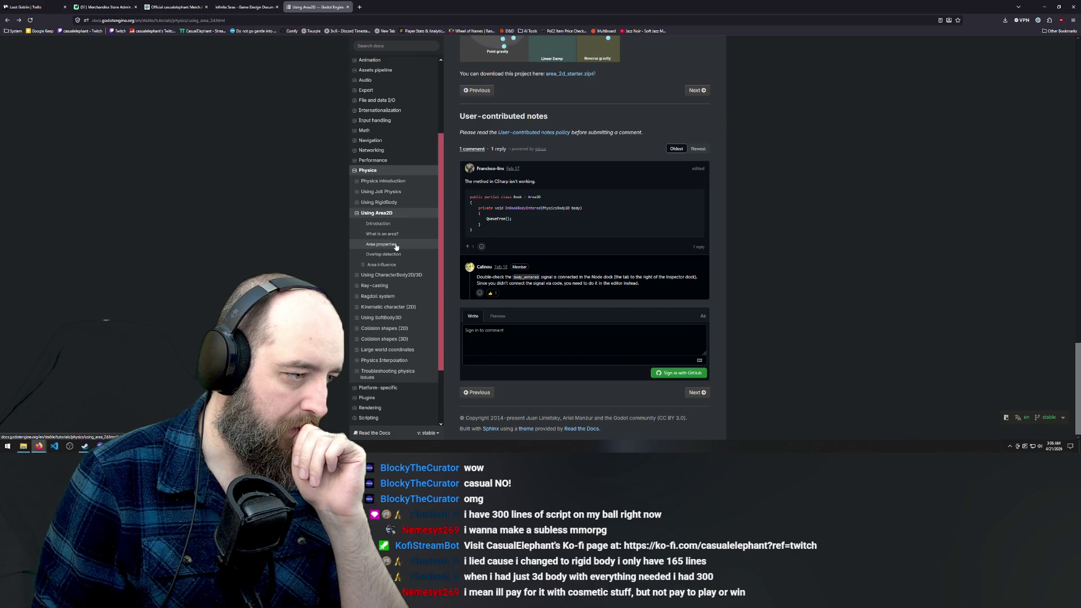
{"action": "left_click", "coordinate": [396, 245]}
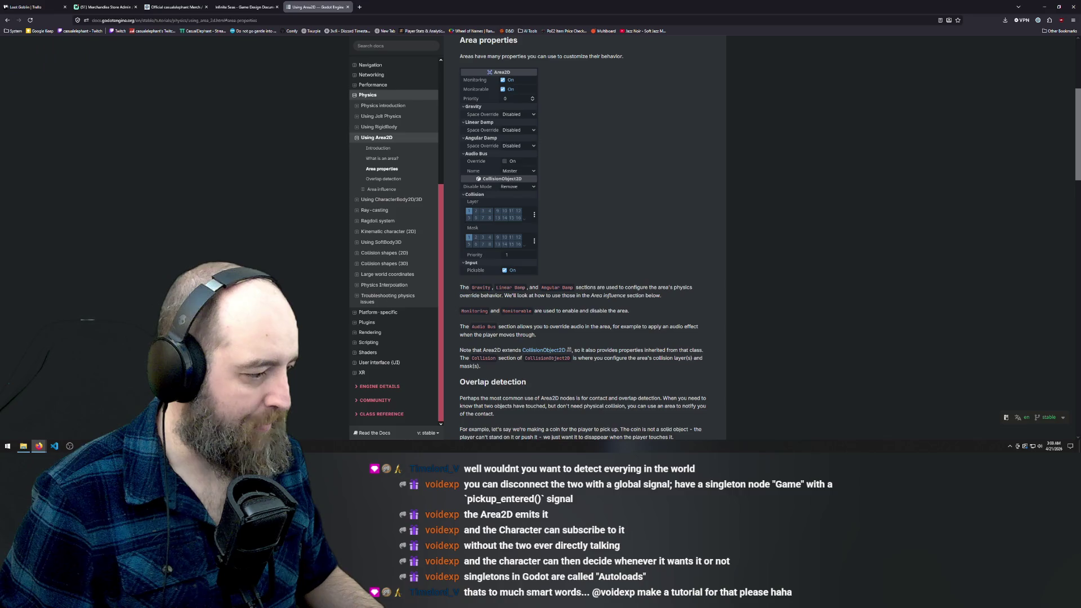
{"action": "key", "text": "alt+Tab"}
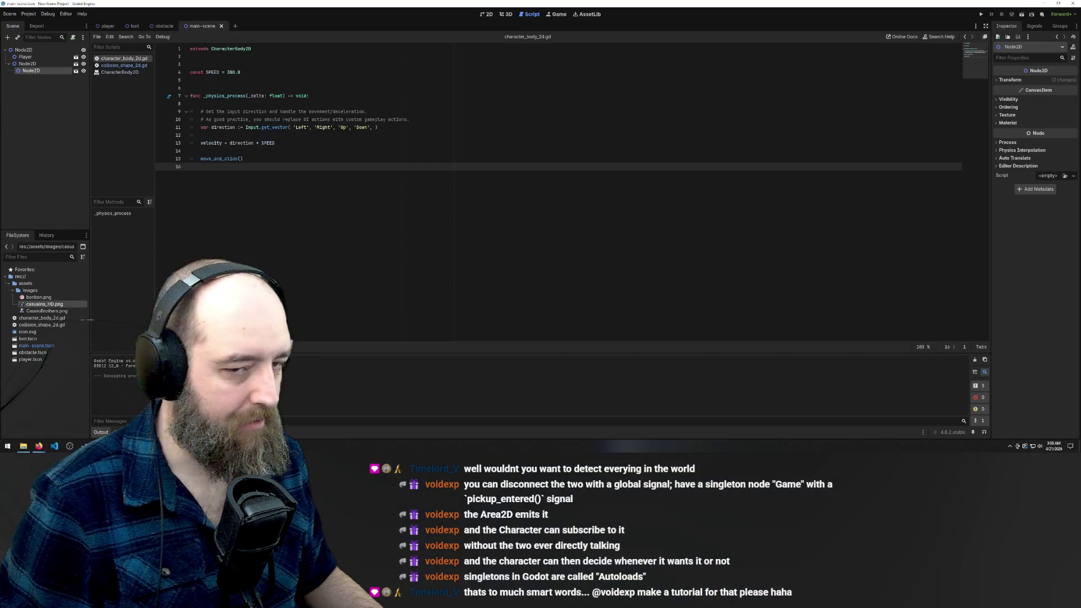
Step: Switch to the 2D view and search child node types for 'auto', closing without adding a node
{"action": "left_click", "coordinate": [44, 126]}
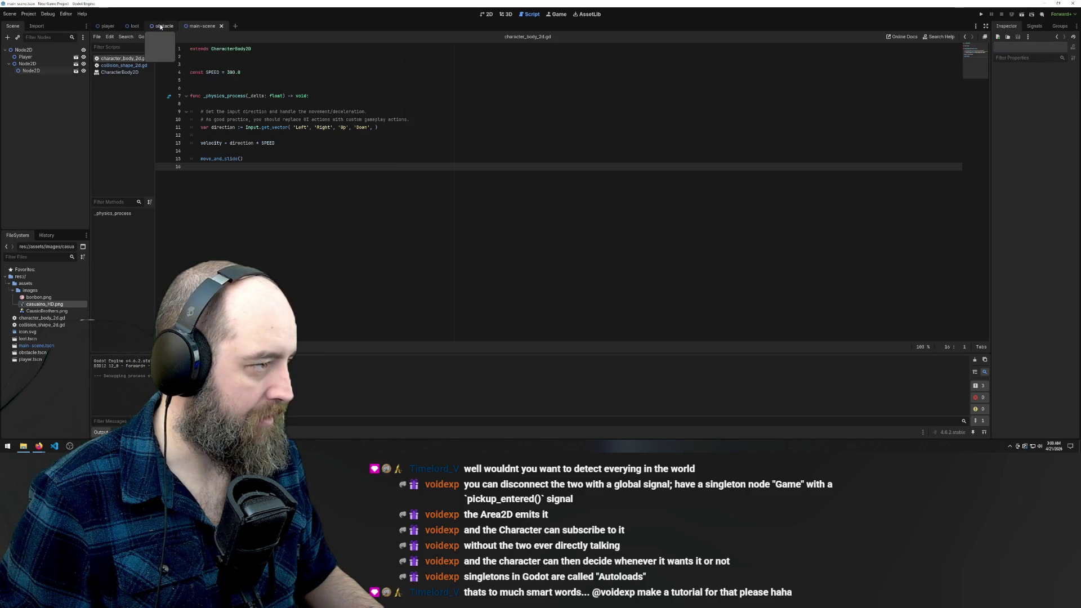
{"action": "left_click", "coordinate": [486, 14]}
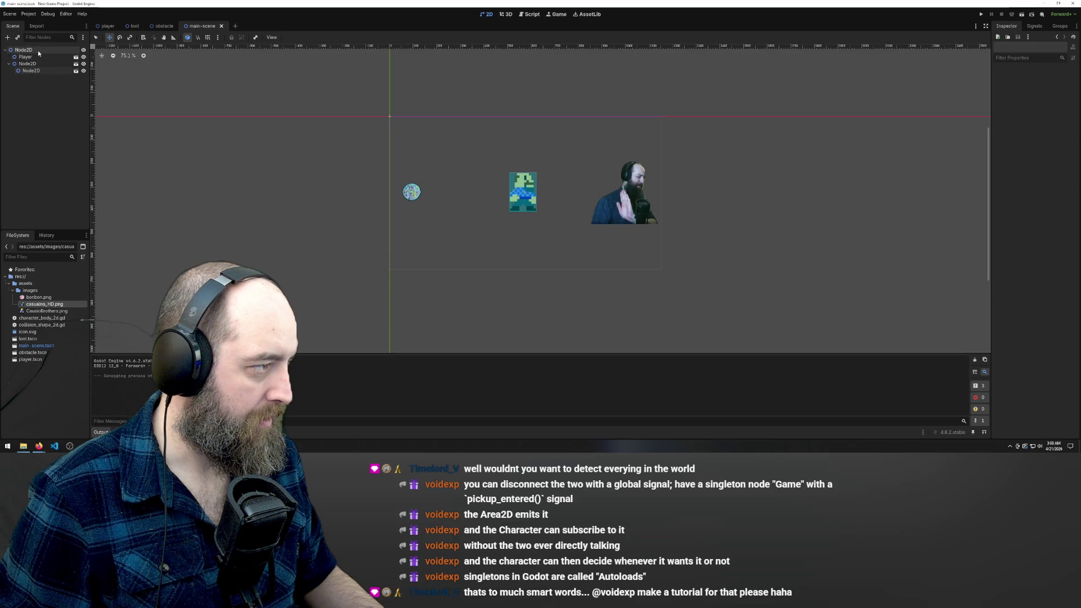
{"action": "right_click", "coordinate": [38, 50]}
{"action": "left_click", "coordinate": [62, 59]}
{"action": "type", "text": "a"}
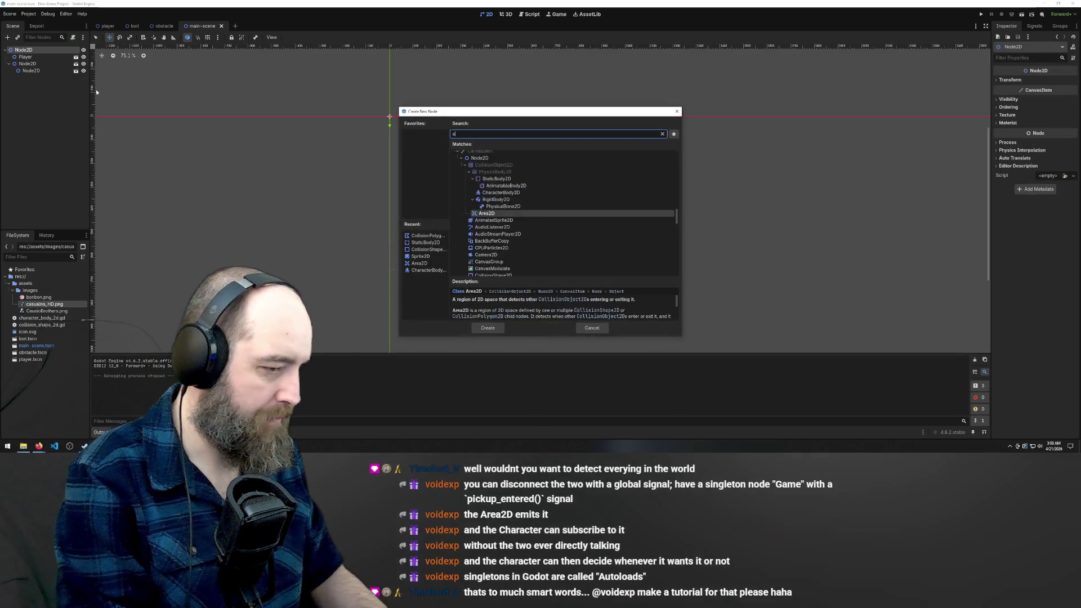
{"action": "type", "text": "utol"}
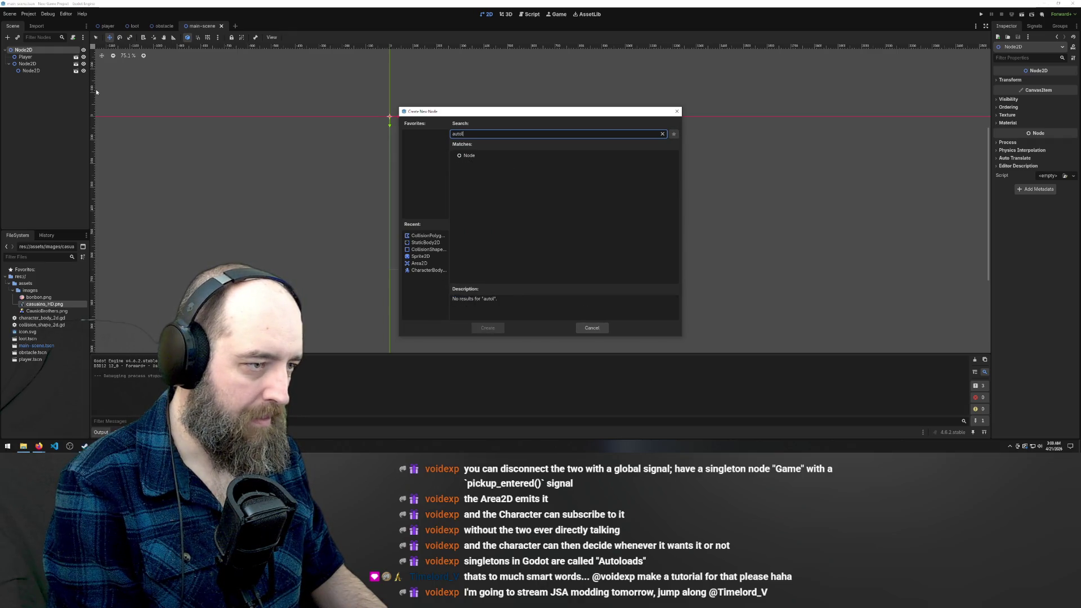
{"action": "key", "text": "BackSpace"}
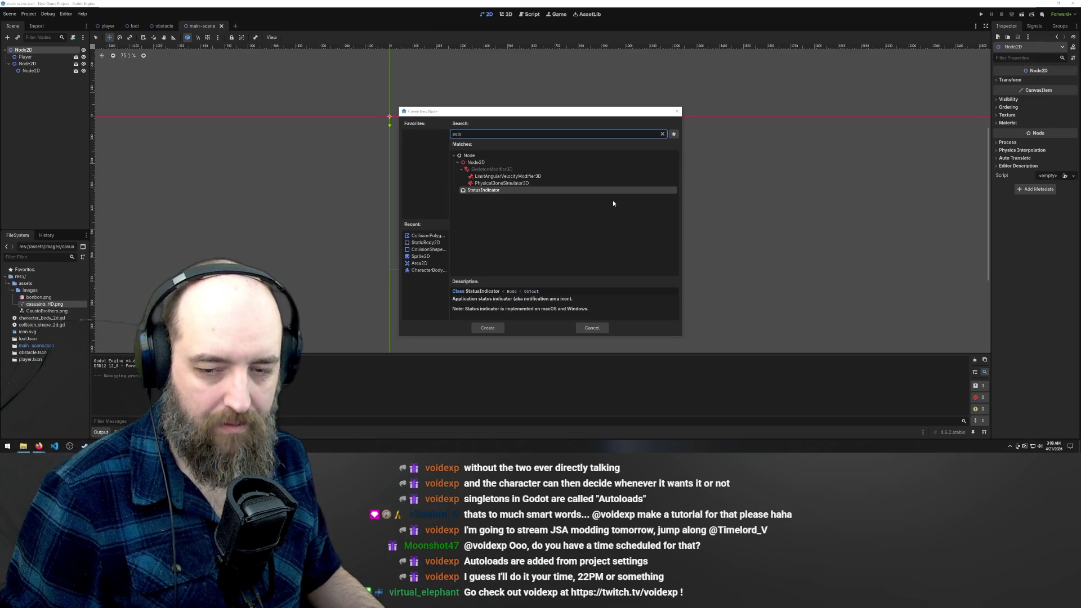
{"action": "left_click", "coordinate": [677, 113]}
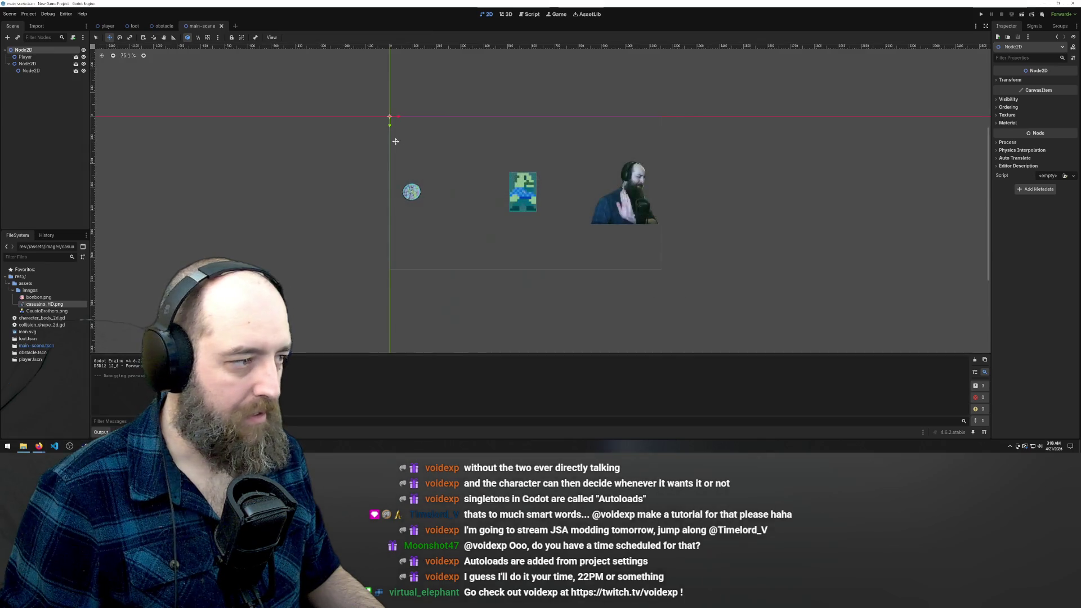
Step: Open Project Settings on the Globals tab's empty Autoload list and focus its Path field
{"action": "left_click", "coordinate": [8, 15]}
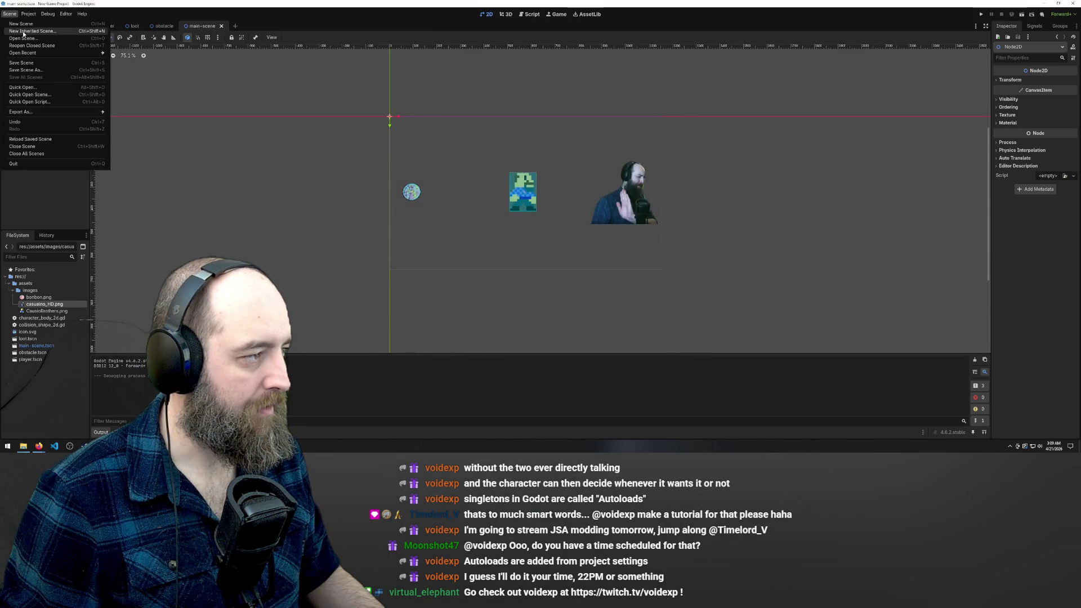
{"action": "mouse_move", "coordinate": [28, 16]}
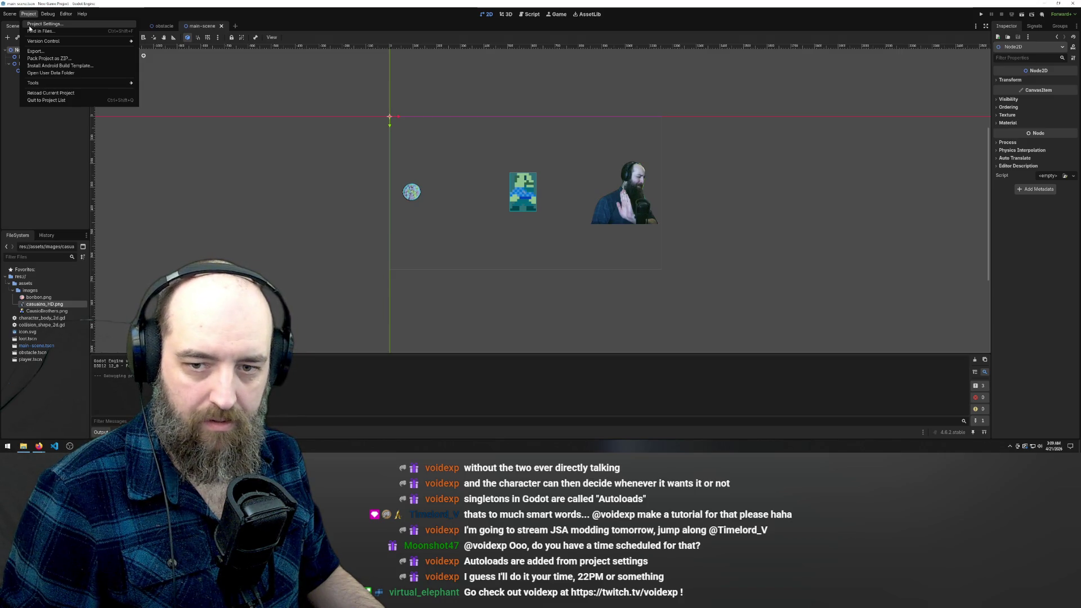
{"action": "left_click", "coordinate": [30, 26]}
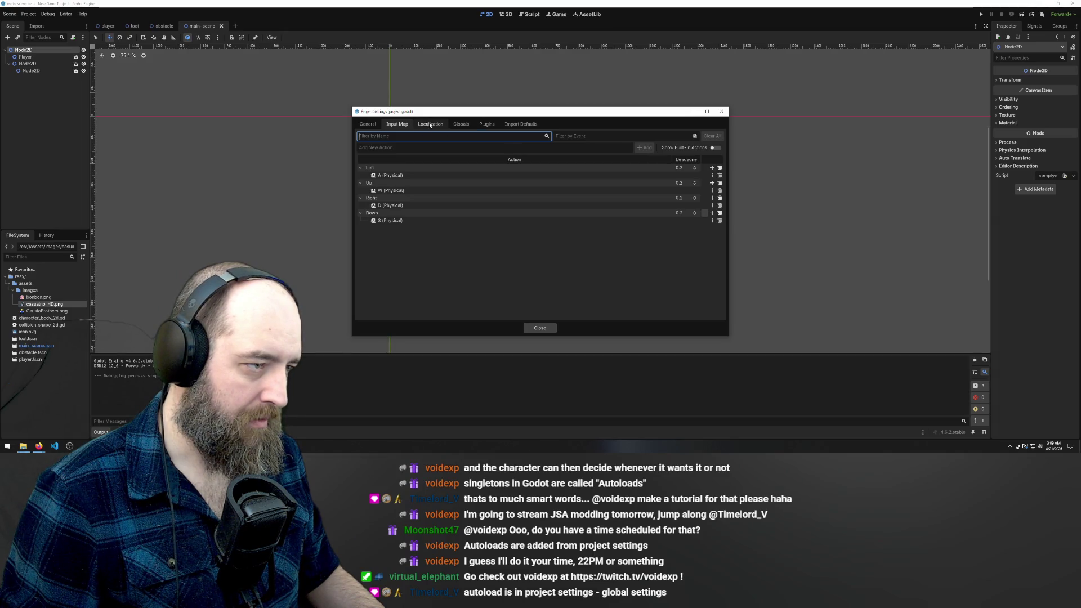
{"action": "left_click", "coordinate": [461, 124]}
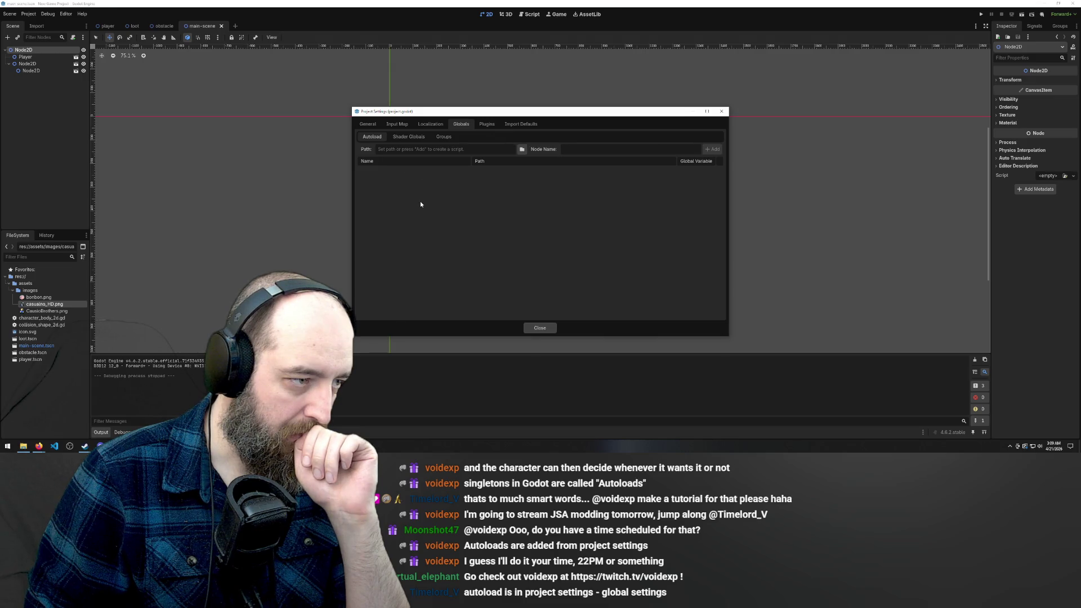
{"action": "left_click", "coordinate": [395, 149]}
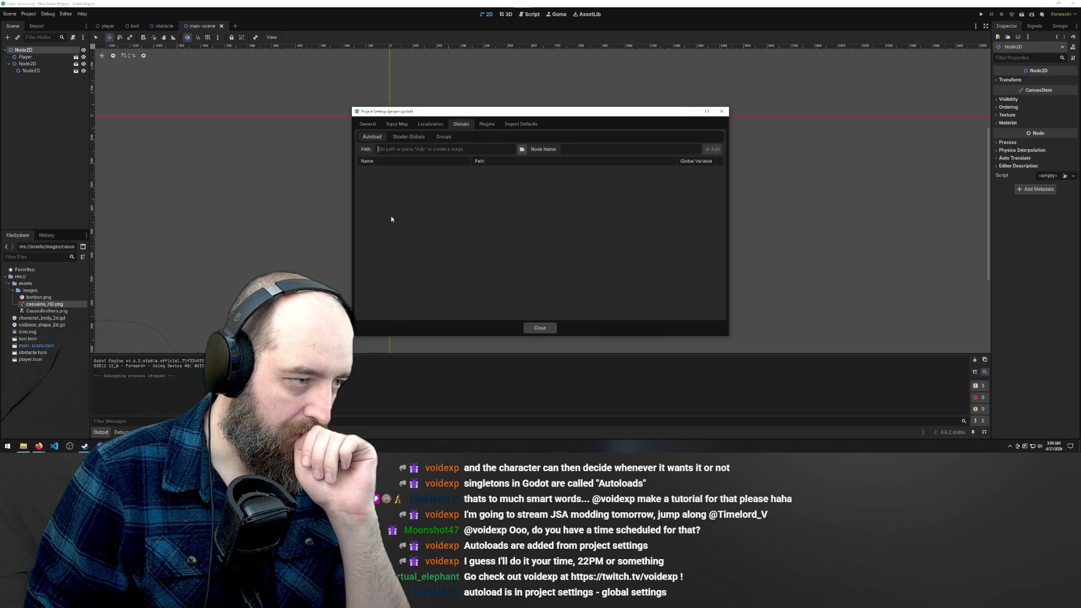
{"action": "left_click", "coordinate": [522, 149]}
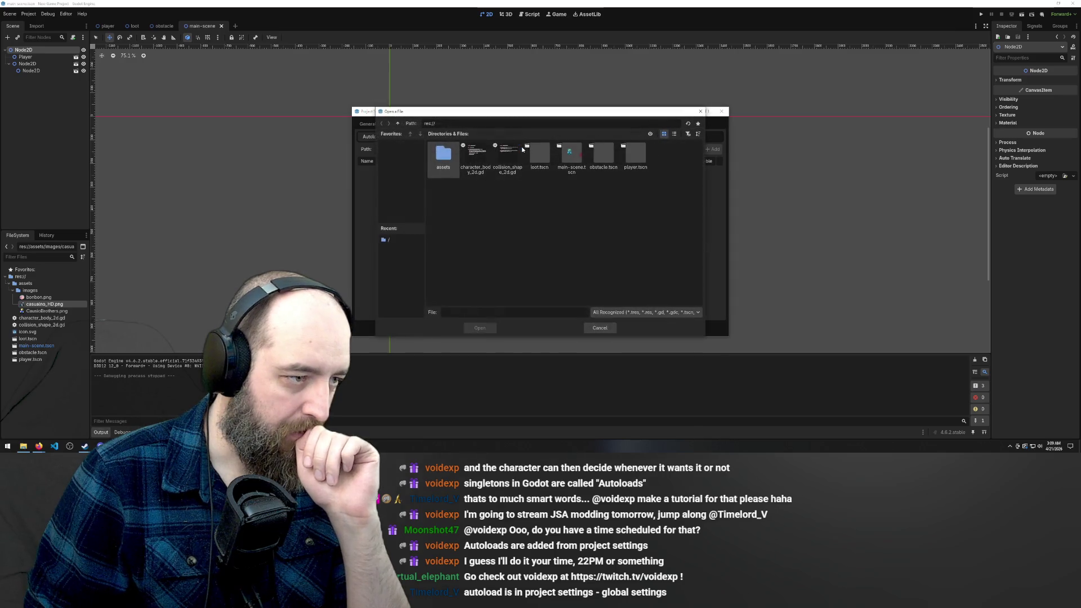
{"action": "right_click", "coordinate": [524, 202]}
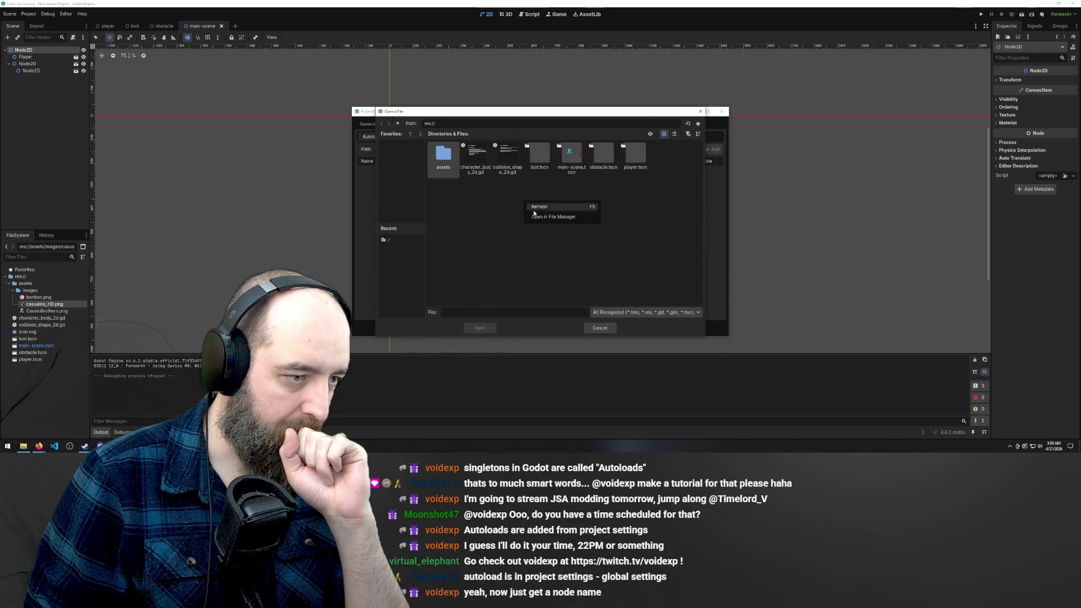
{"action": "left_click", "coordinate": [542, 247]}
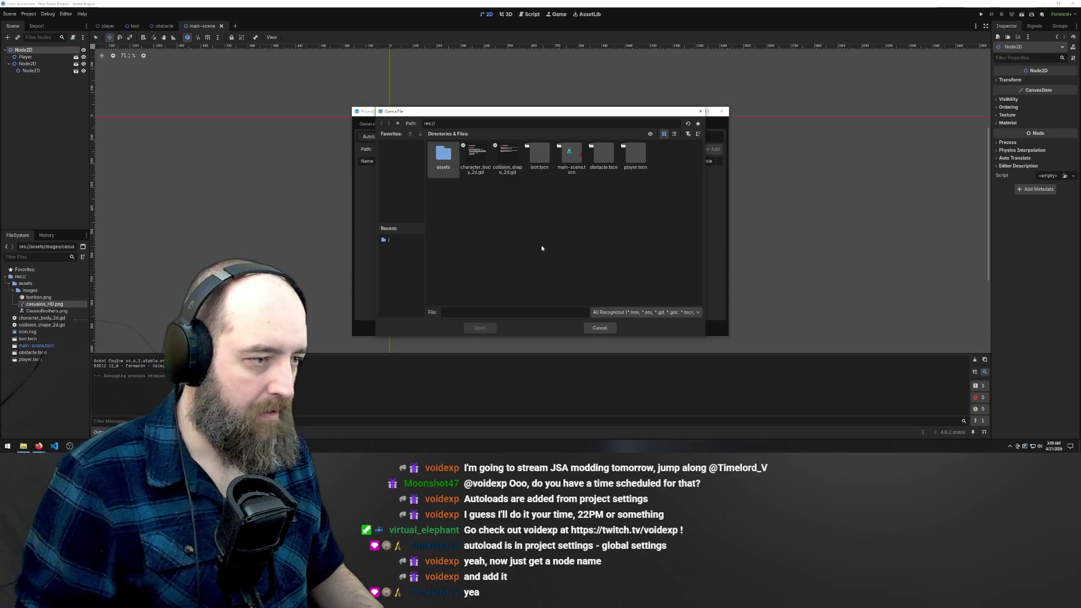
{"action": "right_click", "coordinate": [573, 244]}
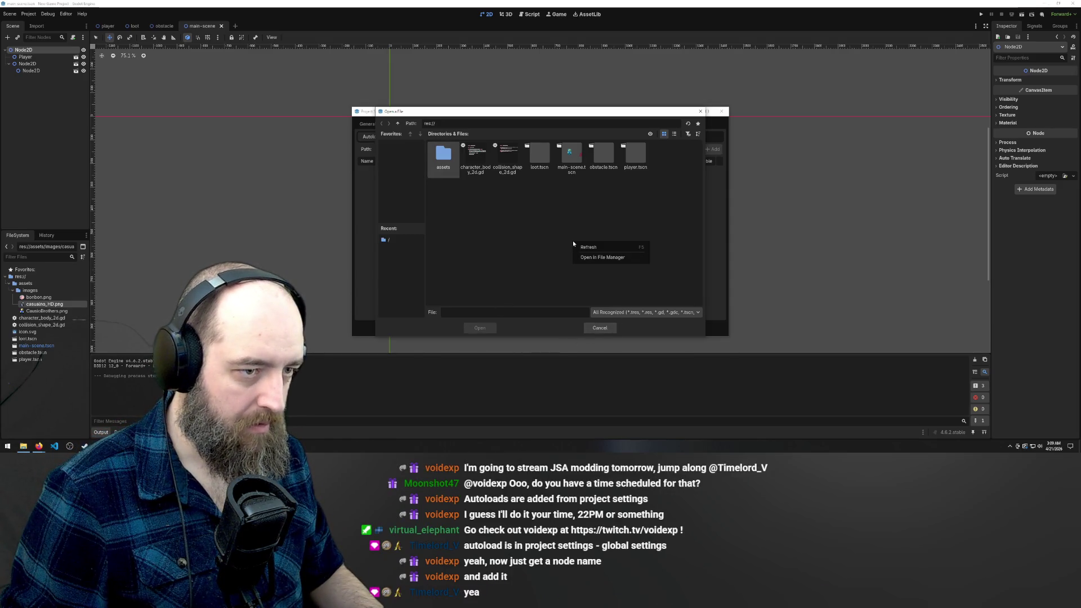
{"action": "left_click", "coordinate": [24, 287]}
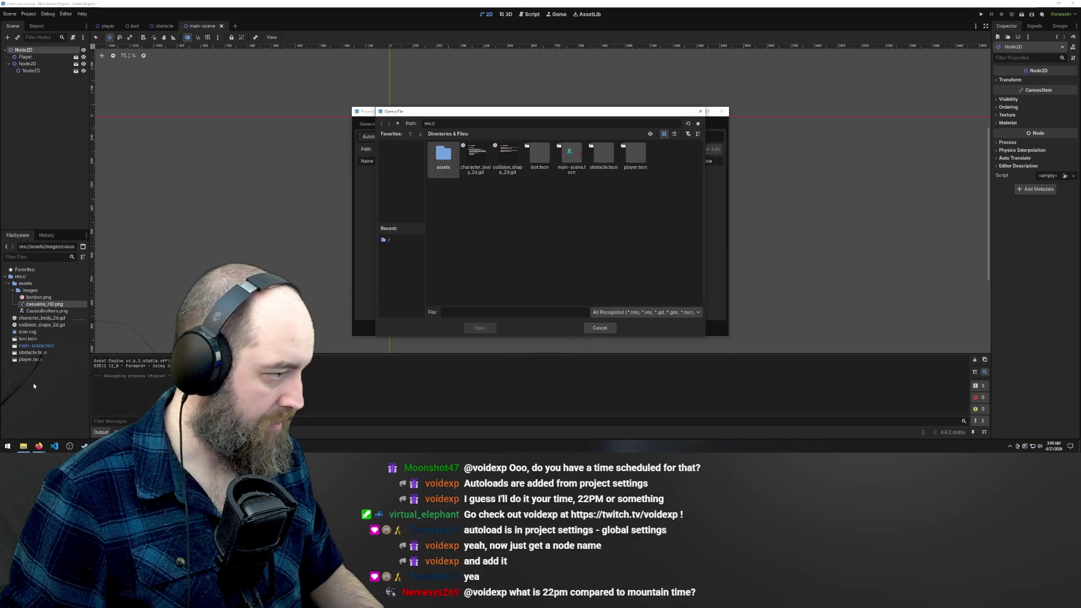
{"action": "left_click", "coordinate": [18, 286]}
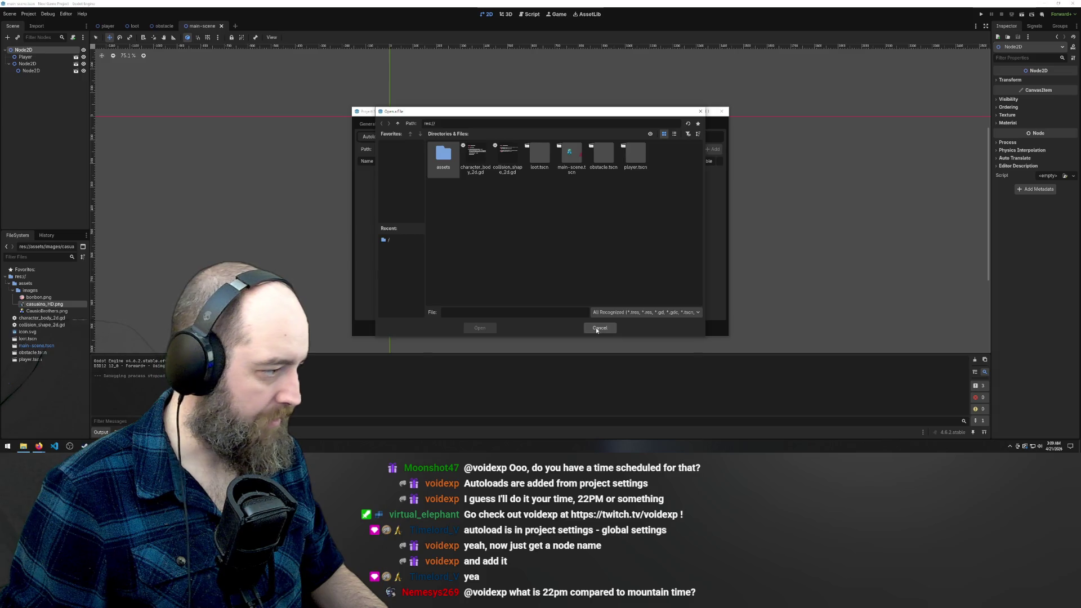
{"action": "key", "text": "Escape"}
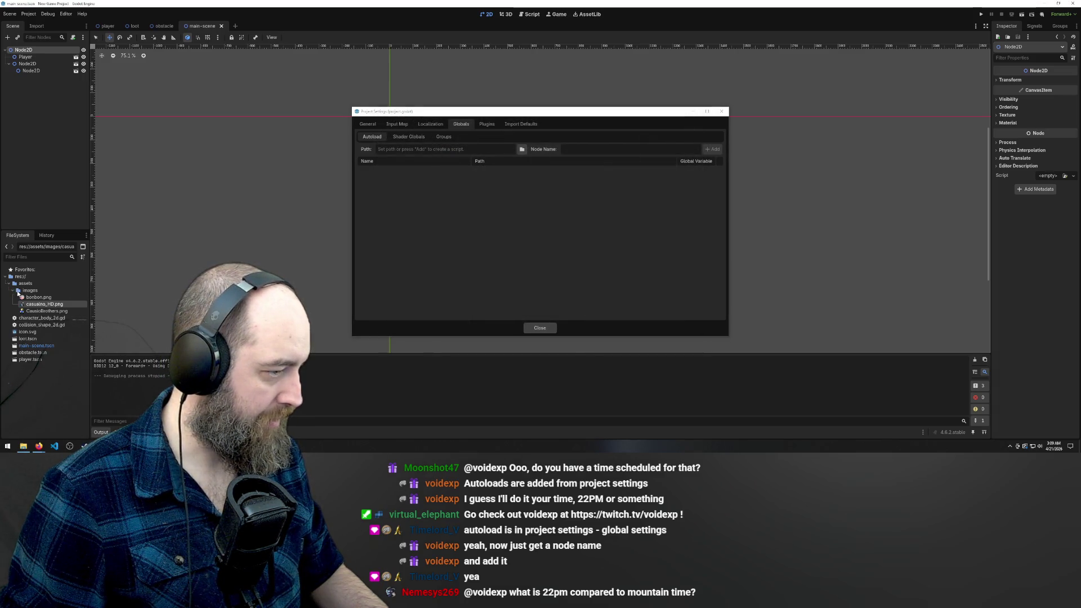
Step: Close Project Settings and create a 'scripts' folder inside res://assets in the FileSystem dock
{"action": "left_click", "coordinate": [722, 111]}
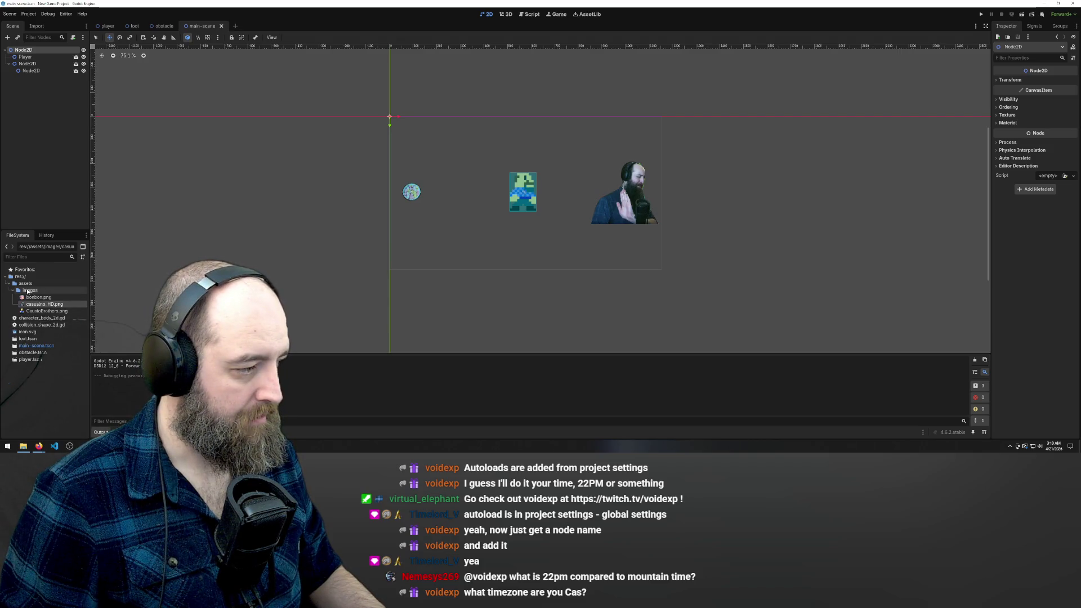
{"action": "right_click", "coordinate": [26, 284]}
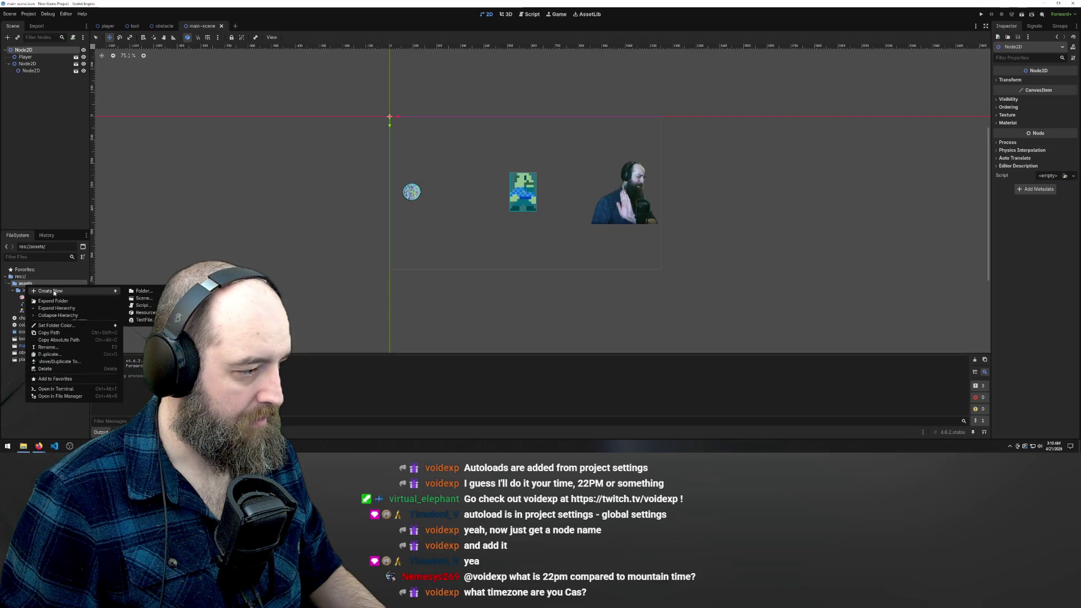
{"action": "left_click", "coordinate": [141, 288]}
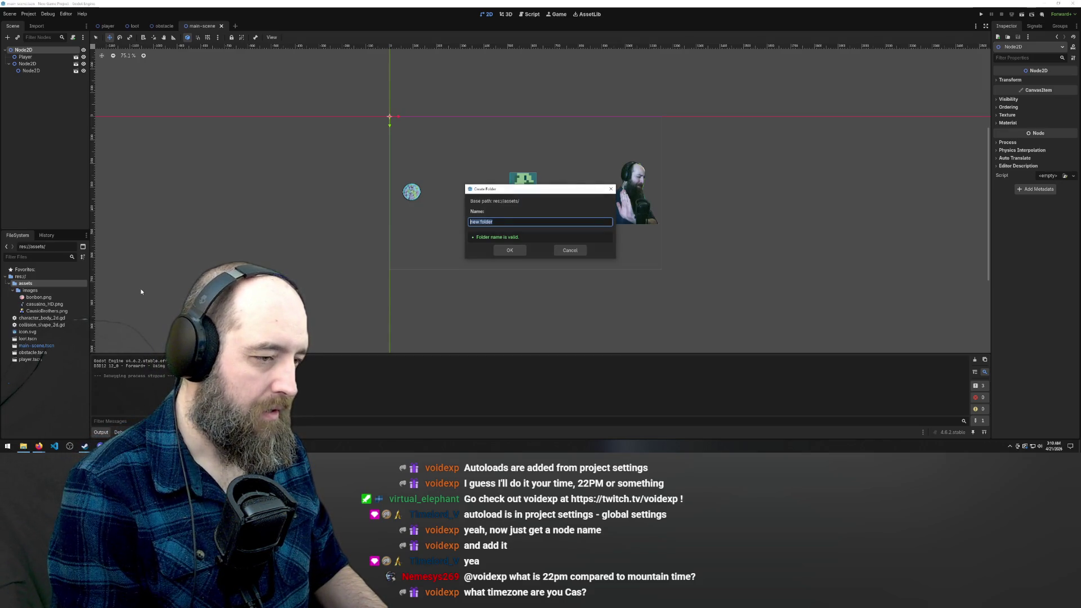
{"action": "type", "text": "scr"}
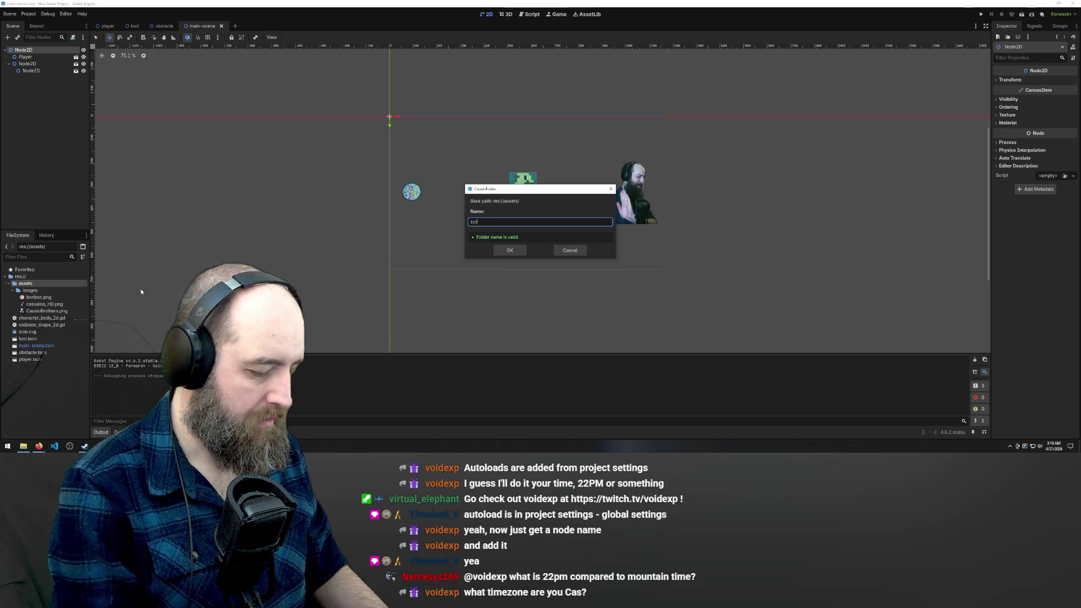
{"action": "type", "text": "ipts"}
{"action": "key", "text": "Return"}
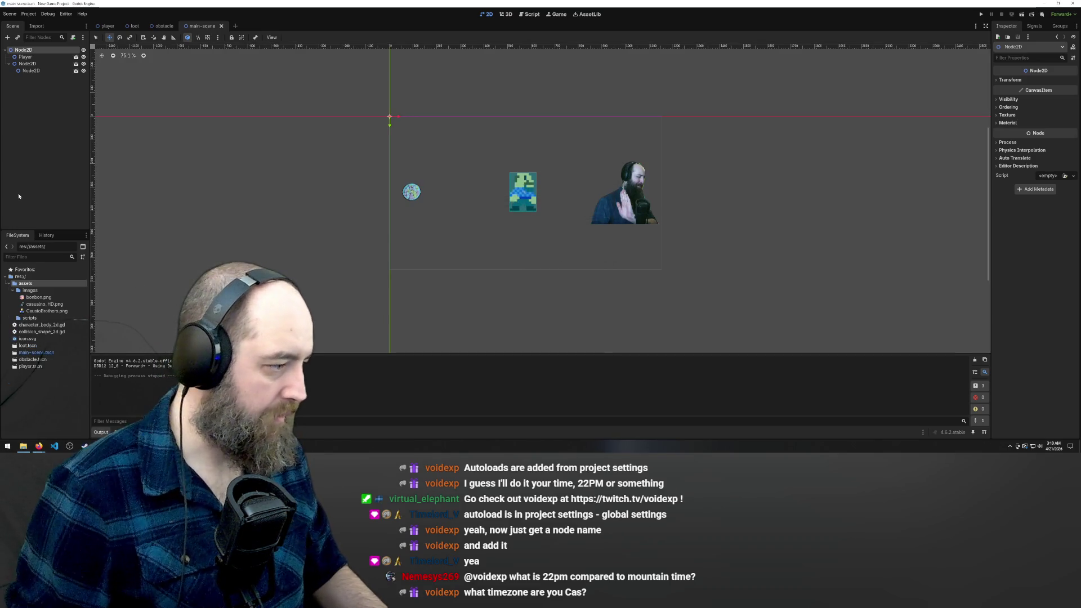
{"action": "left_click", "coordinate": [33, 319]}
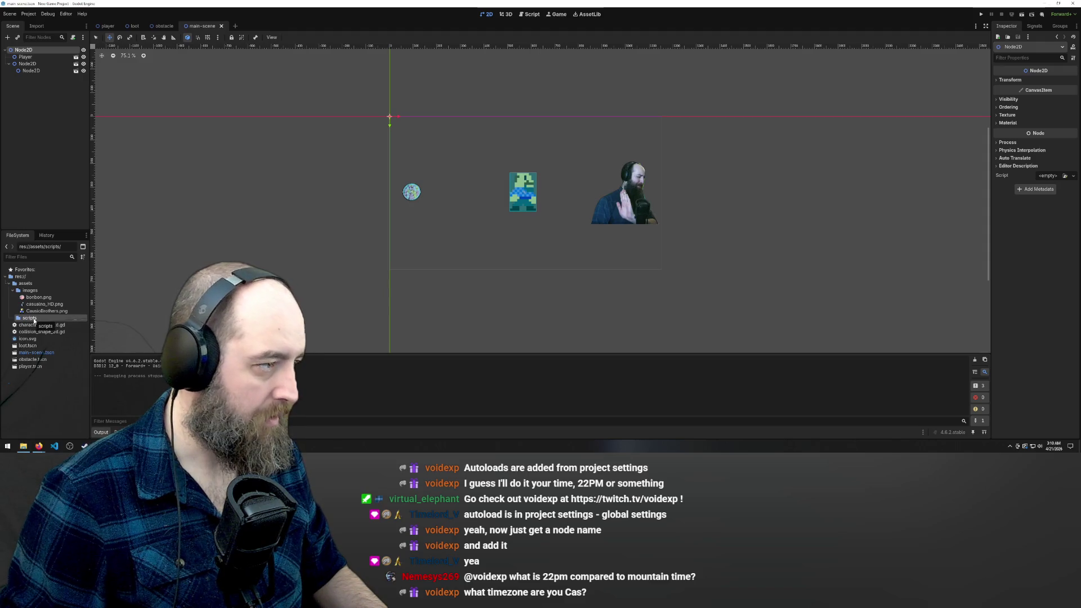
Step: Reopen Project Settings and browse the Autoload path to the empty res://assets/scripts folder, then cancel
{"action": "left_click", "coordinate": [27, 14]}
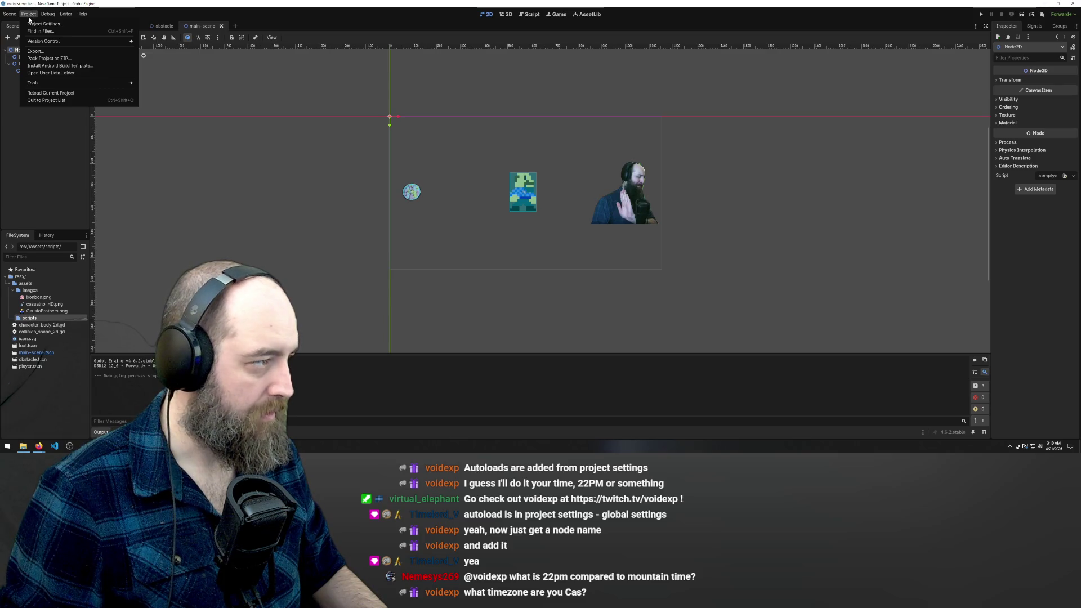
{"action": "left_click", "coordinate": [10, 15]}
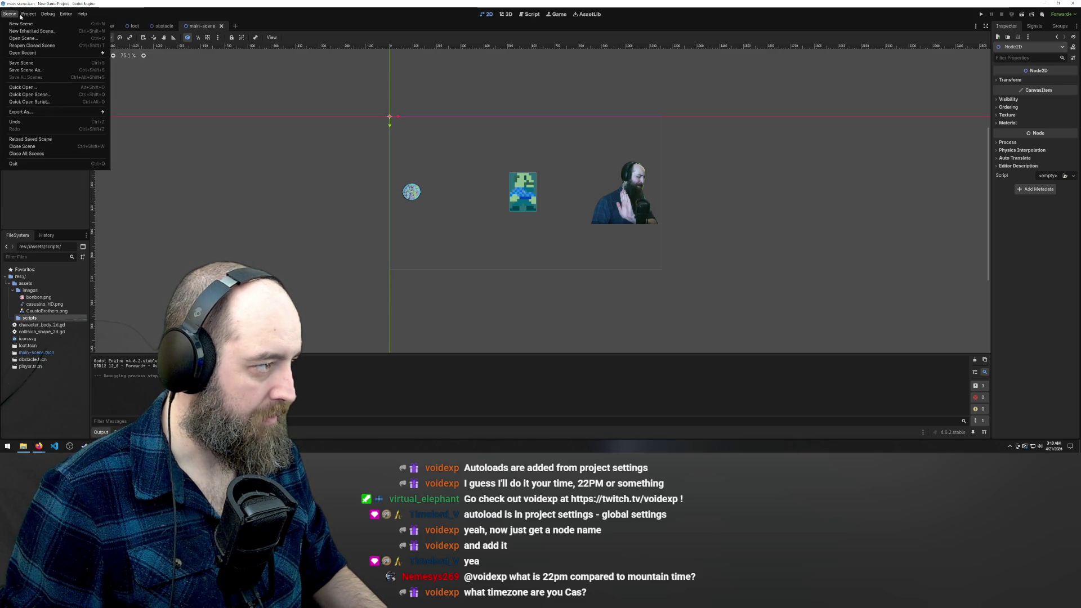
{"action": "mouse_move", "coordinate": [29, 17]}
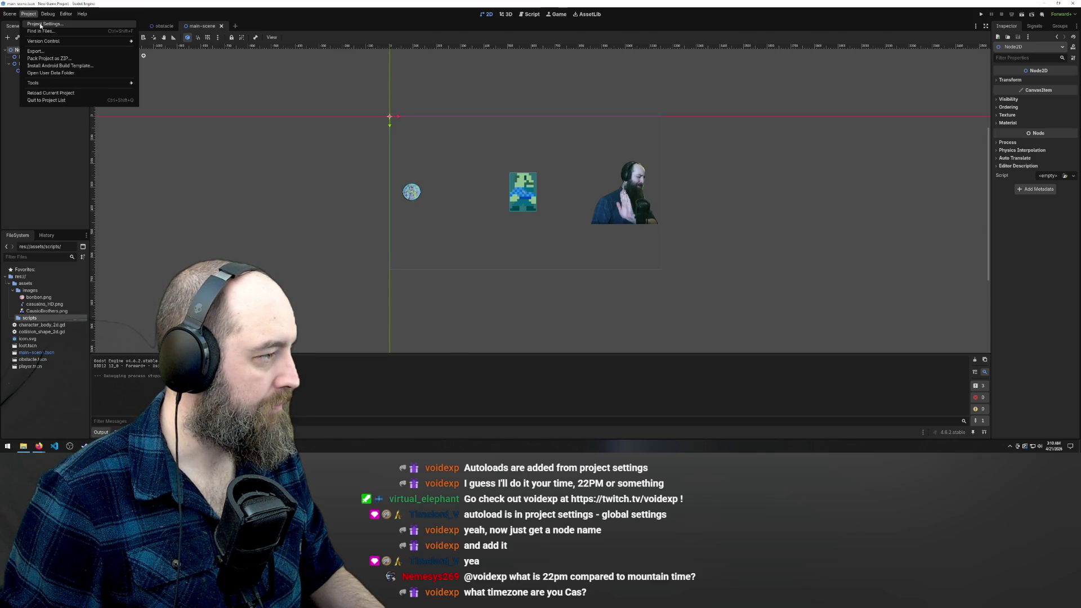
{"action": "left_click", "coordinate": [41, 24]}
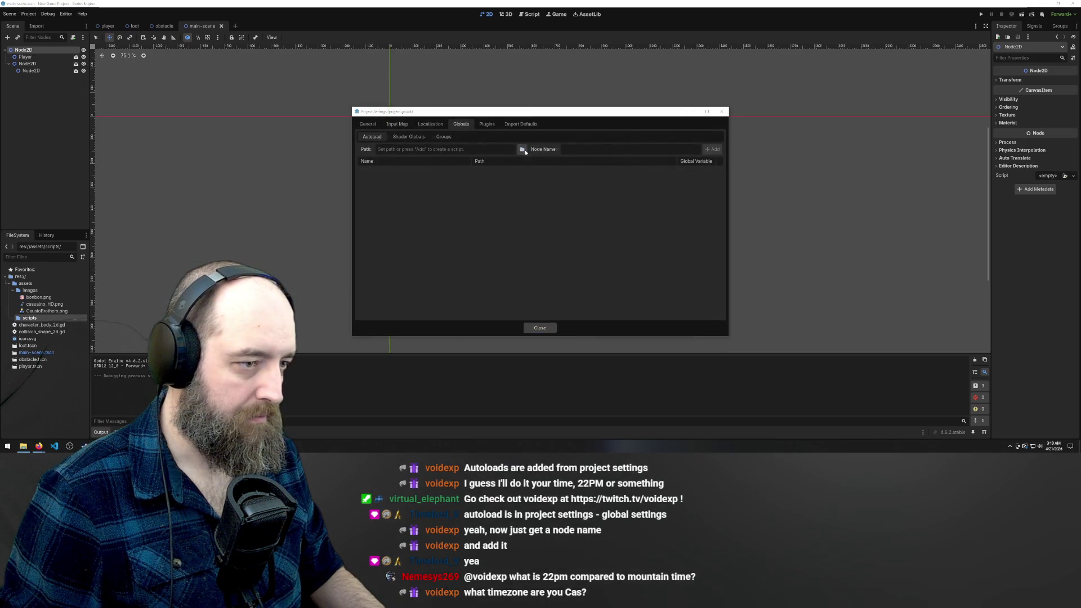
{"action": "left_click", "coordinate": [522, 150]}
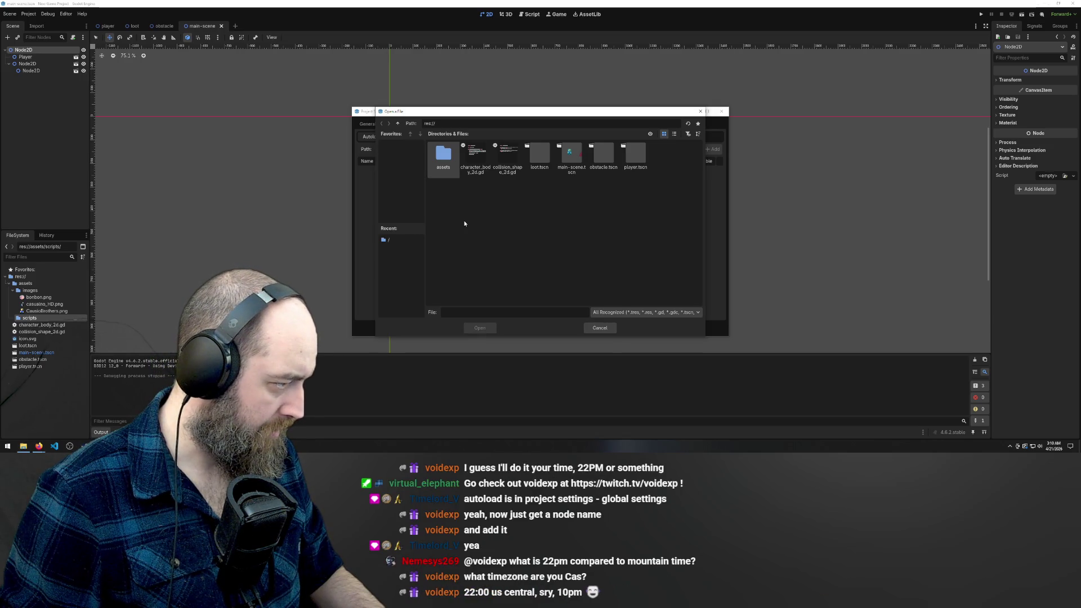
{"action": "double_click", "coordinate": [443, 154]}
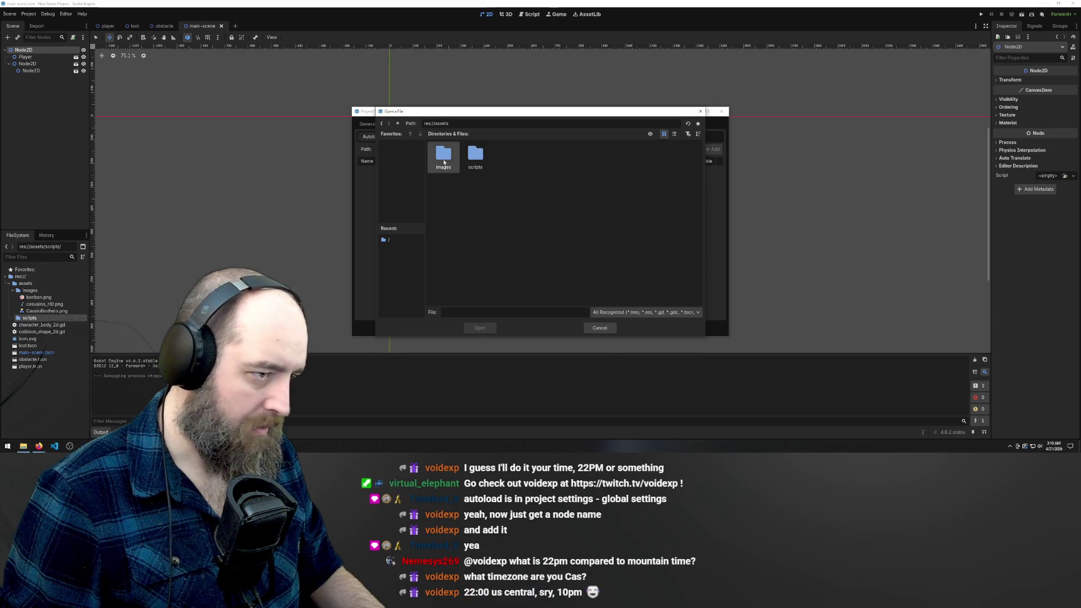
{"action": "double_click", "coordinate": [474, 156]}
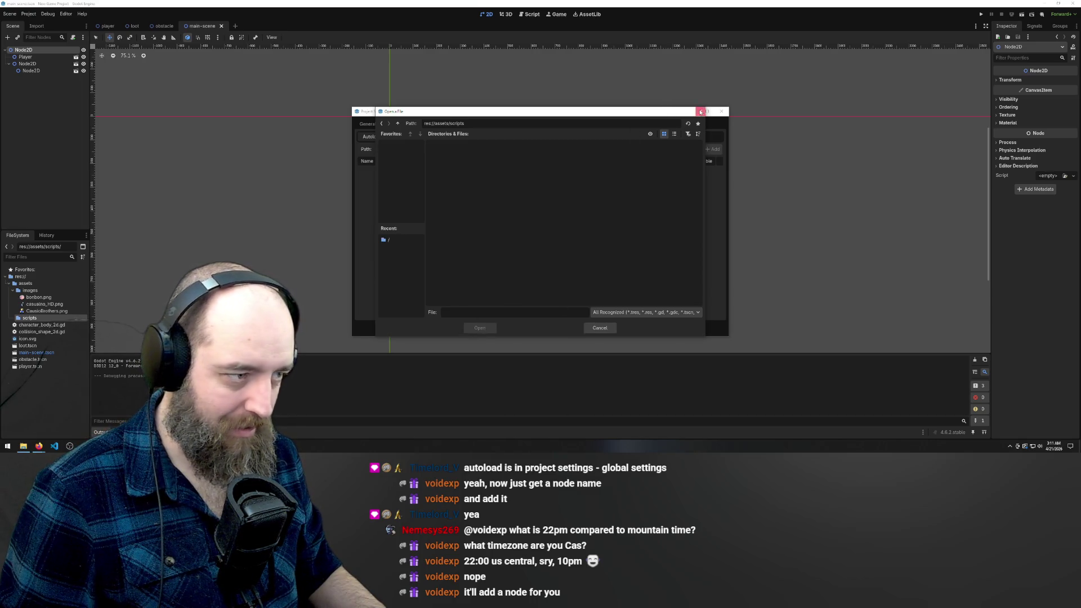
{"action": "left_click", "coordinate": [700, 111]}
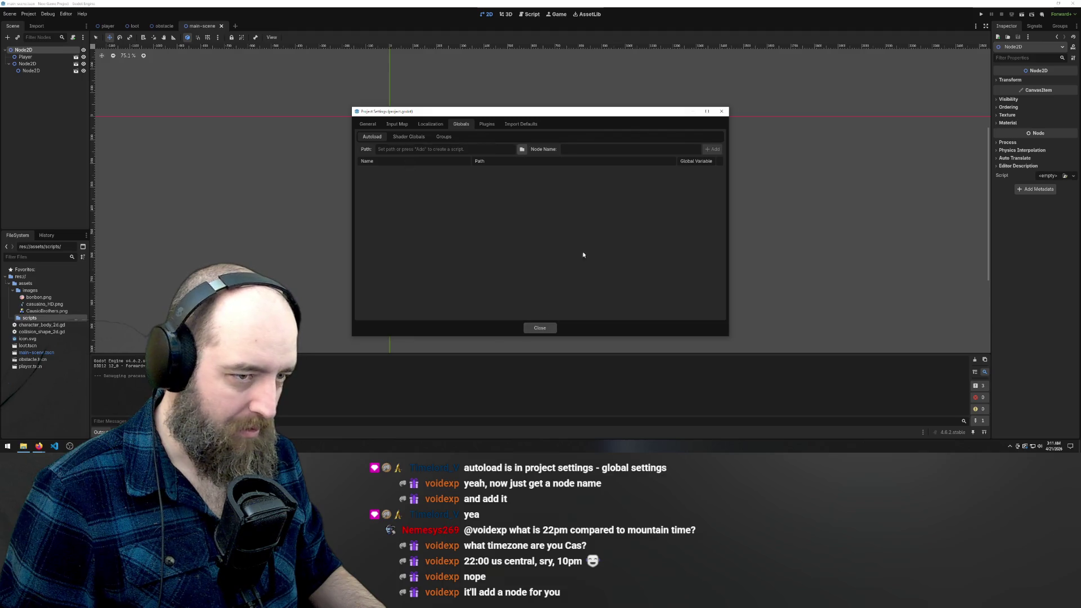
Step: Glance at Shader Globals and Autoload, close Project Settings, and bring up the scripts folder's context menu
{"action": "left_click", "coordinate": [408, 136]}
{"action": "left_click", "coordinate": [372, 136]}
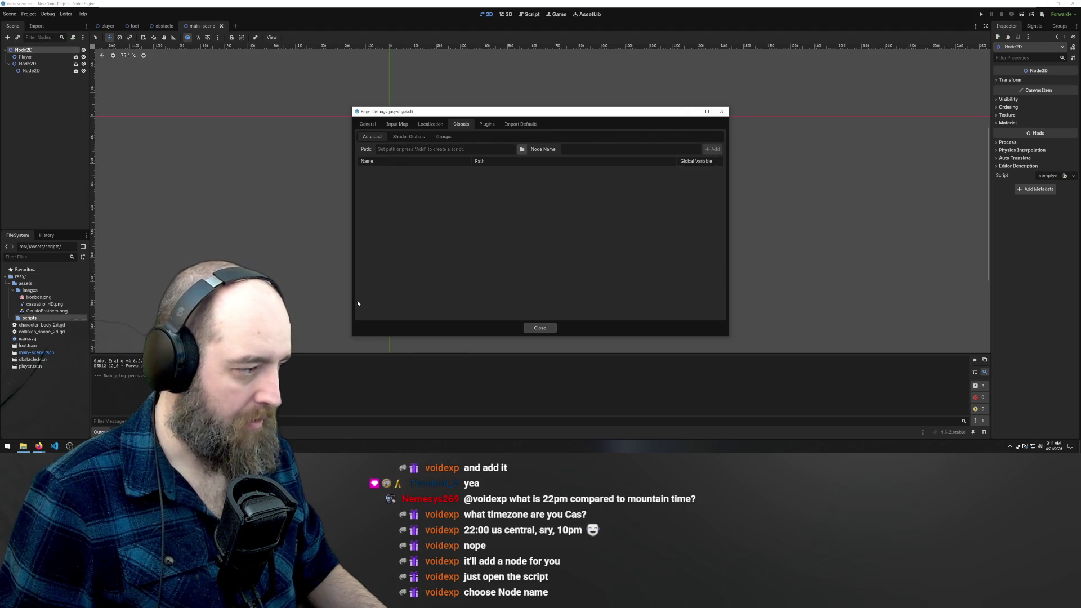
{"action": "key", "text": "Escape"}
{"action": "right_click", "coordinate": [29, 319]}
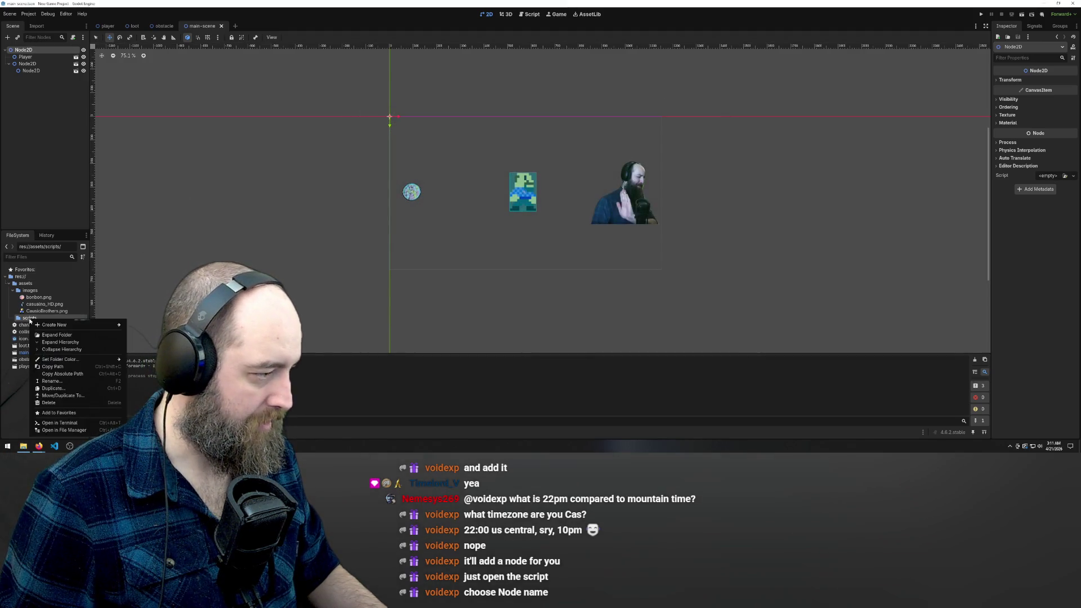
Step: Create a new script at res://assets/scripts/player_pickup.gd from the scripts folder's context menu
{"action": "mouse_move", "coordinate": [75, 323]}
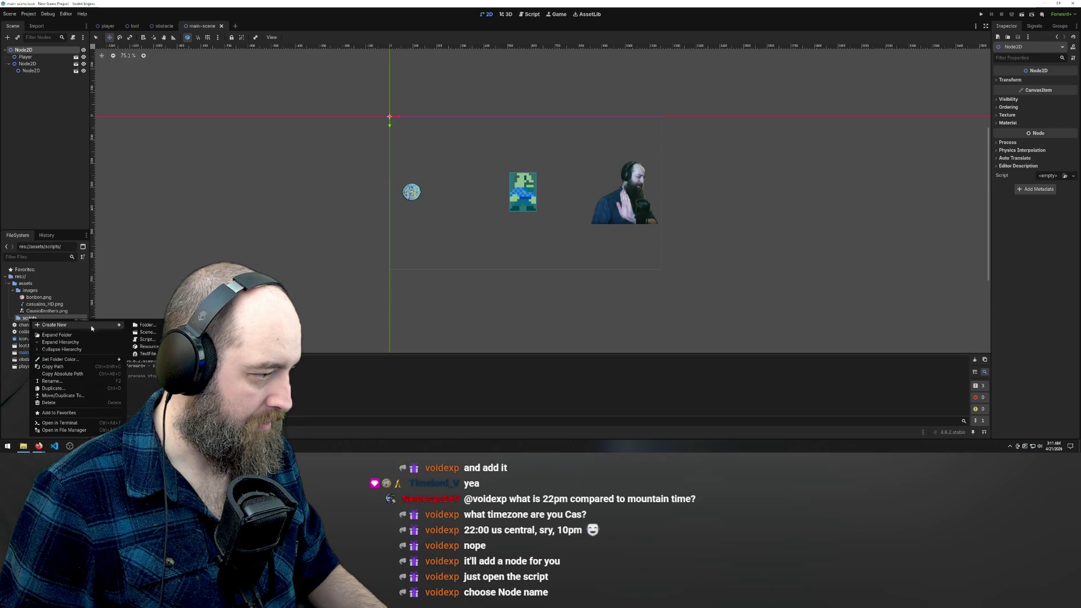
{"action": "left_click", "coordinate": [147, 339]}
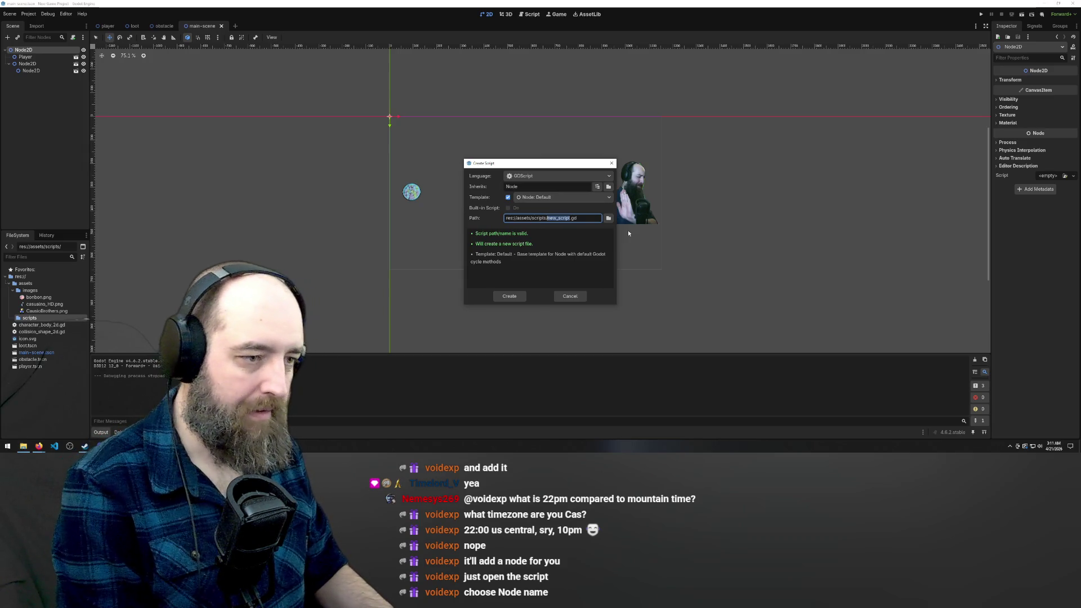
{"action": "type", "text": "a"}
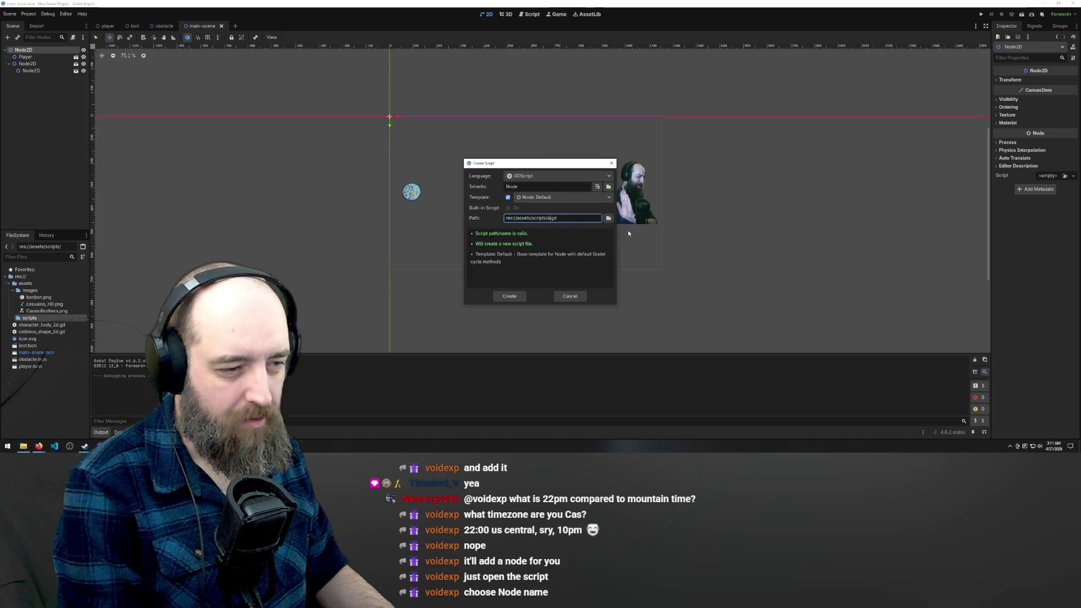
{"action": "key", "text": "BackSpace"}
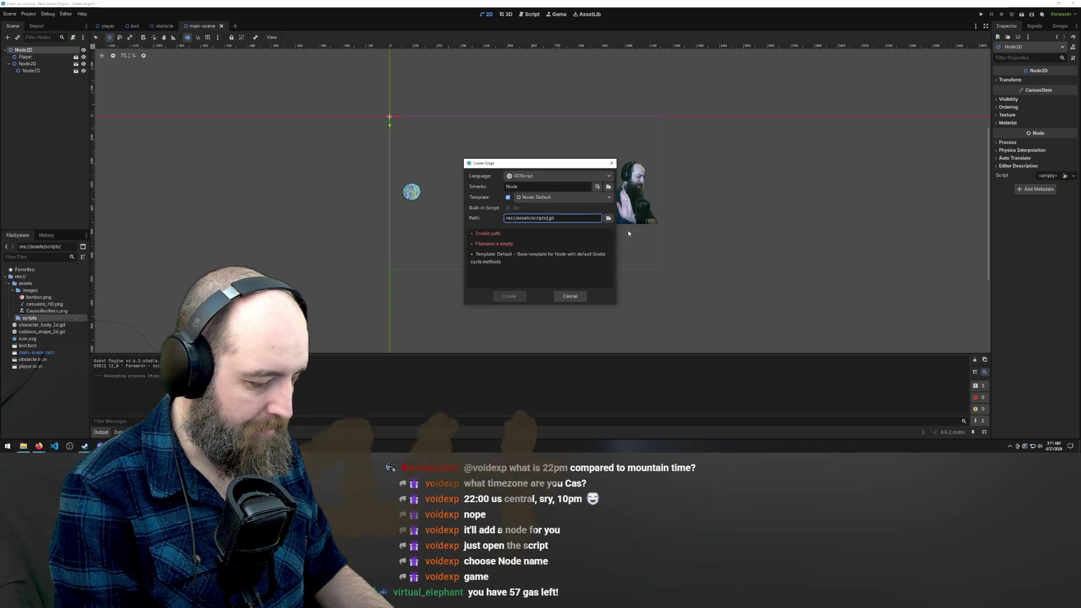
{"action": "type", "text": "player_"}
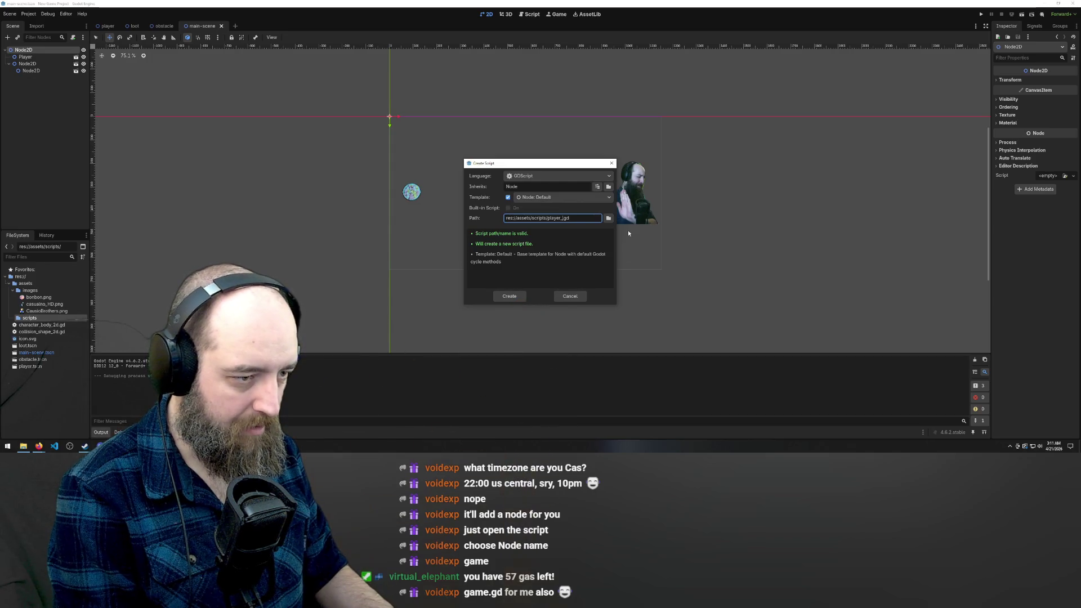
{"action": "type", "text": "pickup"}
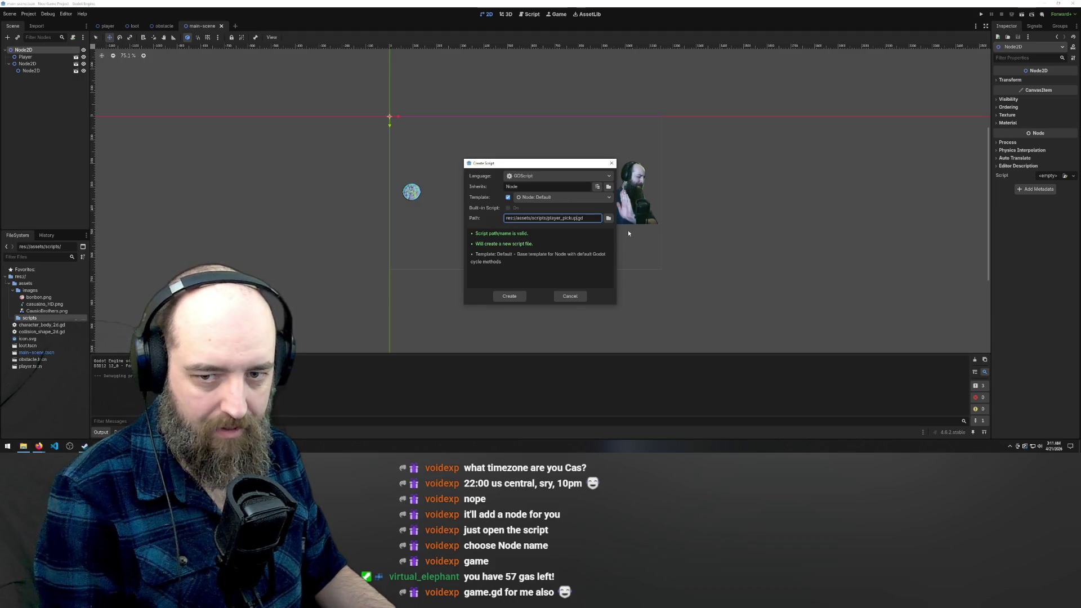
{"action": "key", "text": "Return"}
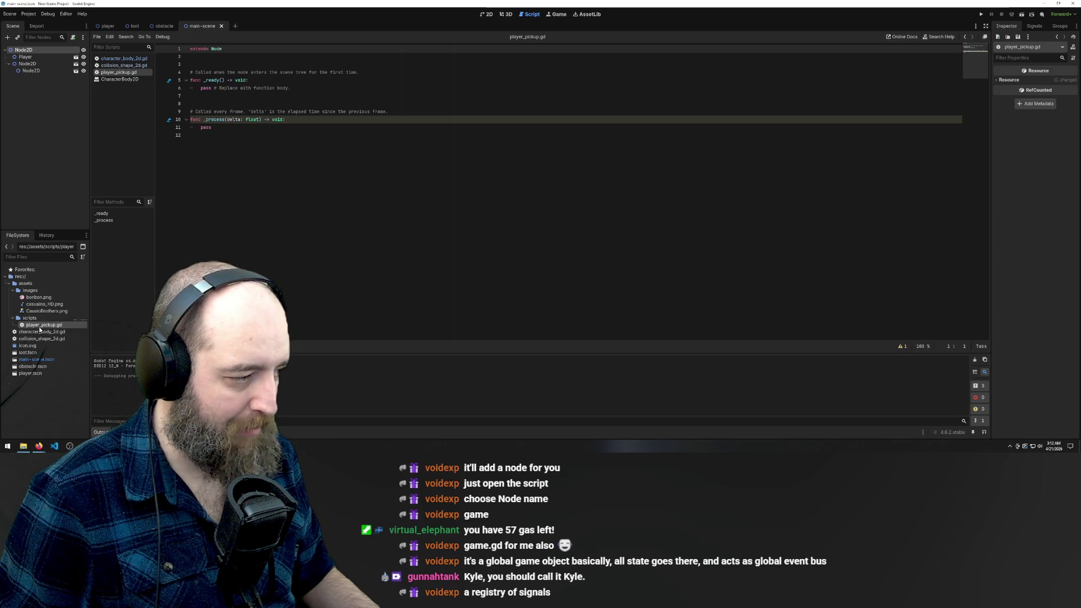
Step: Open the context menu for player_pickup.gd in the FileSystem dock
{"action": "right_click", "coordinate": [41, 327]}
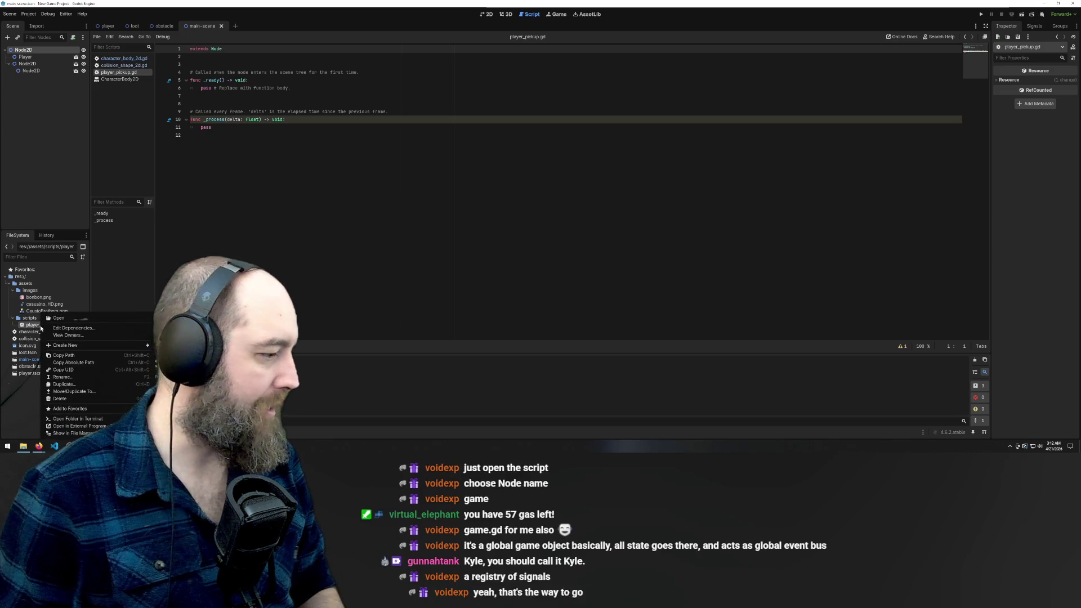